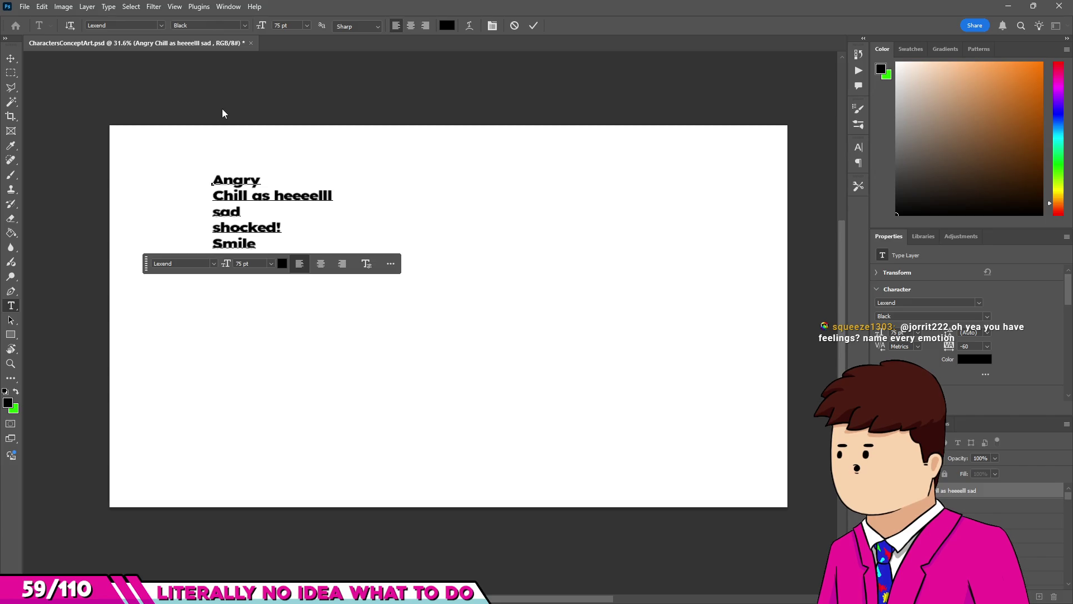
Add a line below Smile reading 'All's swell, with teh christmas smell'.
left_click(258, 244)
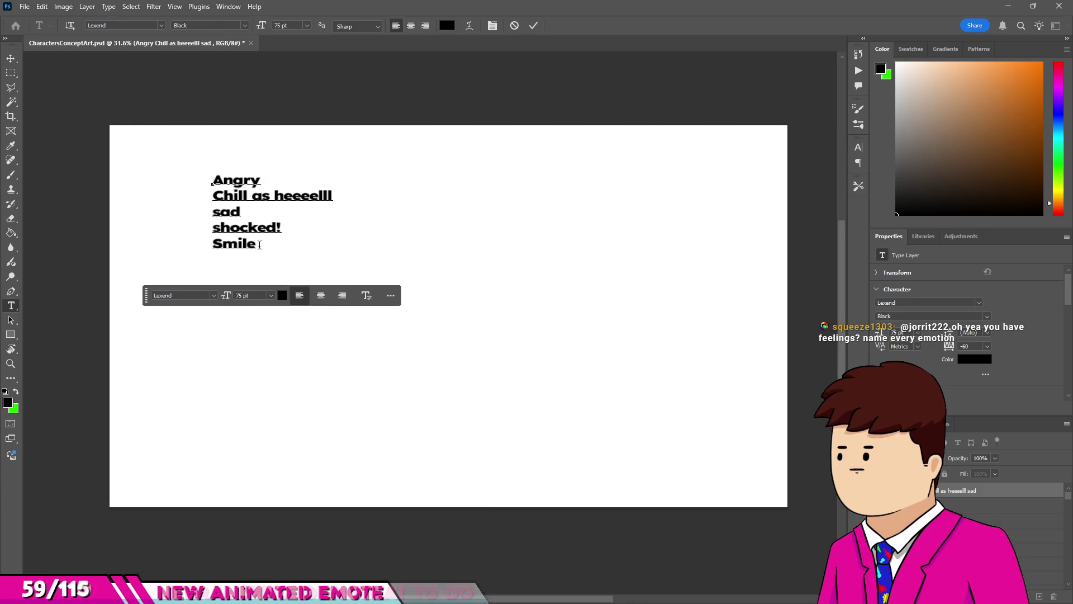
key("Return")
type("cool")
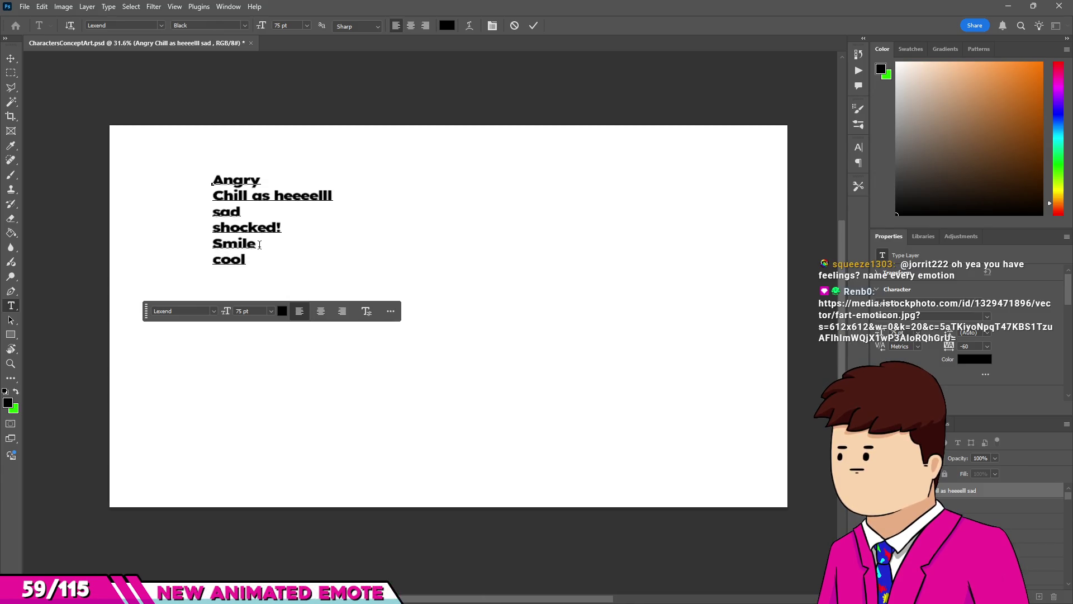
key("BackSpace")
key("BackSpace")
type("Swell")
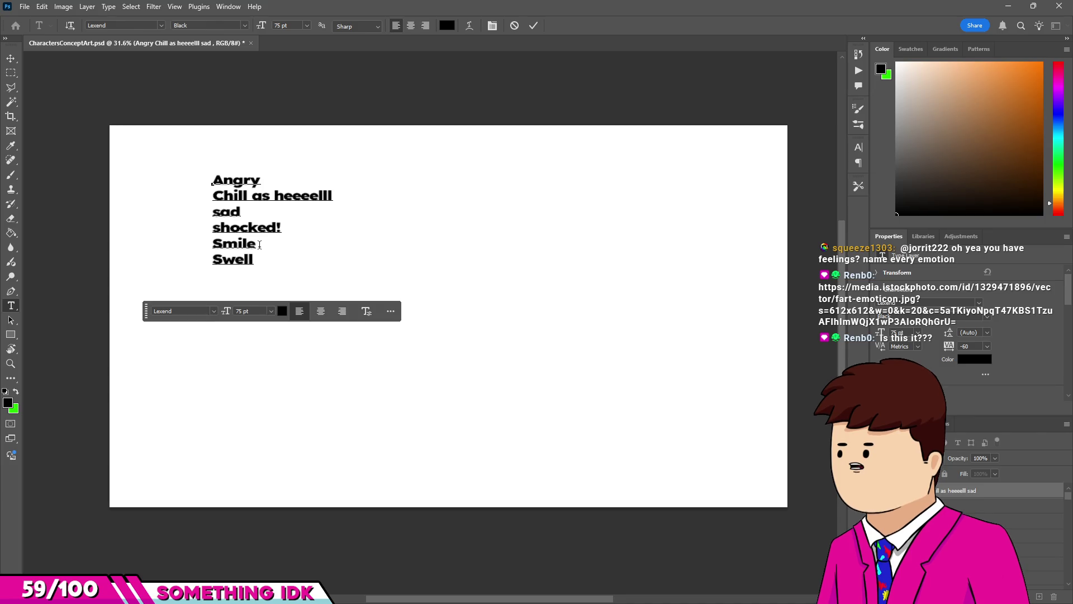
key("BackSpace")
key("BackSpace")
key("BackSpace")
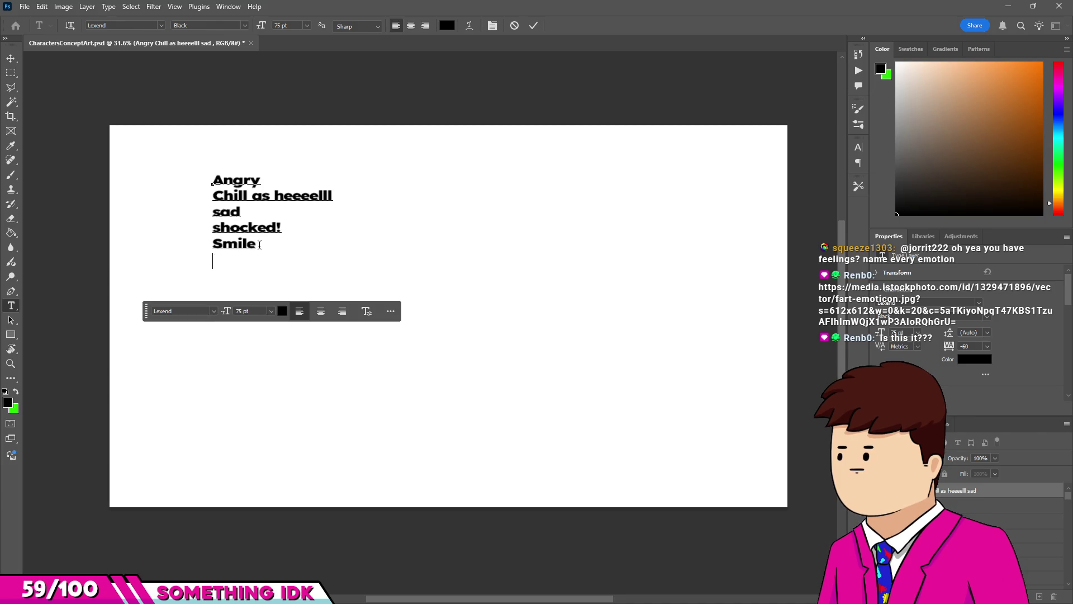
type("l’s")
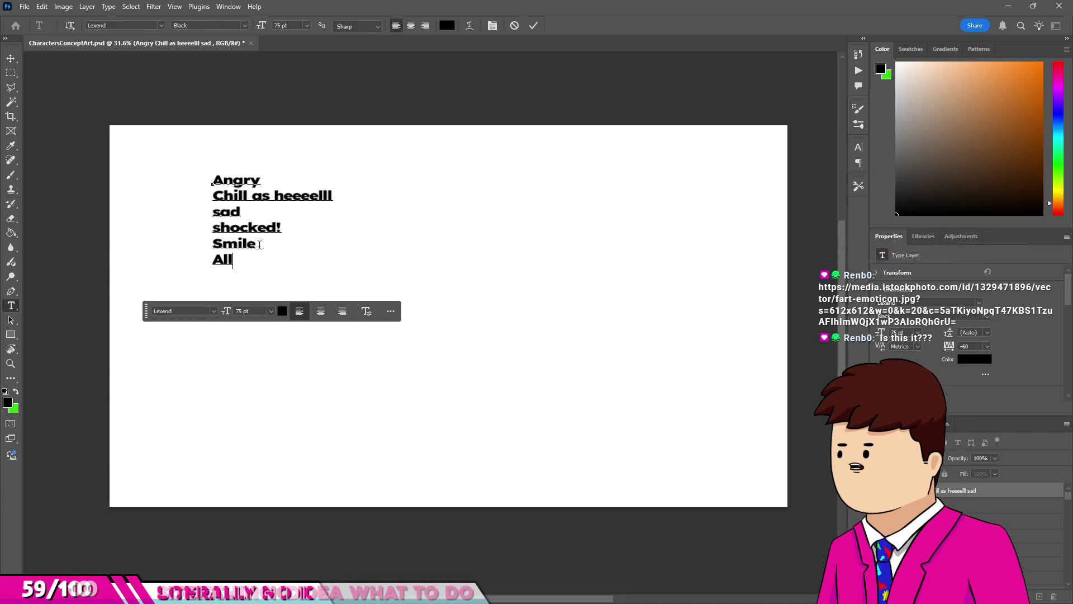
type(" s ")
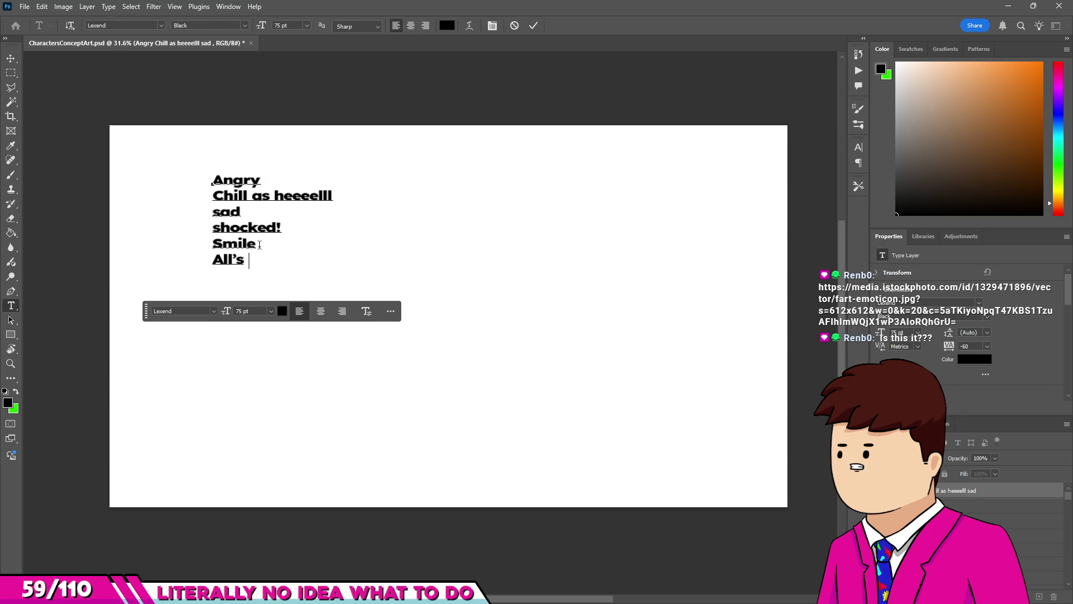
type("swell")
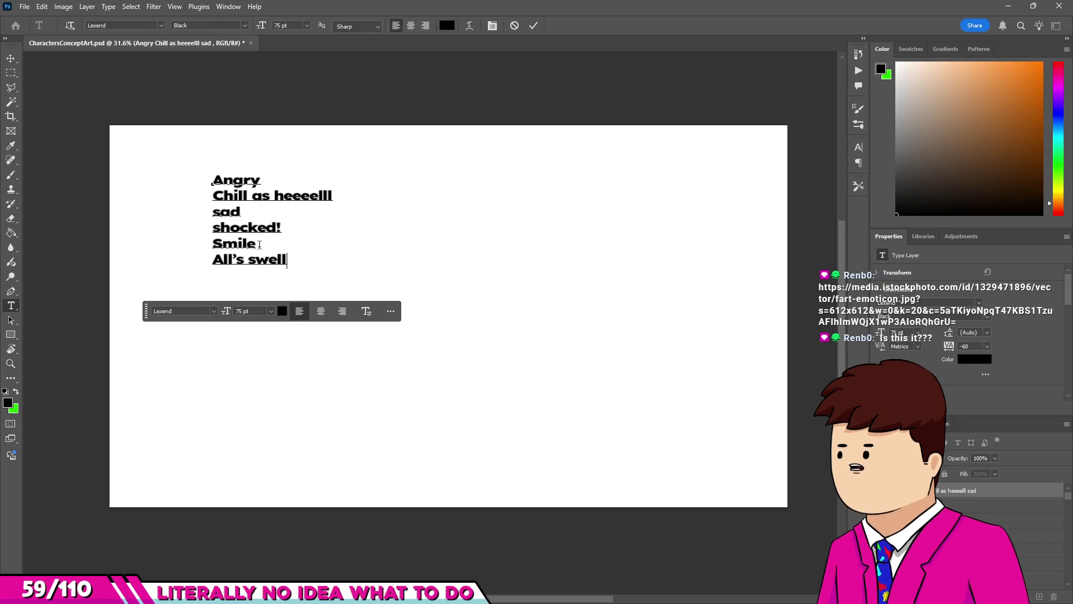
type(", witht eh scr")
key("BackSpace")
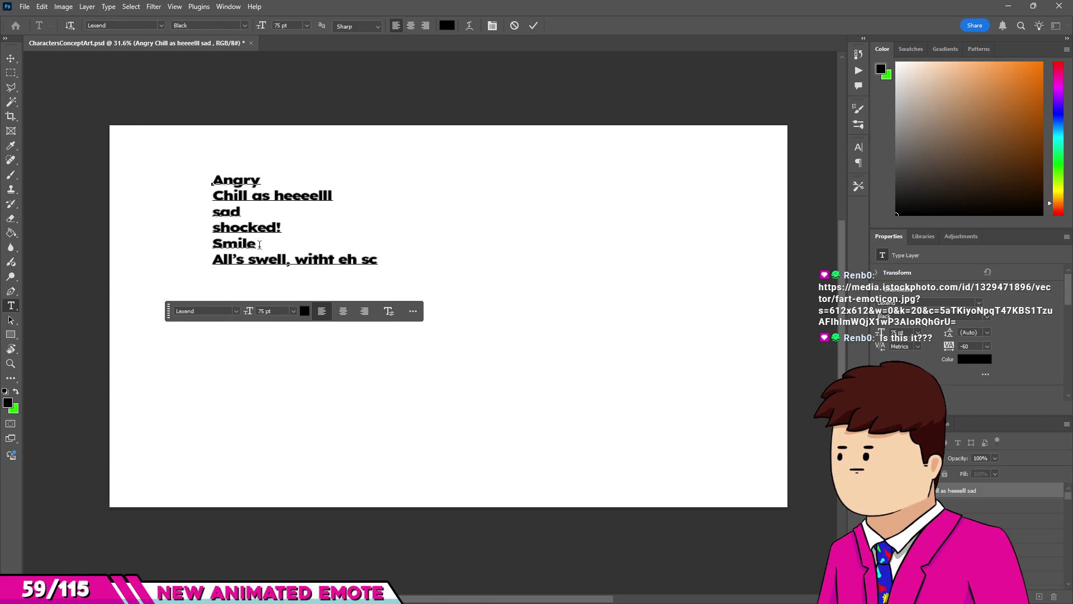
key("BackSpace")
key("BackSpace")
type("ch ")
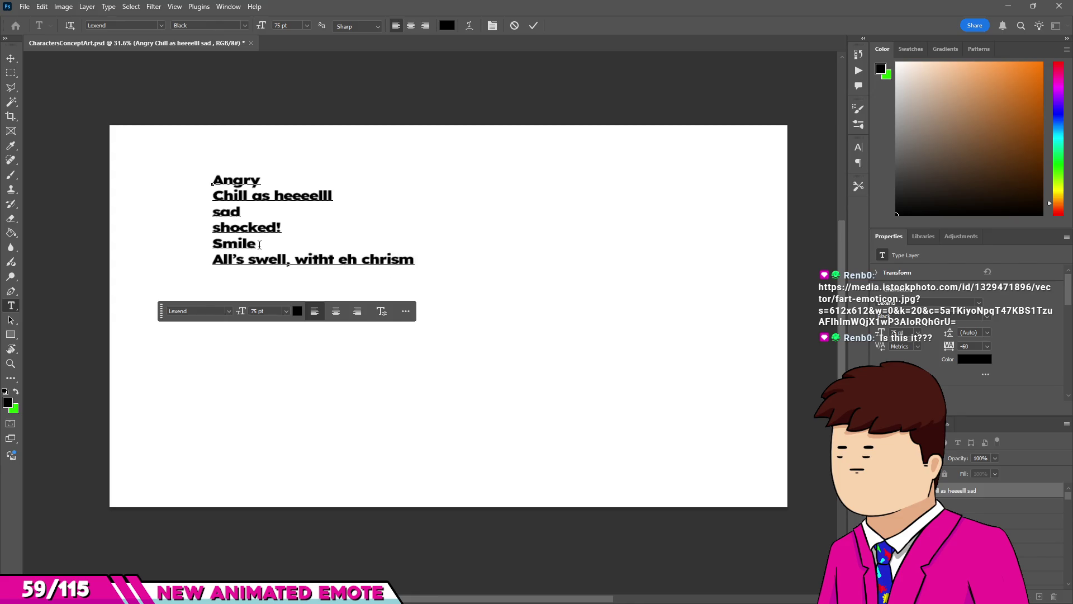
type("as smell")
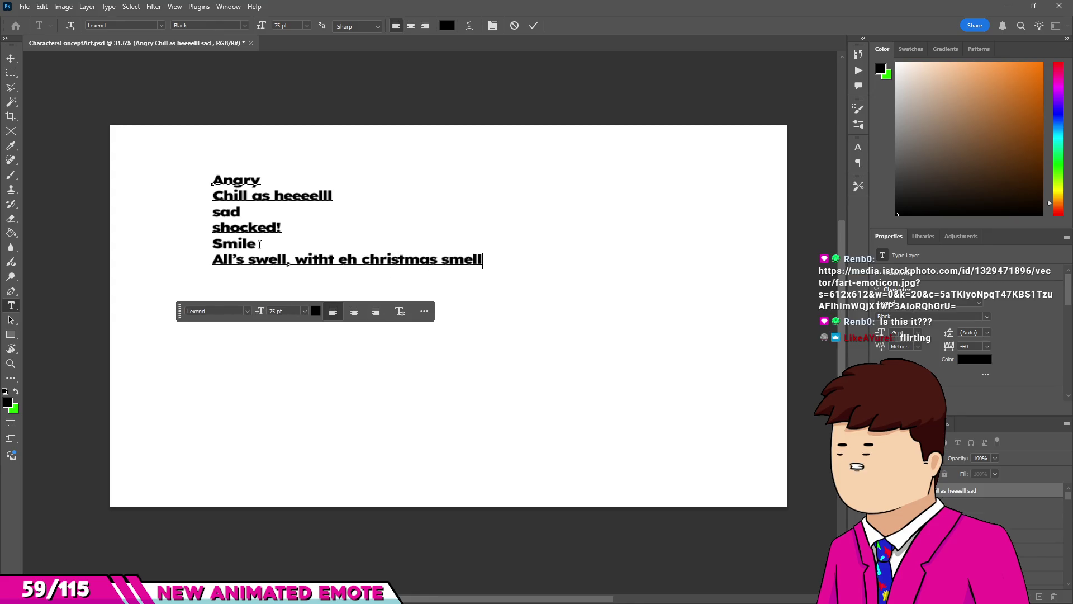
Remove the stray space in 'witht', commit the text, and select the blank pixel layer.
left_click(331, 257)
key("Delete")
type("t")
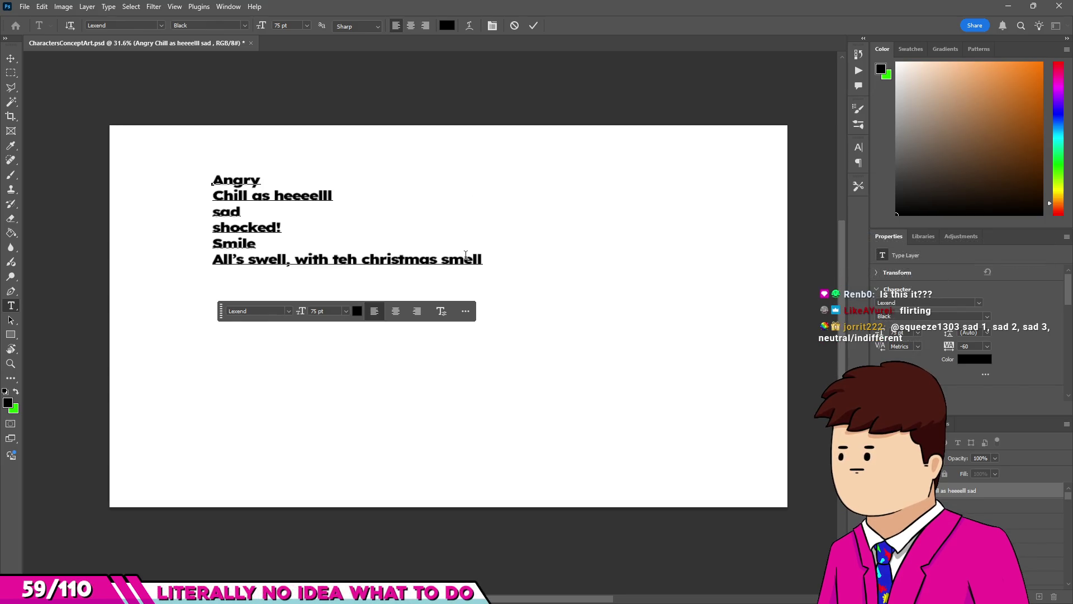
left_click(485, 259)
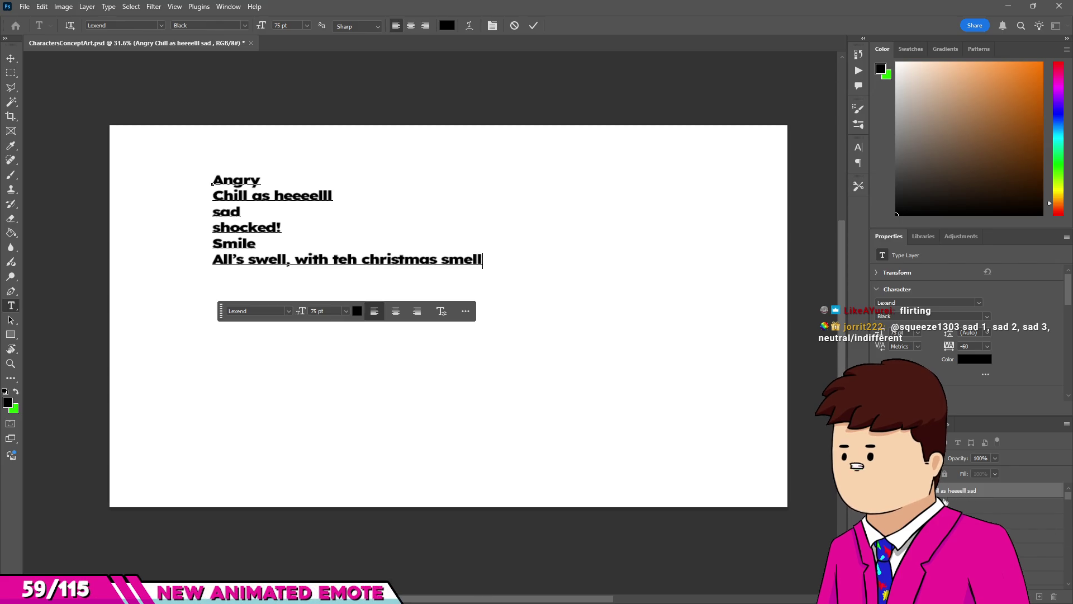
key("ctrl+Return")
key("alt+bracketleft")
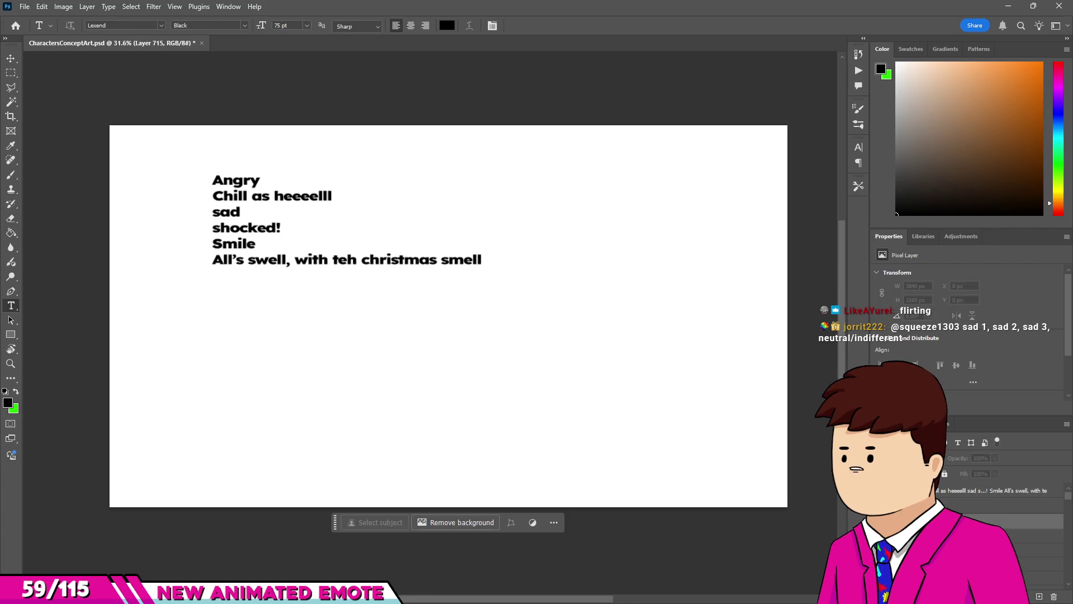
Brush two curved eyes, under-eye curves and a mouth onto the blank layer.
key("b")
scroll(470, 336, "up", 2)
mouse_move(407, 377)
left_mouse_down()
mouse_move(421, 376)
mouse_move(523, 277)
left_mouse_up()
left_click_drag(644, 279, 788, 345)
scroll(643, 380, "down", 1)
mouse_move(642, 396)
left_mouse_down()
mouse_move(702, 376)
mouse_move(736, 385)
left_mouse_up()
left_click_drag(501, 421, 559, 407)
mouse_move(582, 463)
left_mouse_down()
mouse_move(640, 462)
mouse_move(640, 491)
mouse_move(655, 464)
mouse_move(631, 462)
left_mouse_up()
Undo those strokes and redraw an eyebrow, eye dots and a smile curve.
key("ctrl+z")
scroll(631, 463, "down", 3)
scroll(627, 379, "up", 3)
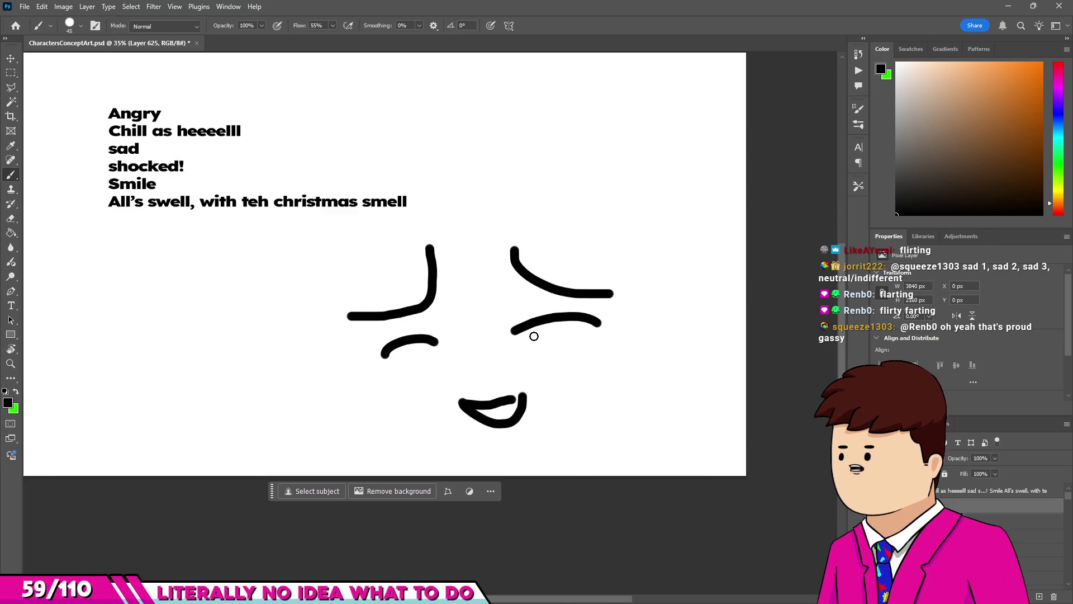
key("ctrl+z")
key("ctrl+z")
key("ctrl+z")
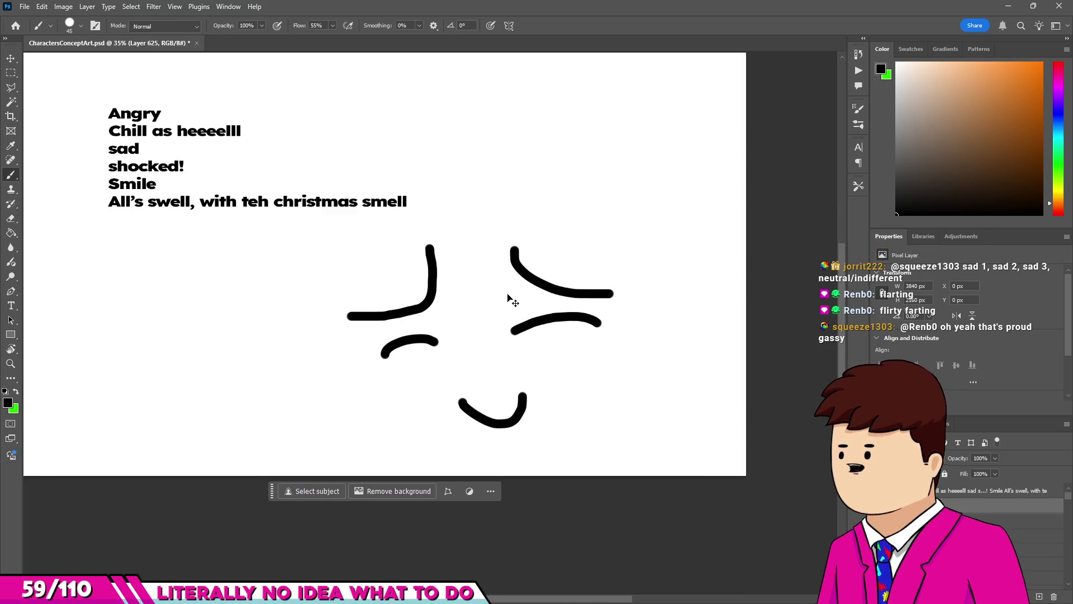
key("ctrl+z")
key("ctrl+z")
key("ctrl+z")
mouse_move(390, 284)
left_mouse_down()
mouse_move(442, 254)
mouse_move(535, 255)
mouse_move(505, 296)
left_mouse_up()
mouse_move(415, 324)
left_mouse_down()
mouse_move(423, 306)
mouse_move(418, 316)
left_mouse_up()
left_click_drag(451, 352, 508, 345)
key("ctrl+z")
mouse_move(444, 369)
left_mouse_down()
mouse_move(475, 376)
mouse_move(509, 364)
left_mouse_up()
scroll(416, 286, "down", 3)
scroll(416, 286, "up", 4)
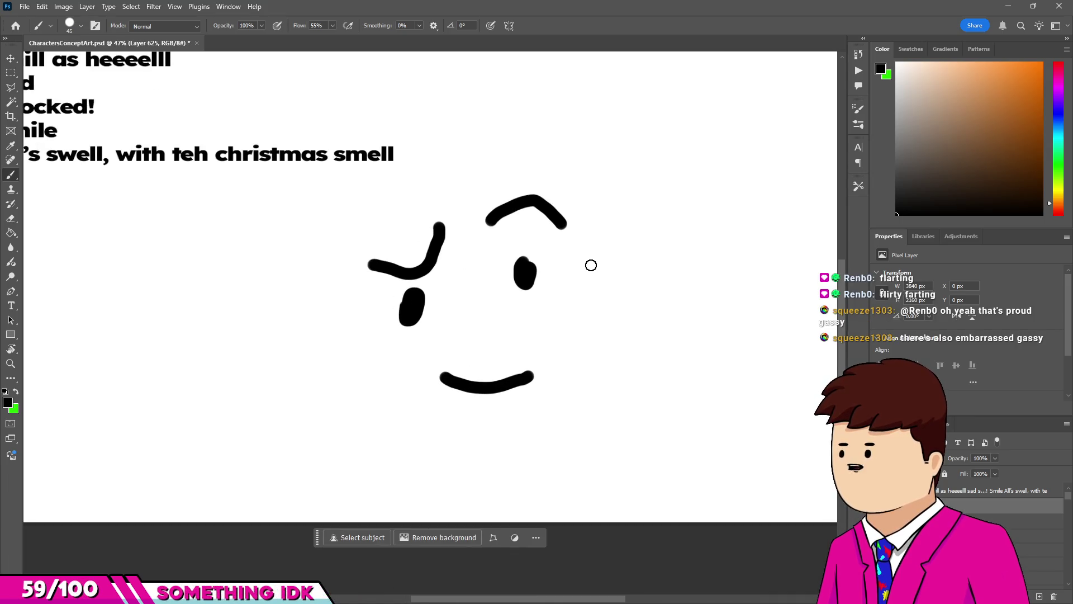
Erase a large patch of the layer with the Eraser, then undo the erasing.
key("e")
scroll(520, 318, "left", 1)
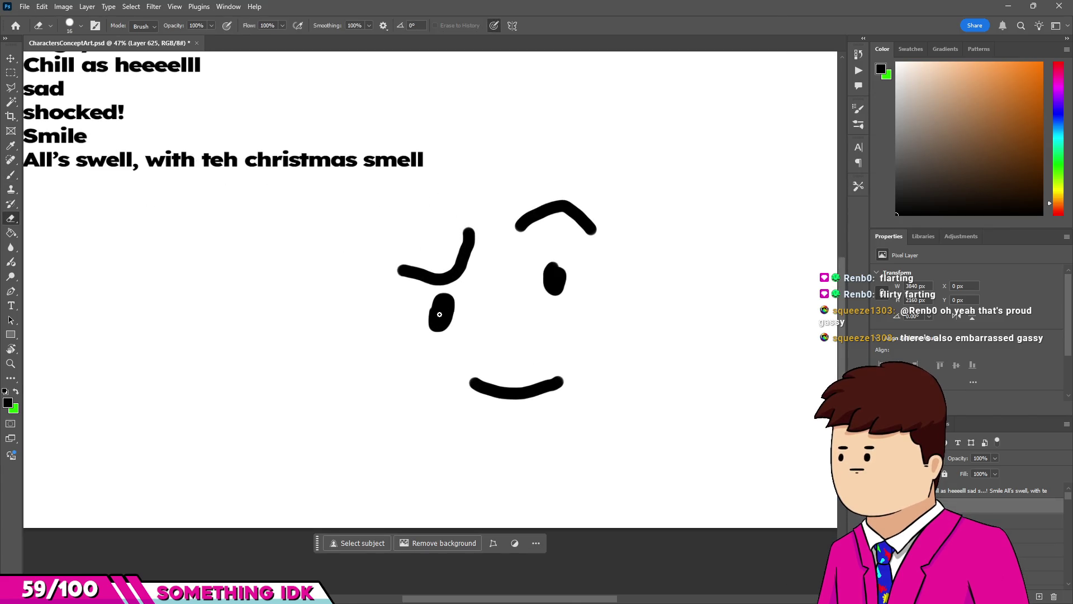
mouse_move(431, 251)
left_mouse_down()
mouse_move(427, 203)
mouse_move(483, 314)
mouse_move(444, 186)
mouse_move(618, 232)
mouse_move(218, 149)
mouse_move(503, 340)
mouse_move(343, 120)
mouse_move(335, 436)
left_mouse_up()
key("ctrl+z")
scroll(469, 291, "up", 2)
key("ctrl+z")
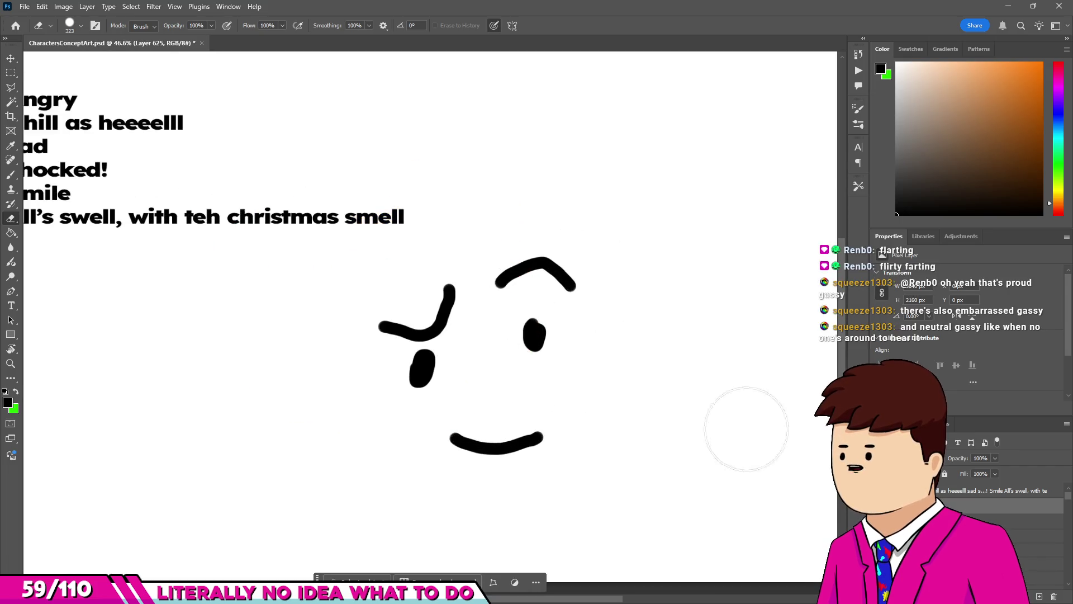
scroll(564, 412, "down", 1)
scroll(436, 422, "up", 3)
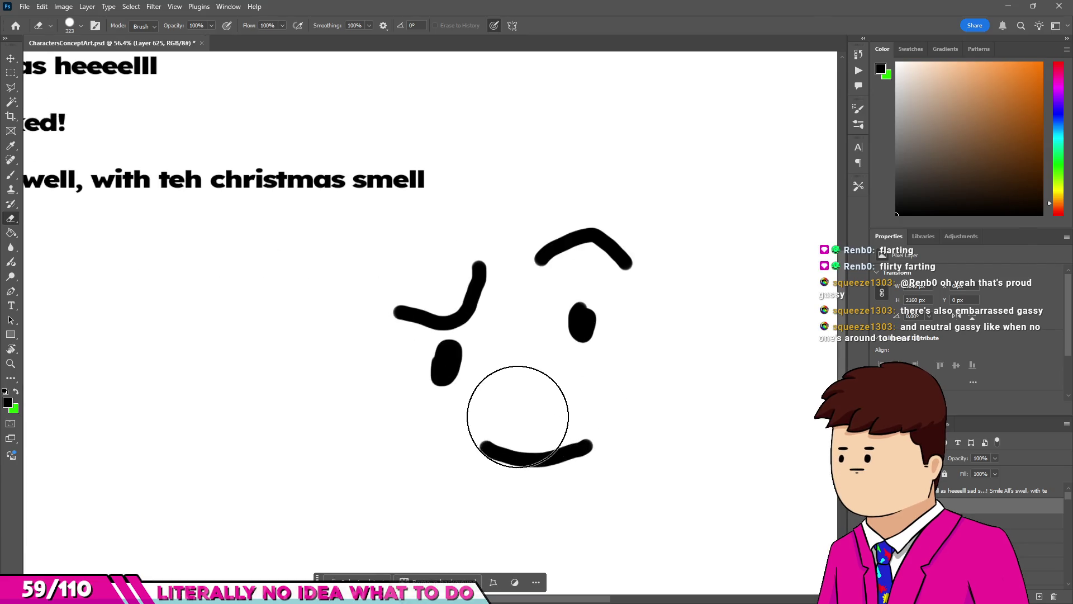
Paint white over all the face strokes, then shrink the brush to a small size.
key("b")
left_click(539, 396, "alt")
left_click_drag(490, 343, 694, 196)
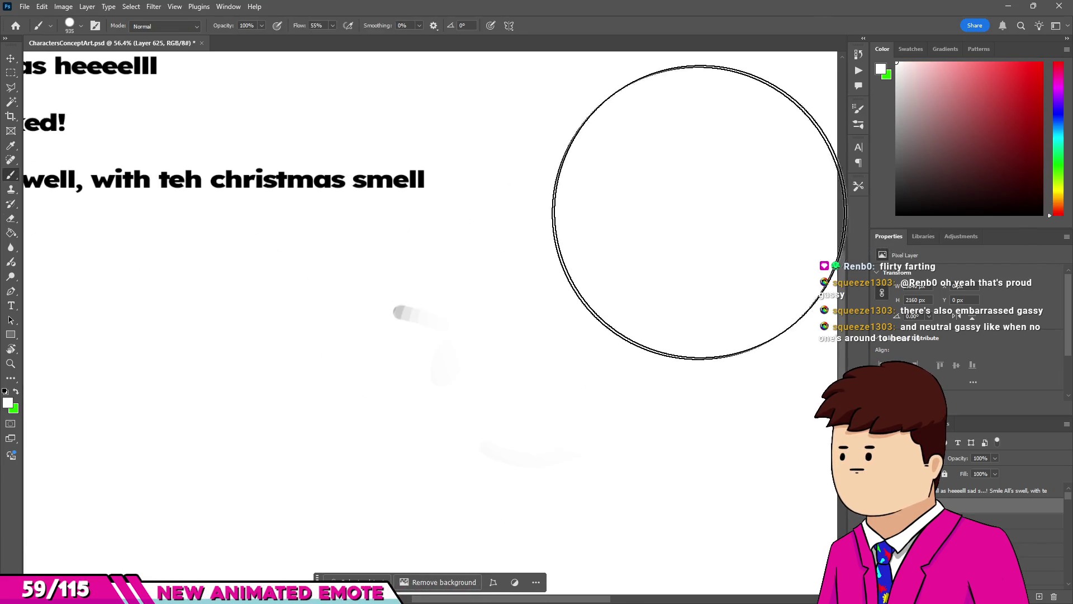
left_click_drag(487, 350, 514, 324)
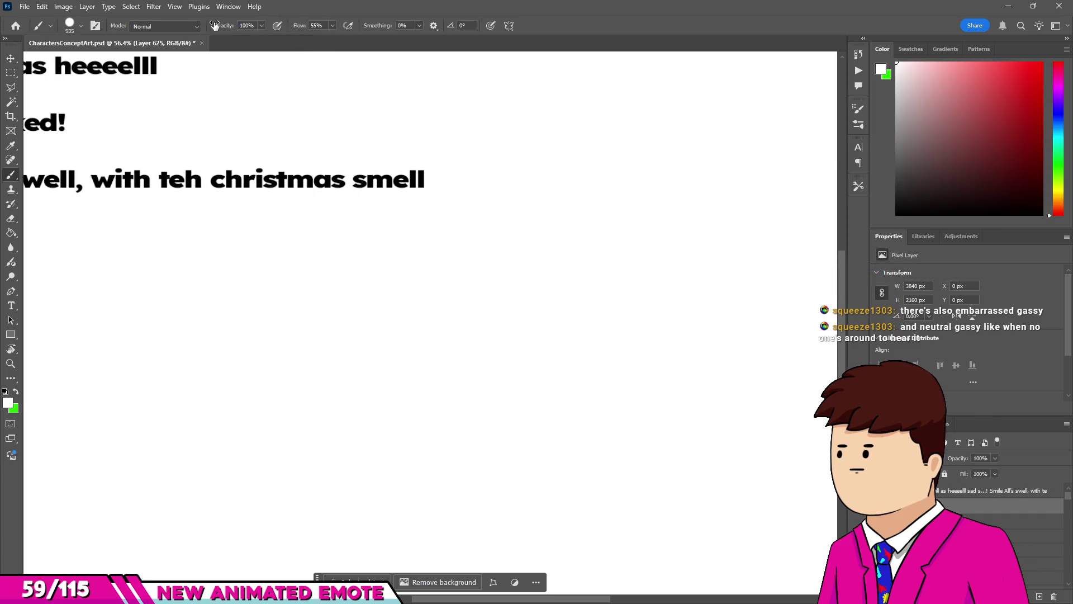
left_click_drag(304, 33, 335, 34)
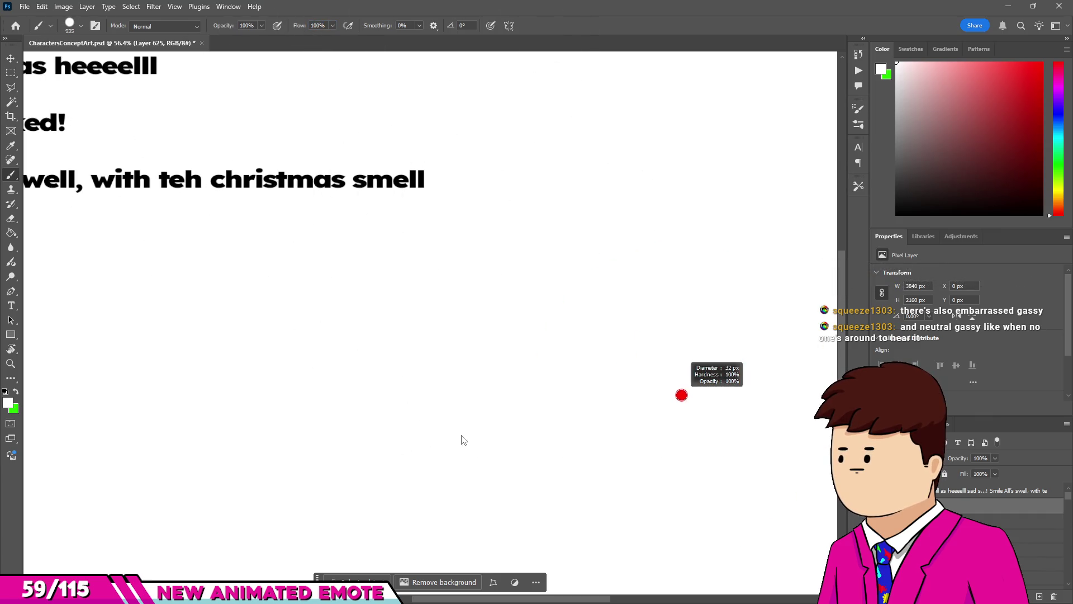
scroll(443, 336, "down", 3)
scroll(317, 377, "up", 2)
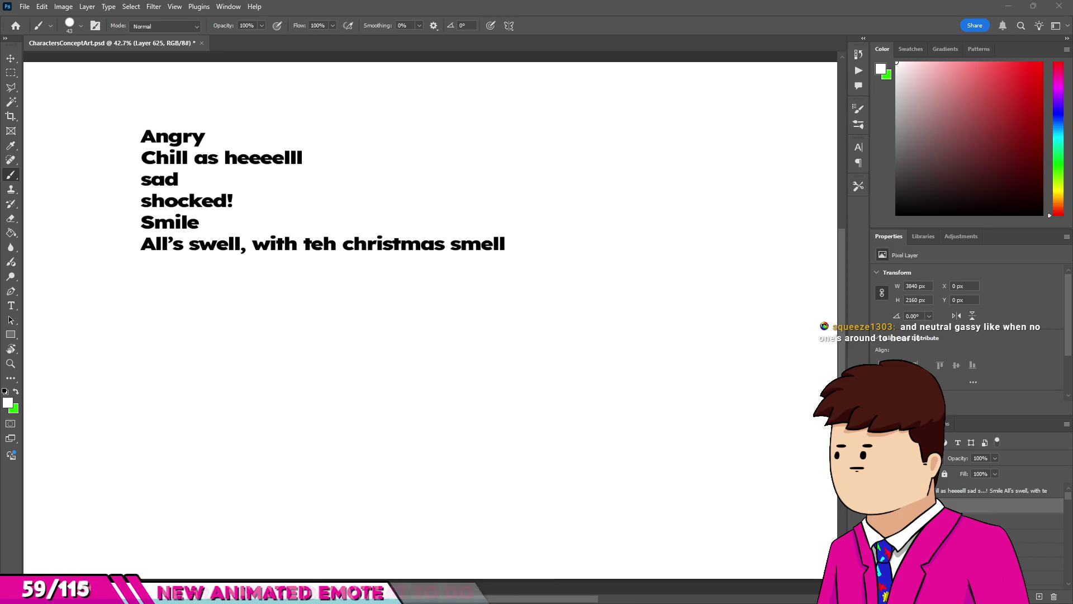
Switch to the browser window showing fart-emoticon.jpg.
key("alt+Tab")
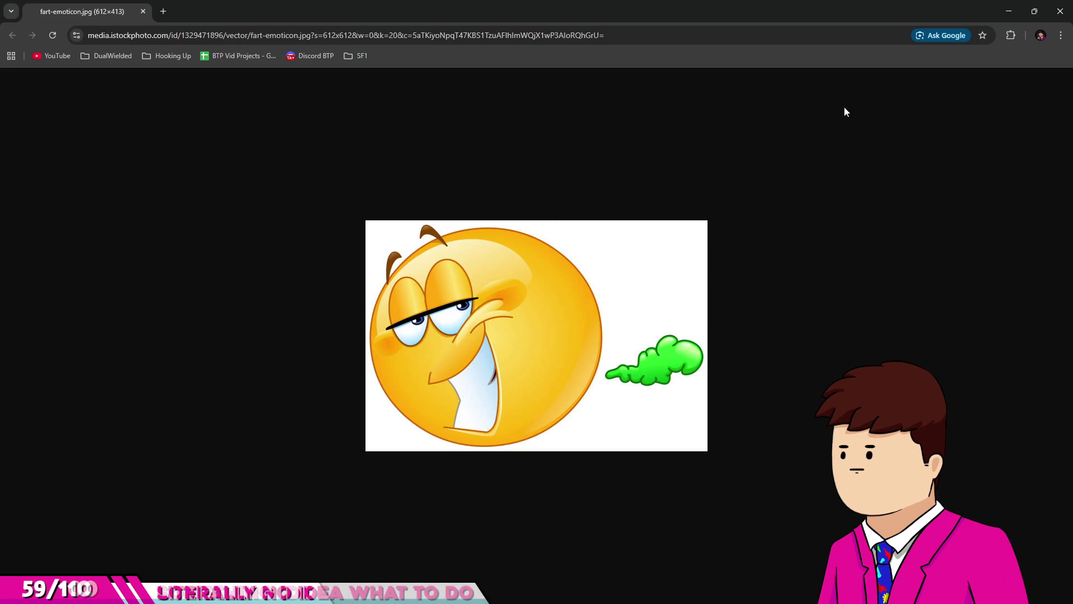
Close the Chrome window holding the emoticon image.
left_click(1060, 11)
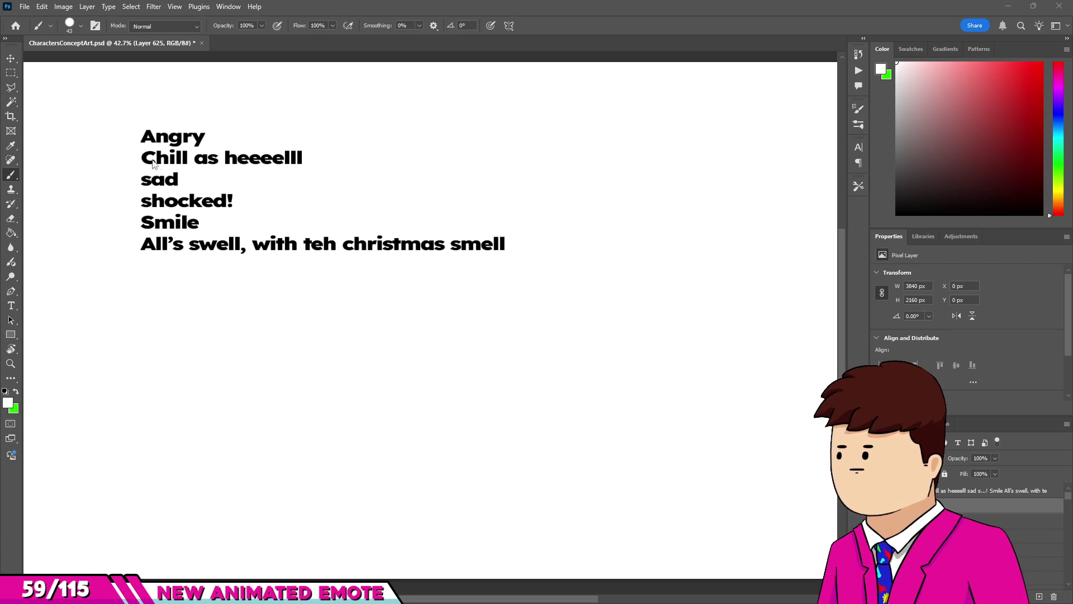
Select the emotion-list text layer with the Move tool.
scroll(440, 255, "down", 2)
scroll(440, 255, "up", 3)
scroll(440, 255, "up", 1)
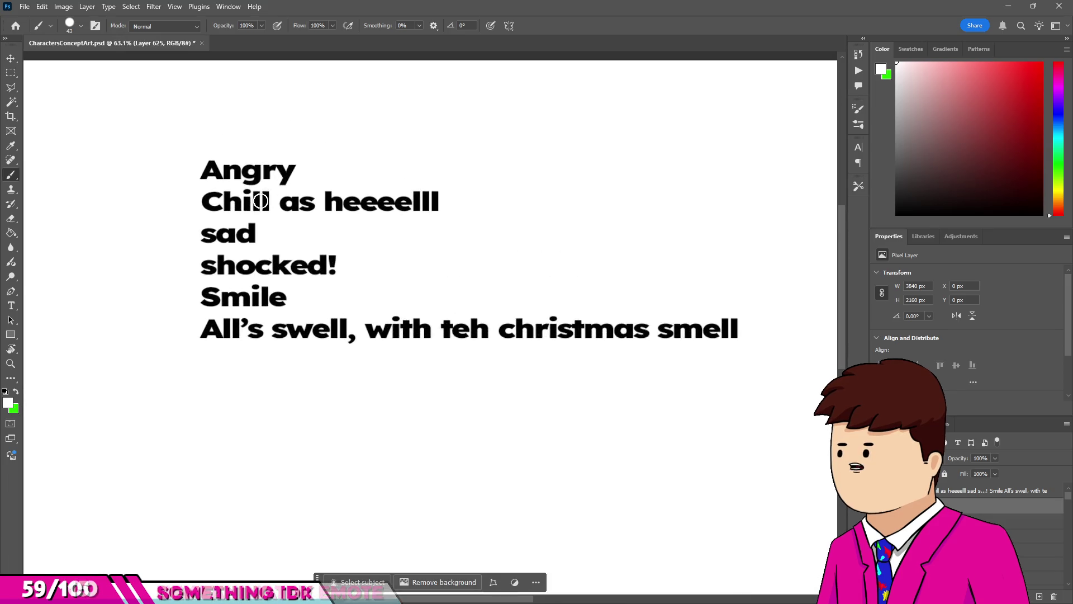
key("v")
left_click(257, 202)
Zoom in and out across the canvas, ending on the duck-and-frog sticker artwork.
scroll(212, 207, "down", 2)
scroll(209, 207, "up", 1)
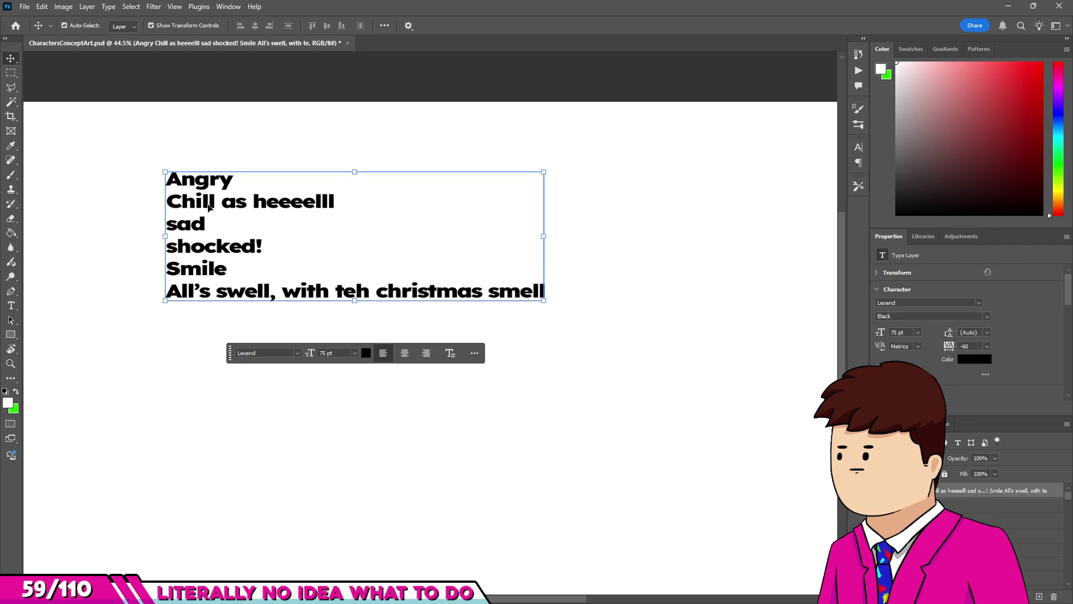
scroll(208, 208, "up", 2)
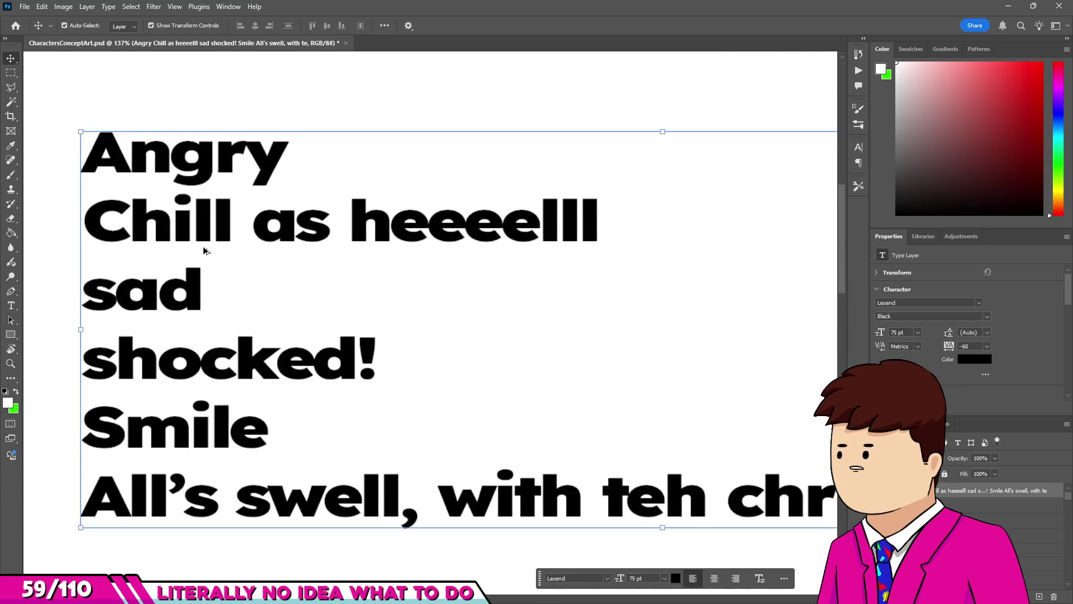
scroll(203, 246, "down", 4)
scroll(190, 234, "up", 4)
scroll(194, 183, "down", 4)
scroll(234, 224, "up", 3)
scroll(275, 259, "down", 2)
scroll(276, 260, "up", 3)
scroll(275, 276, "down", 4)
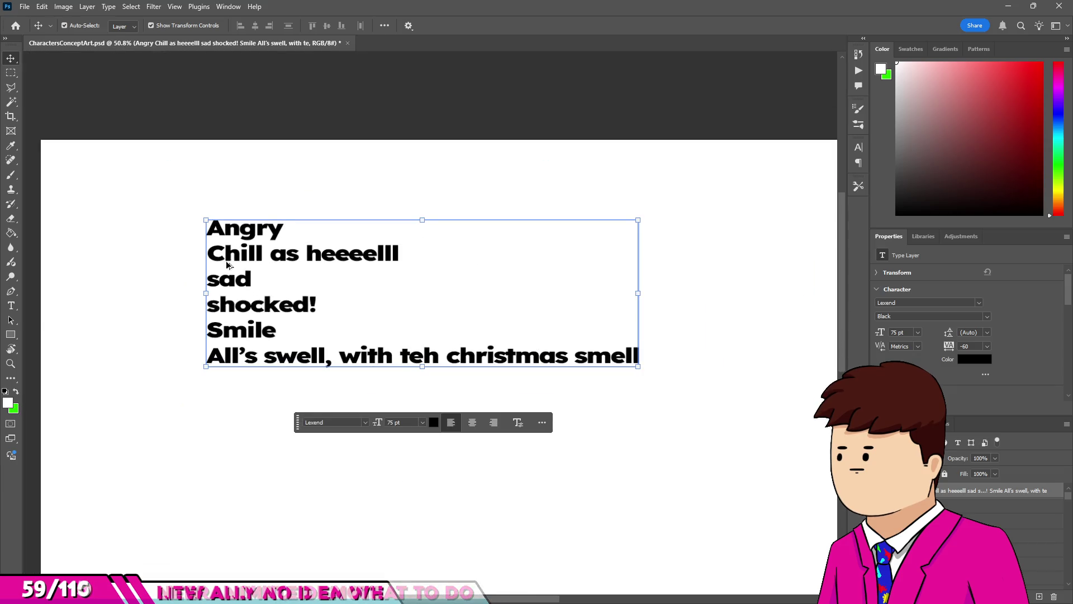
scroll(275, 295, "up", 2)
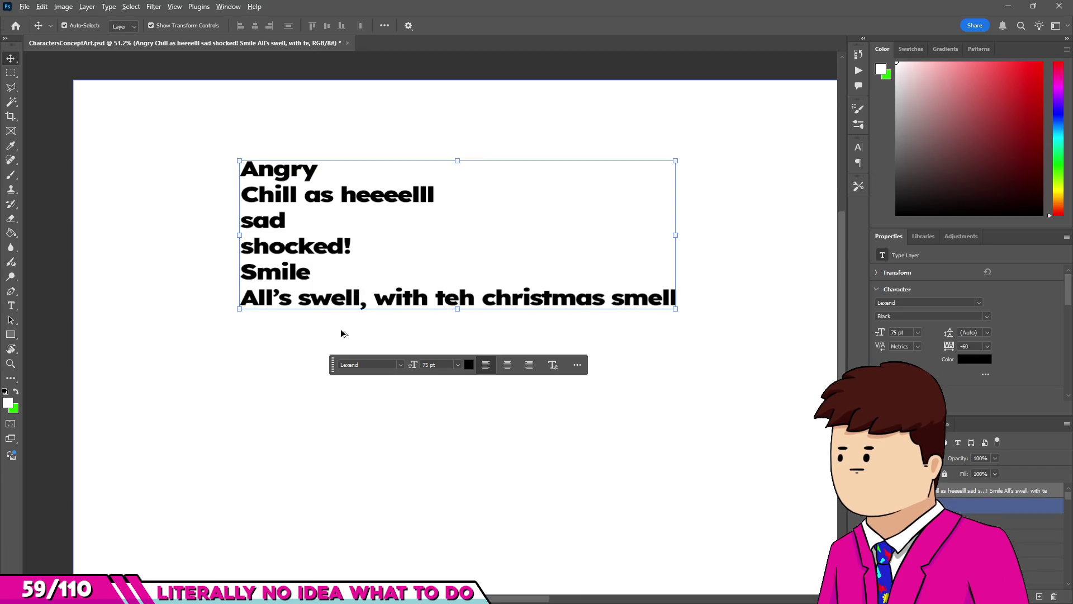
scroll(341, 334, "down", 3)
scroll(341, 334, "up", 2)
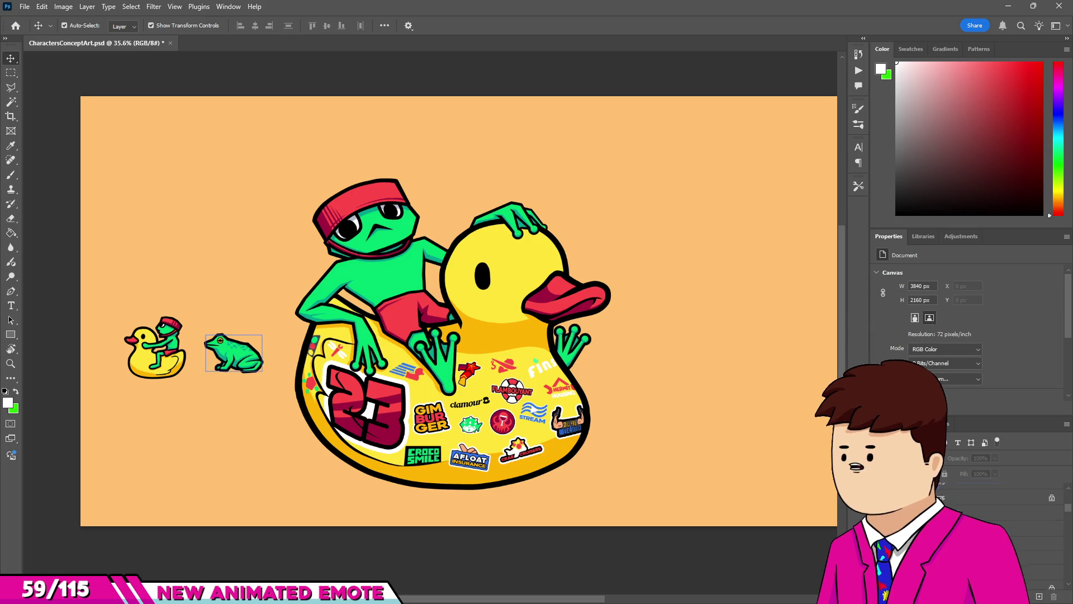
Select the frog layer, save and close the concept art, then open FishDateSpritePlacements.psd.
left_click(391, 336)
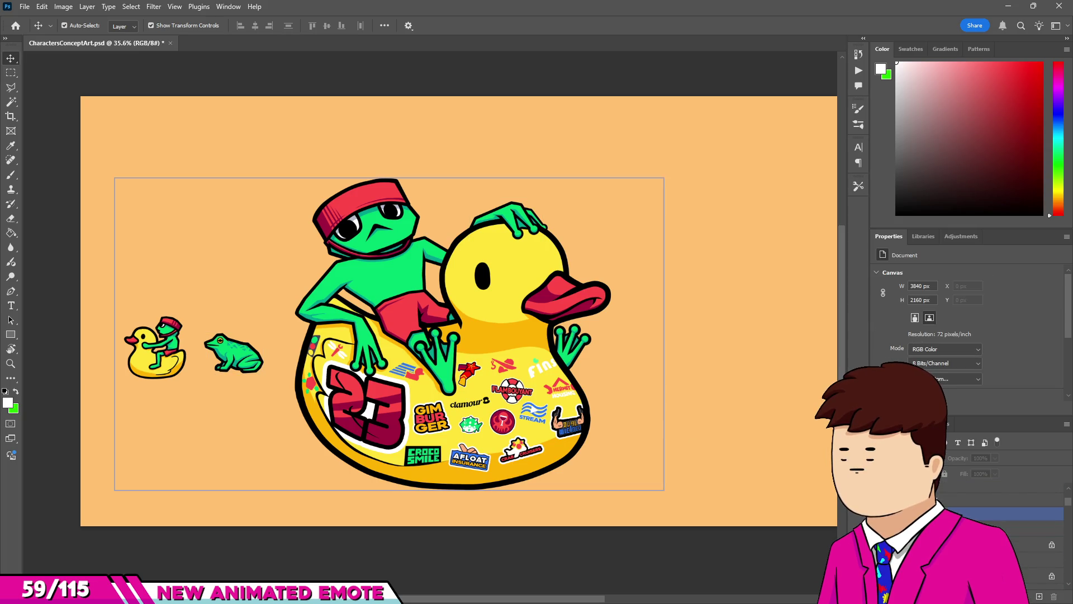
left_click(412, 237)
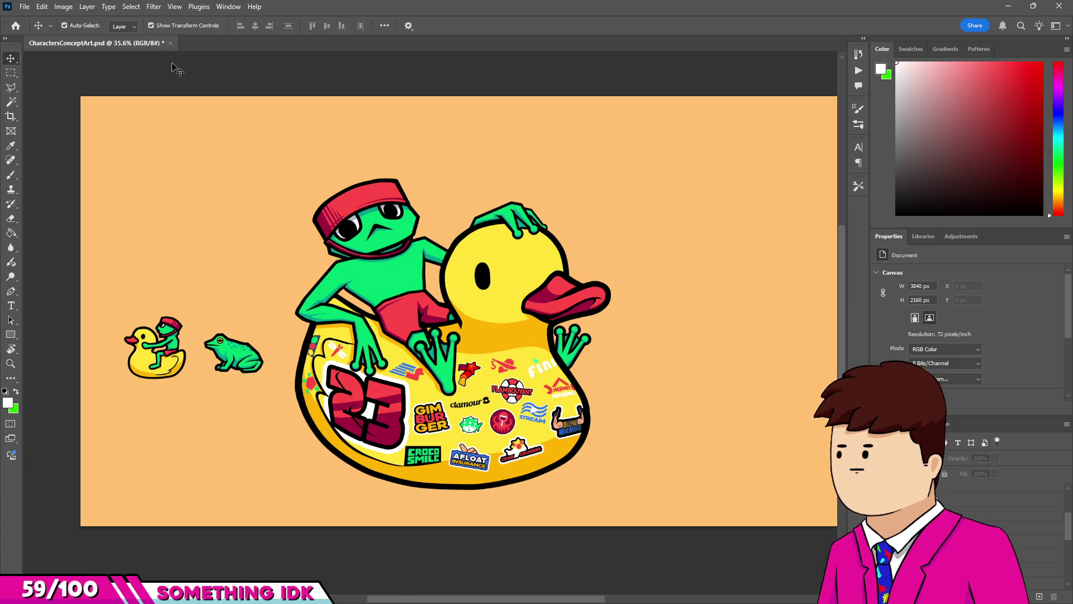
key("ctrl+s")
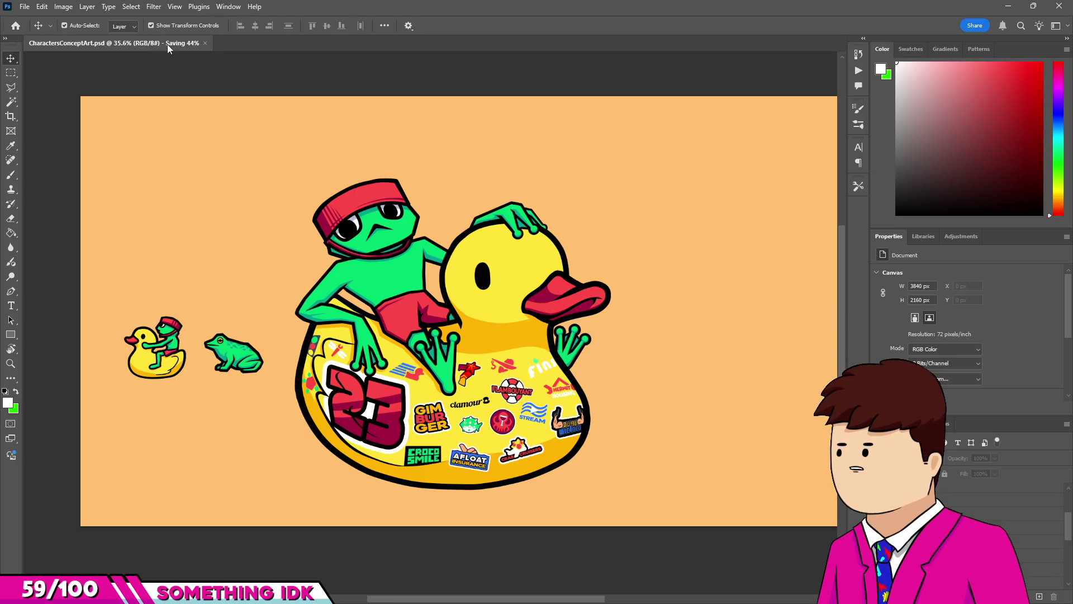
key("ctrl+w")
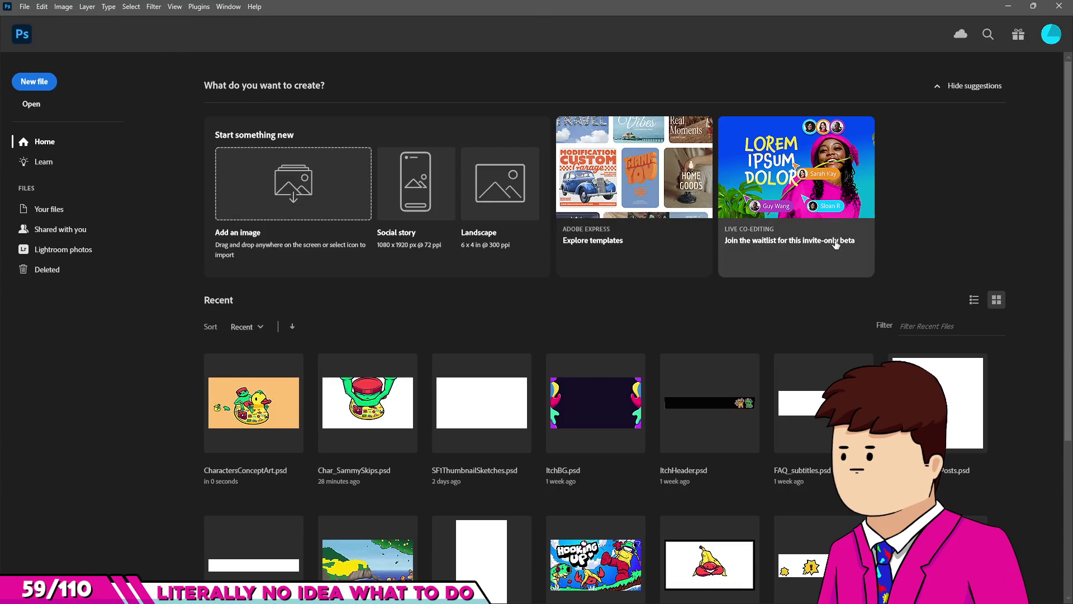
scroll(835, 245, "down", 4)
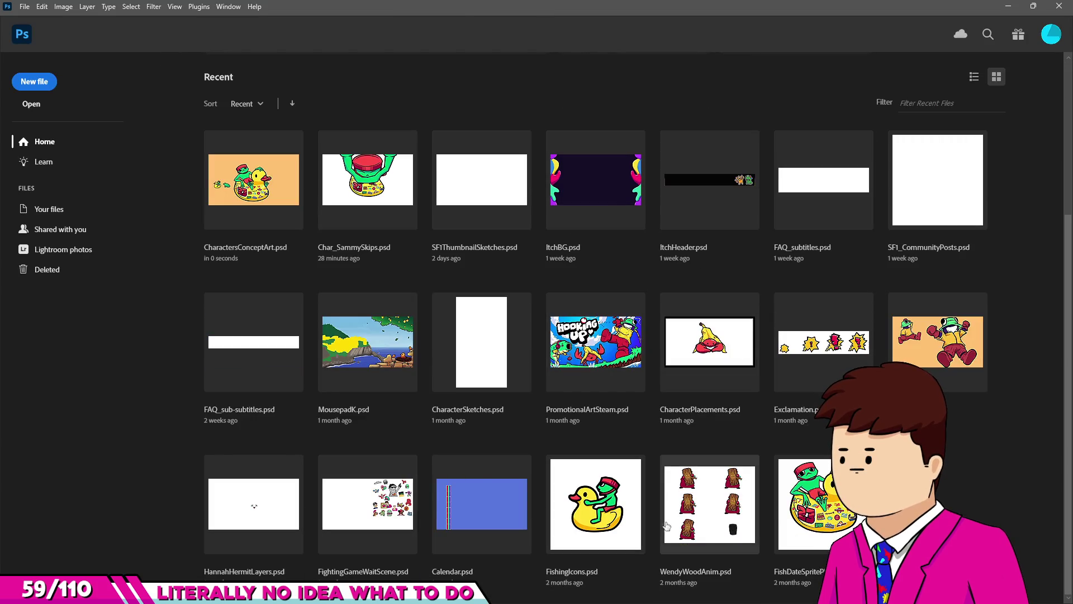
left_click(795, 525)
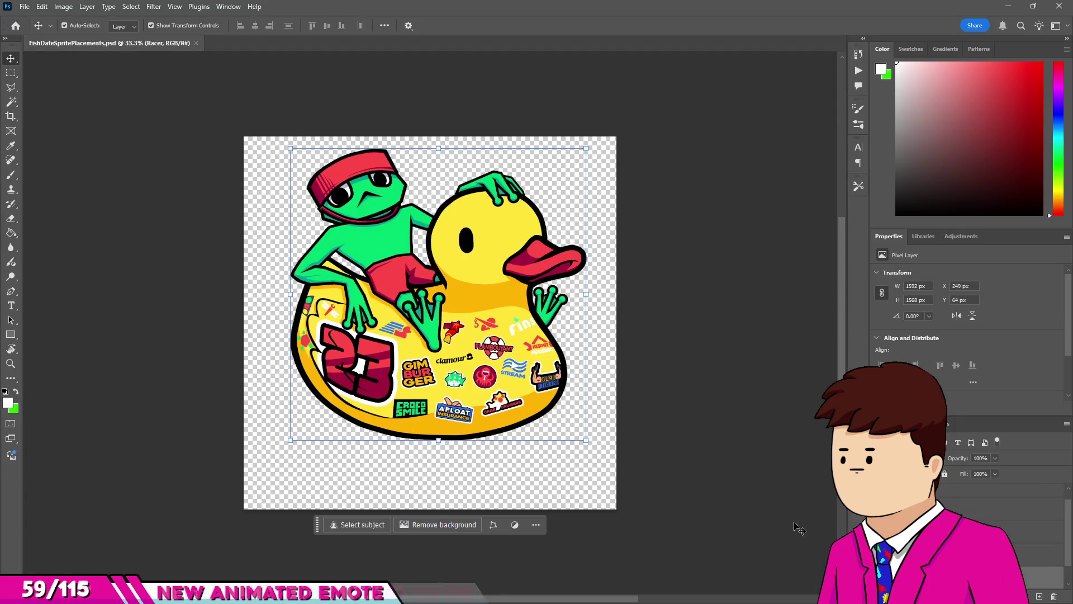
Close FishDateSpritePlacements.psd, then open and cancel the Home screen's file browser.
left_click(196, 43)
left_click(25, 106)
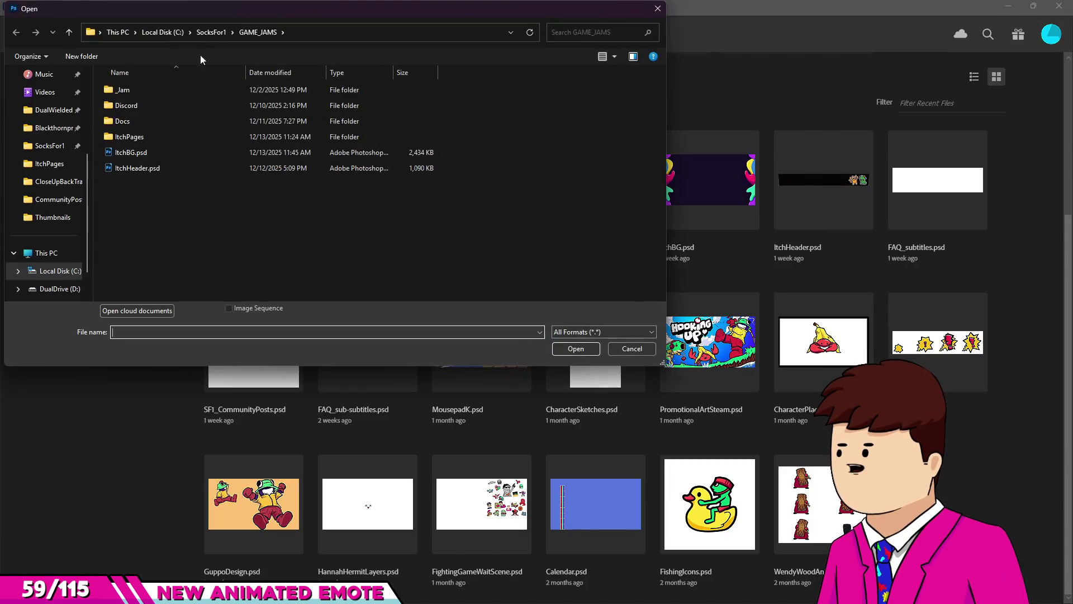
key("Escape")
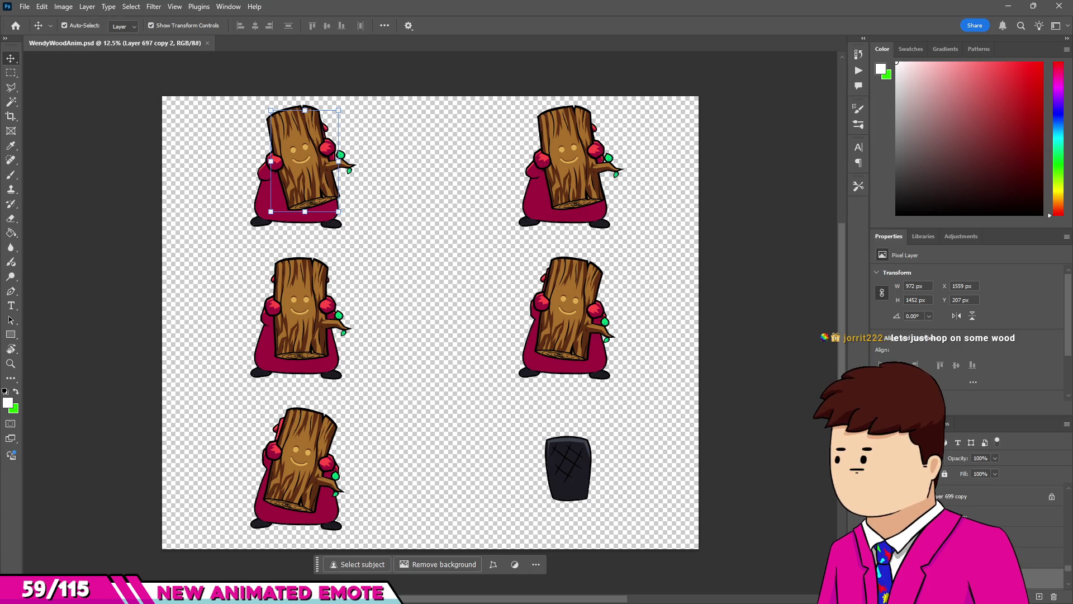
Open and dismiss the File menu, then zoom in and out on the WendyWoodAnim canvas.
left_click(29, 6)
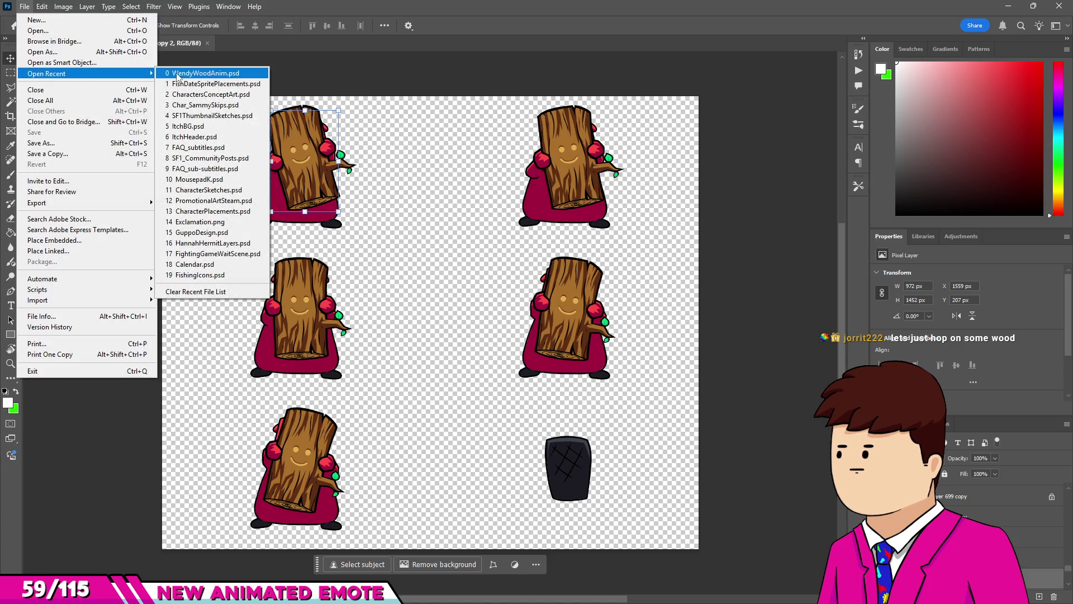
key("Escape")
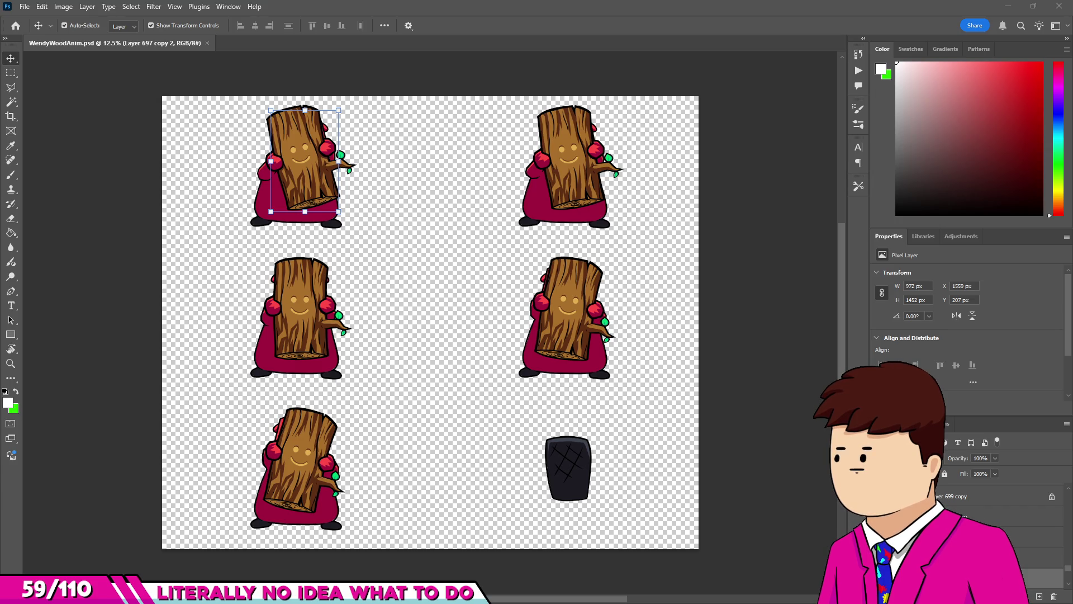
left_click(266, 204)
scroll(202, 117, "up", 3)
scroll(220, 223, "down", 2)
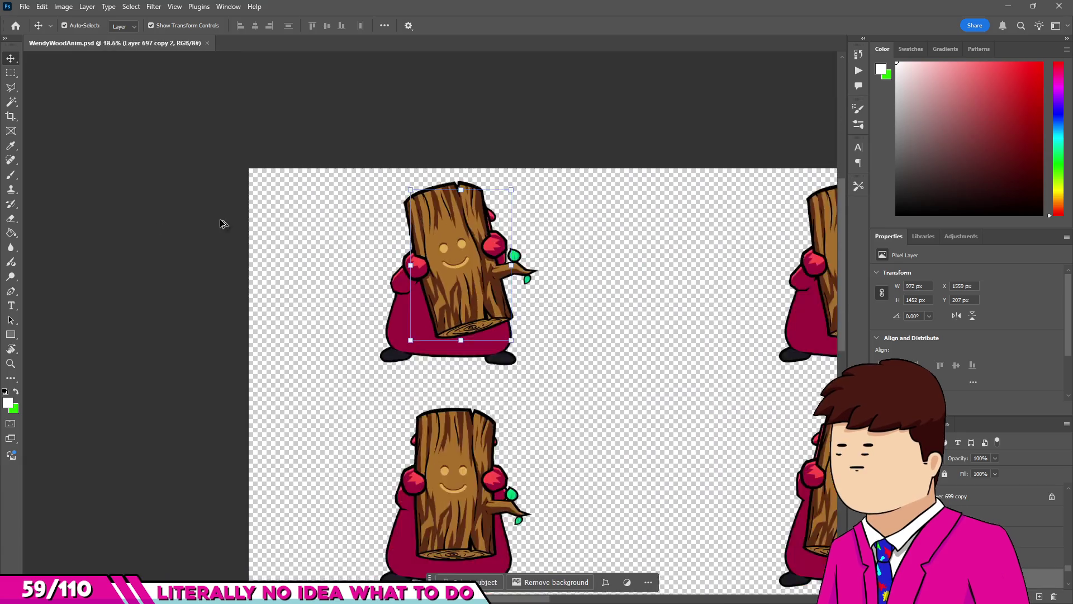
scroll(164, 277, "up", 2)
scroll(164, 277, "down", 1)
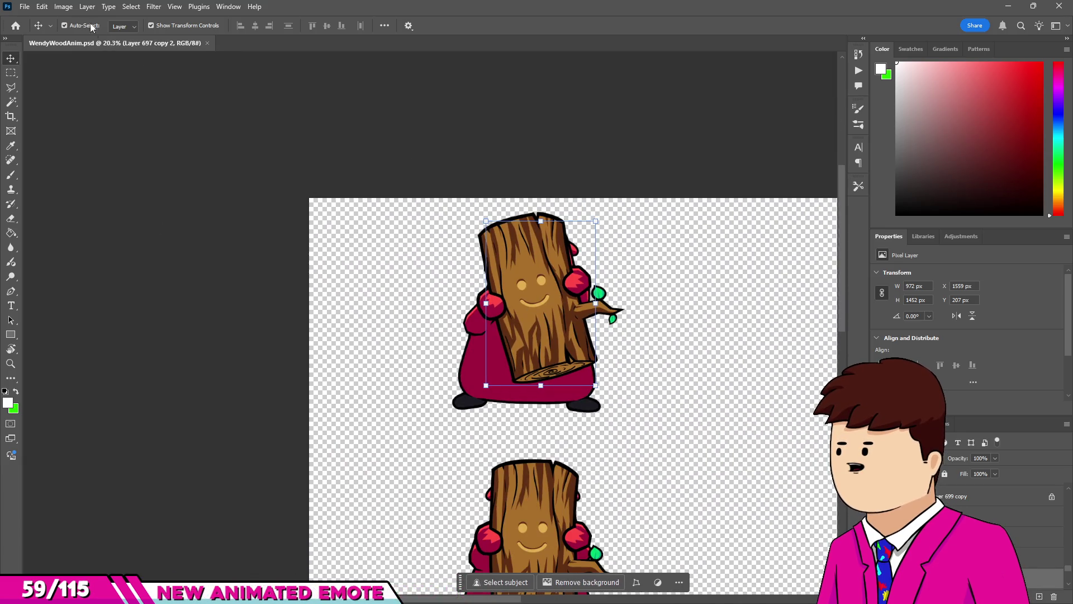
Create a transparent 3840×2160 px document from the recent preset.
left_click(24, 7)
left_click(34, 17)
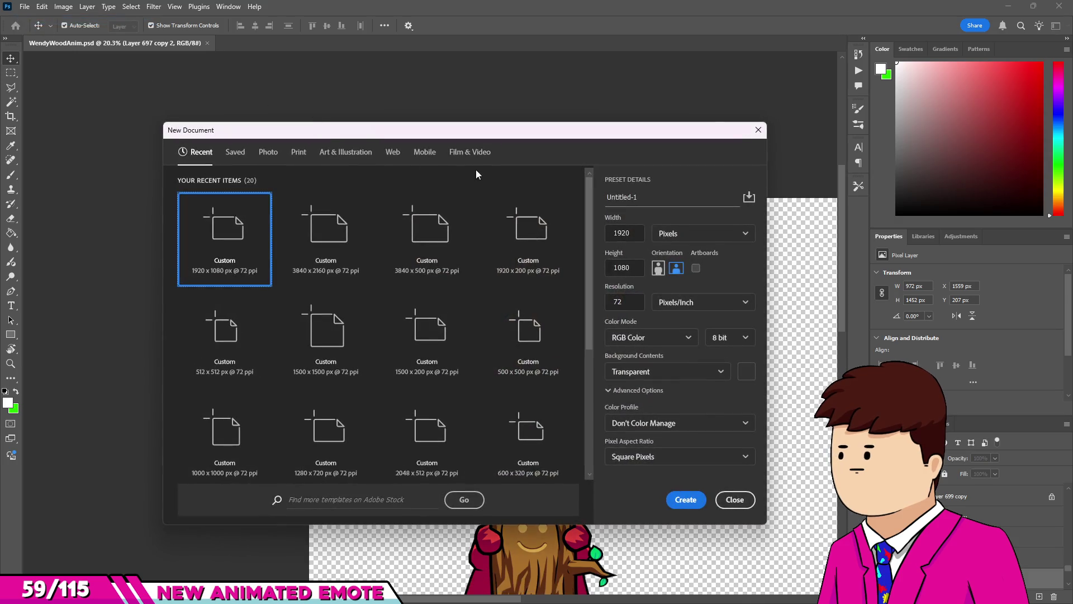
left_click(335, 240)
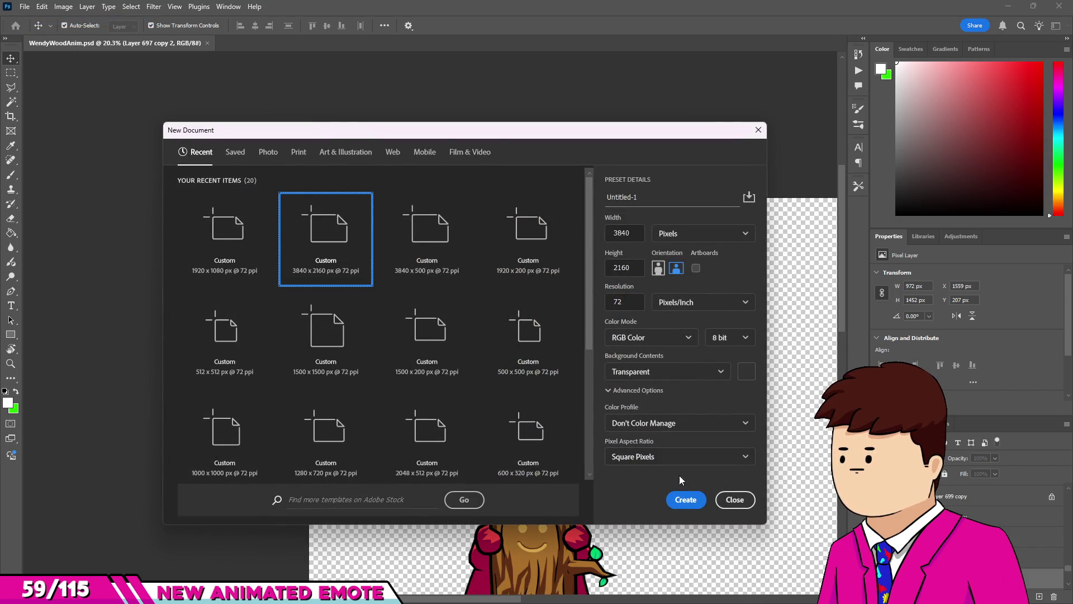
left_click(686, 499)
left_click(24, 7)
mouse_move(67, 74)
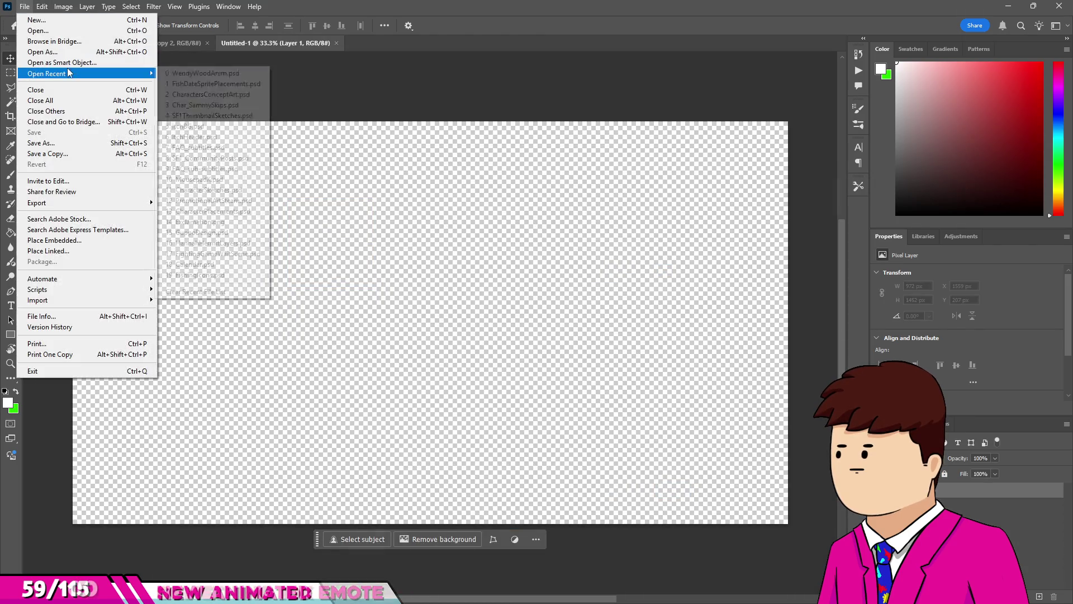
Reopen FishDateSpritePlacements.psd from Open Recent, close it, and dismiss the recent list.
left_click(192, 86)
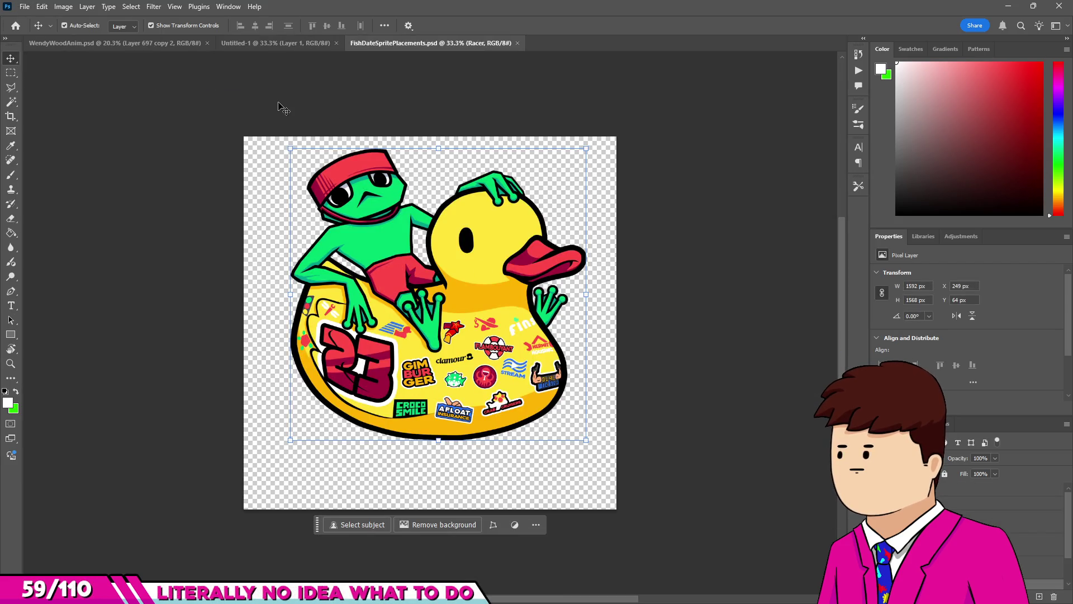
left_click(518, 43)
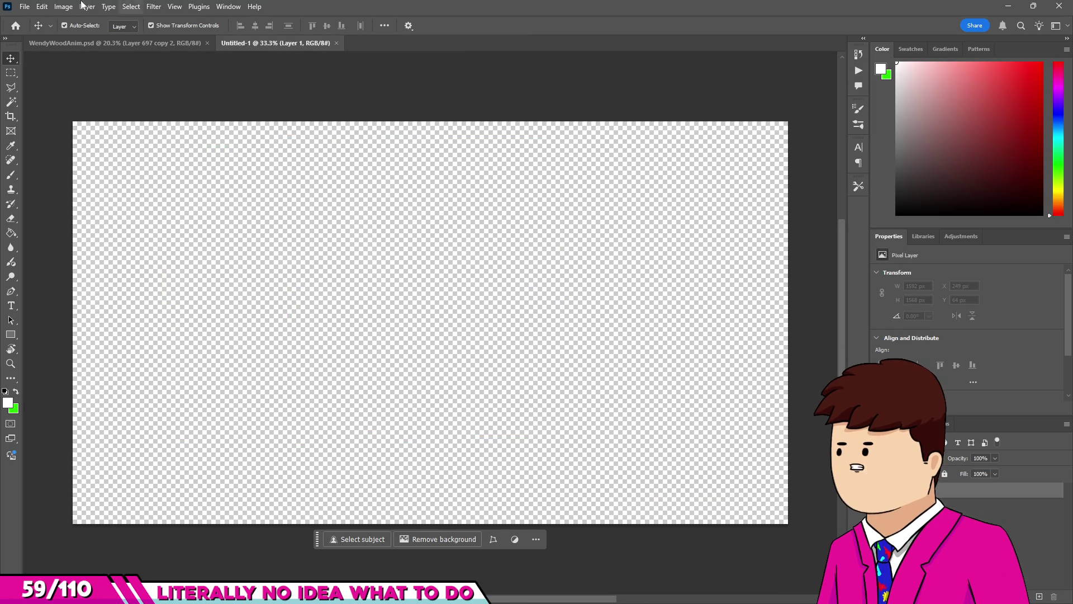
left_click(25, 6)
mouse_move(66, 74)
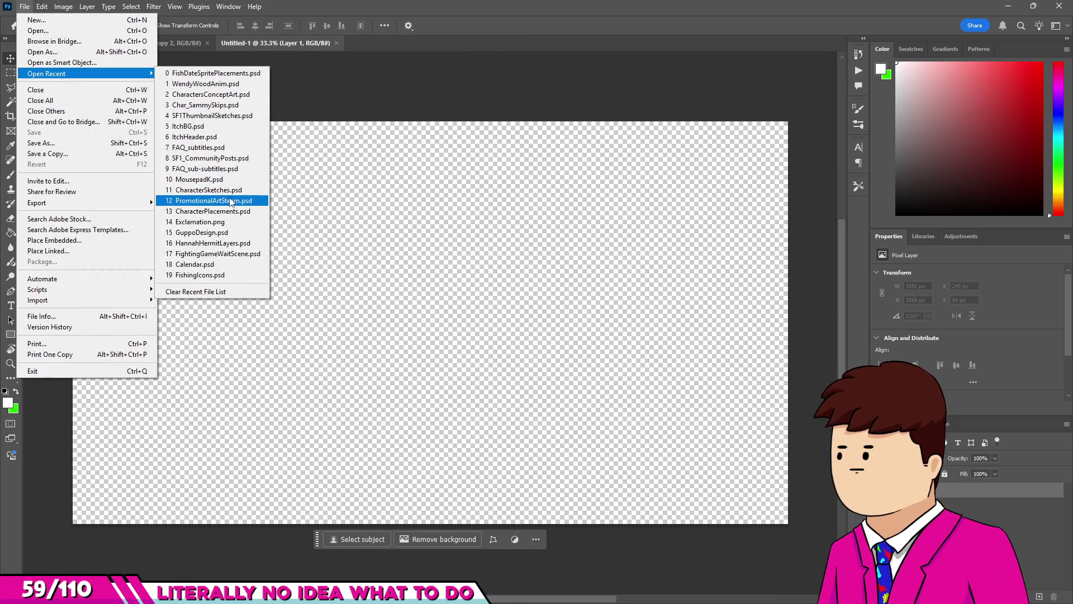
left_click(282, 70)
Close WendyWoodAnim and Untitled-1, then open CharacterPlacements.psd from Home.
left_click(206, 43)
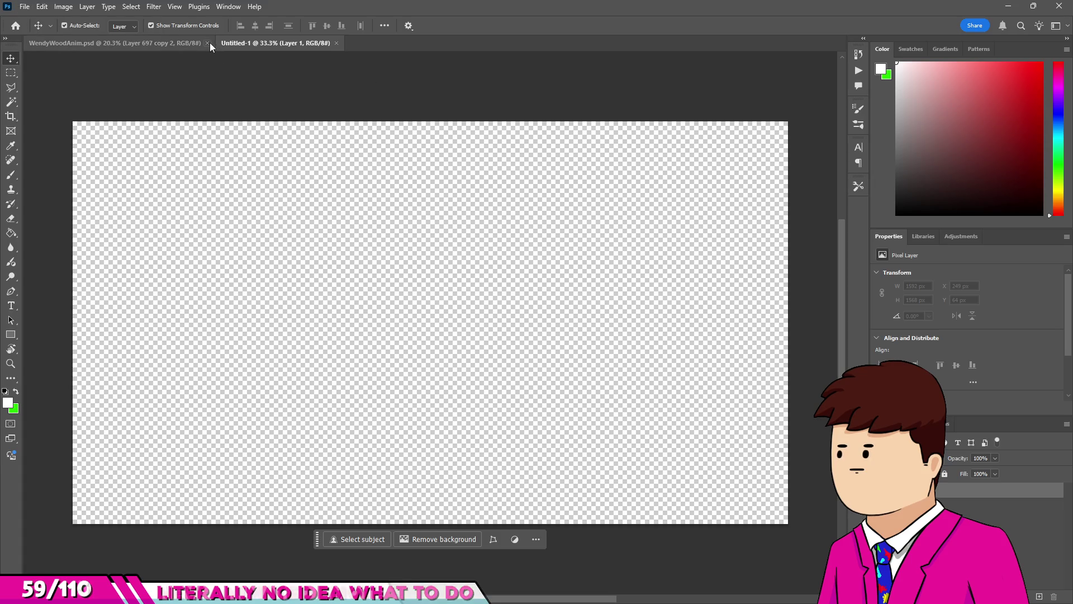
left_click(145, 43)
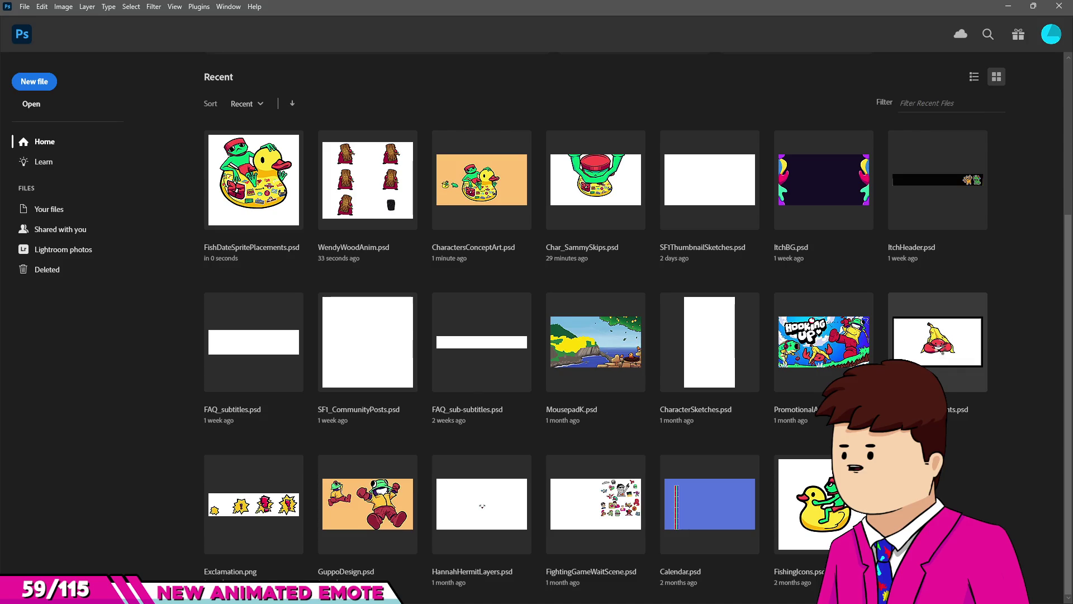
left_click(957, 361)
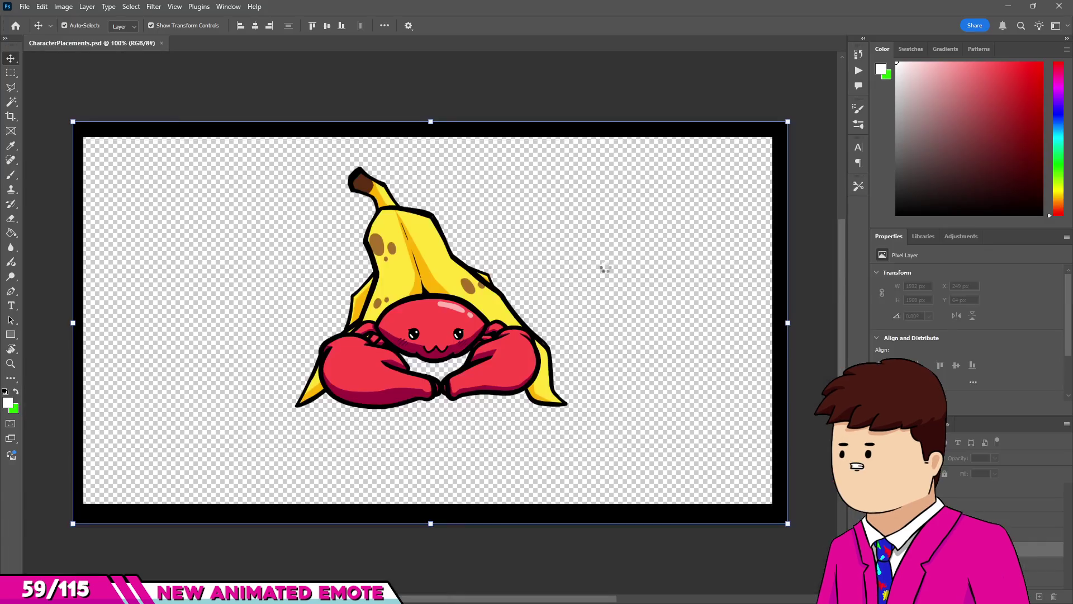
Create a new 3840×2160 transparent document via File > New.
left_click(21, 6)
left_click(30, 18)
left_click(25, 7)
left_click(33, 19)
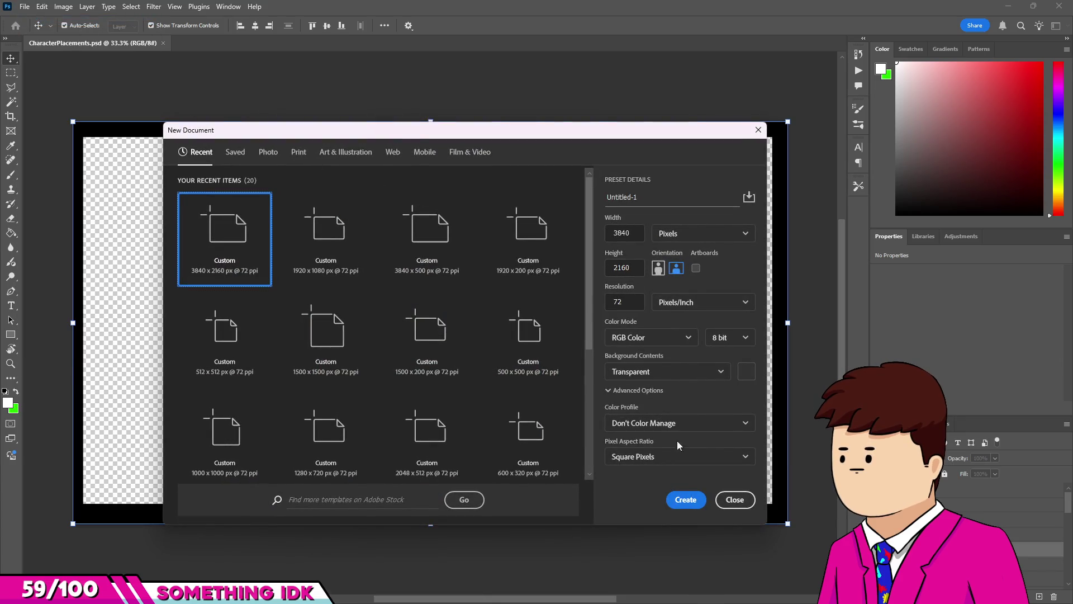
left_click(686, 499)
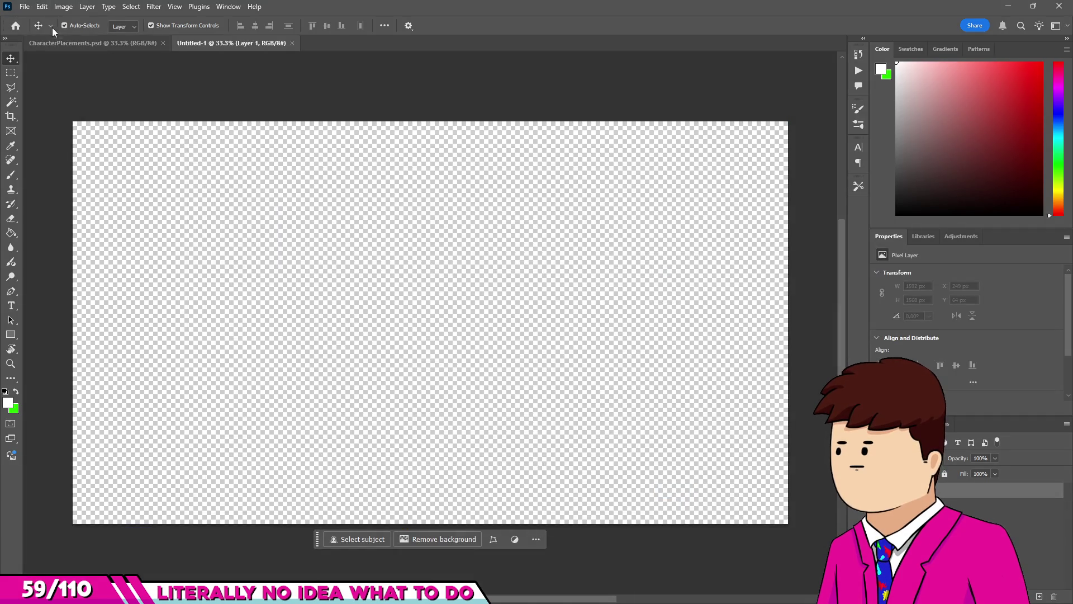
Show the beaver-with-log layer in CharacterPlacements.psd and drag it into Untitled-1.
left_click(56, 43)
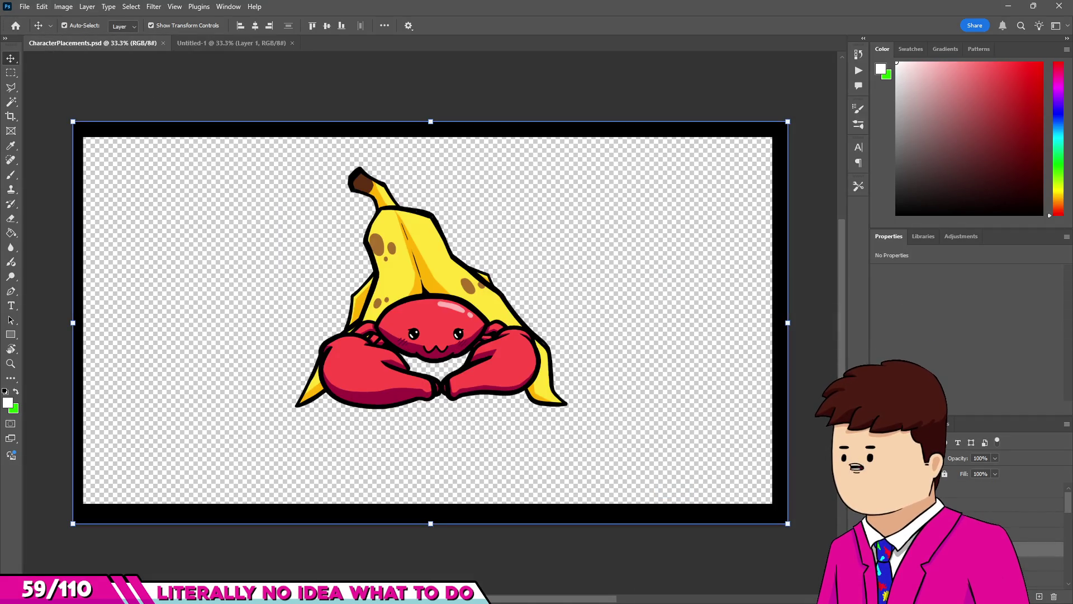
left_click(1000, 501)
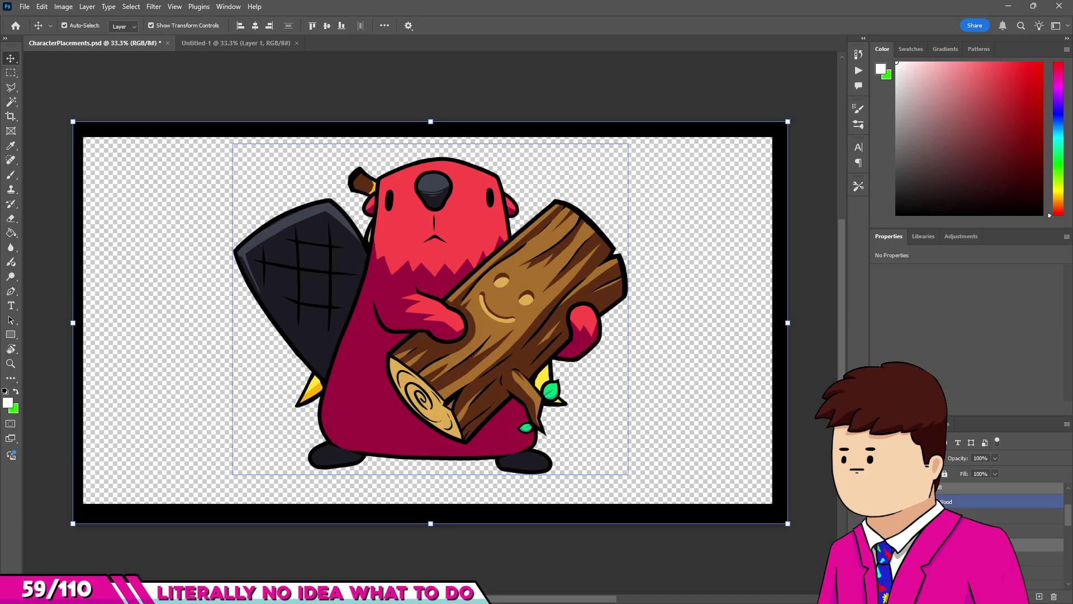
left_click(1000, 488)
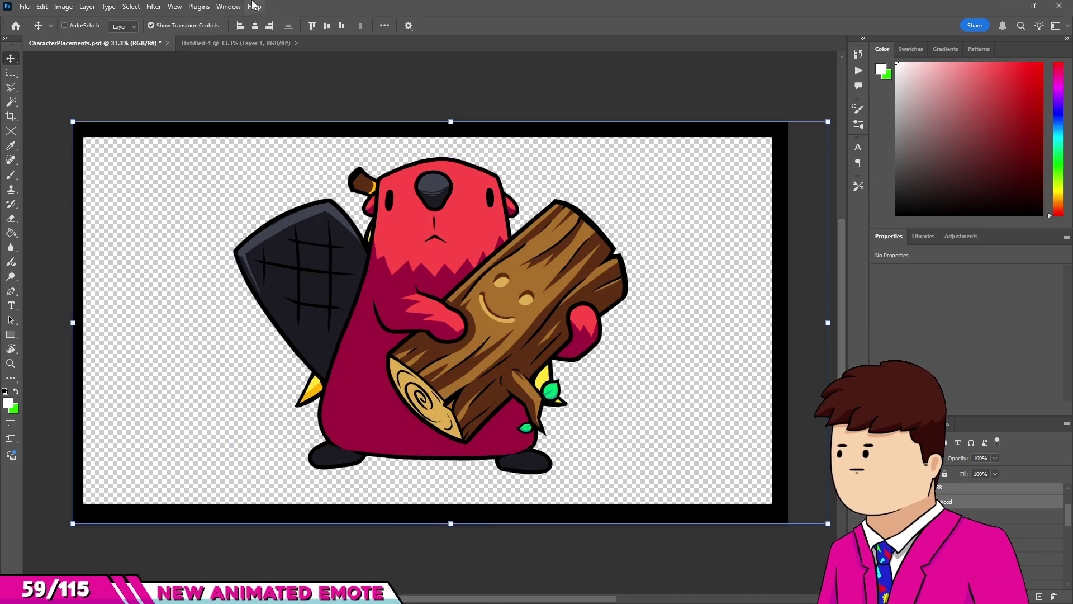
mouse_move(187, 59)
left_mouse_down()
mouse_move(204, 38)
mouse_move(503, 436)
left_mouse_up()
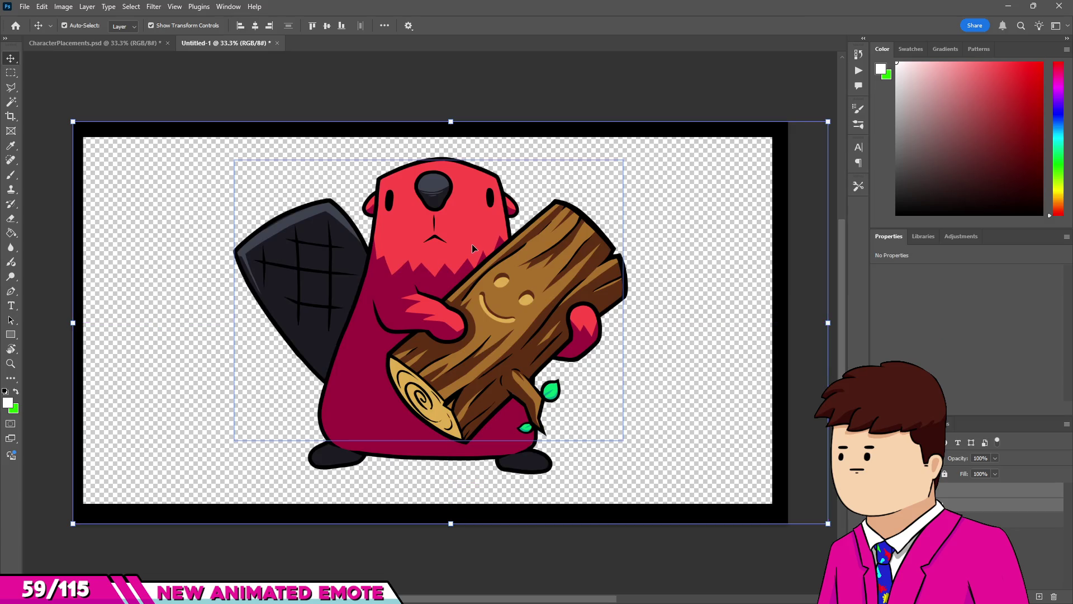
scroll(569, 483, "down", 3)
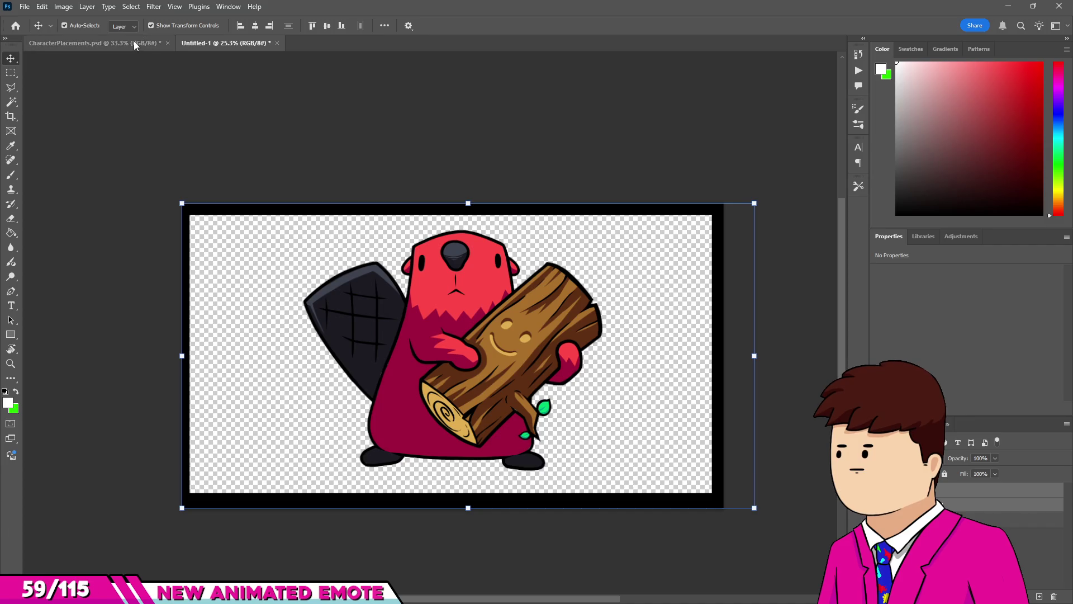
Close CharacterPlacements.psd without saving changes.
left_click(133, 42)
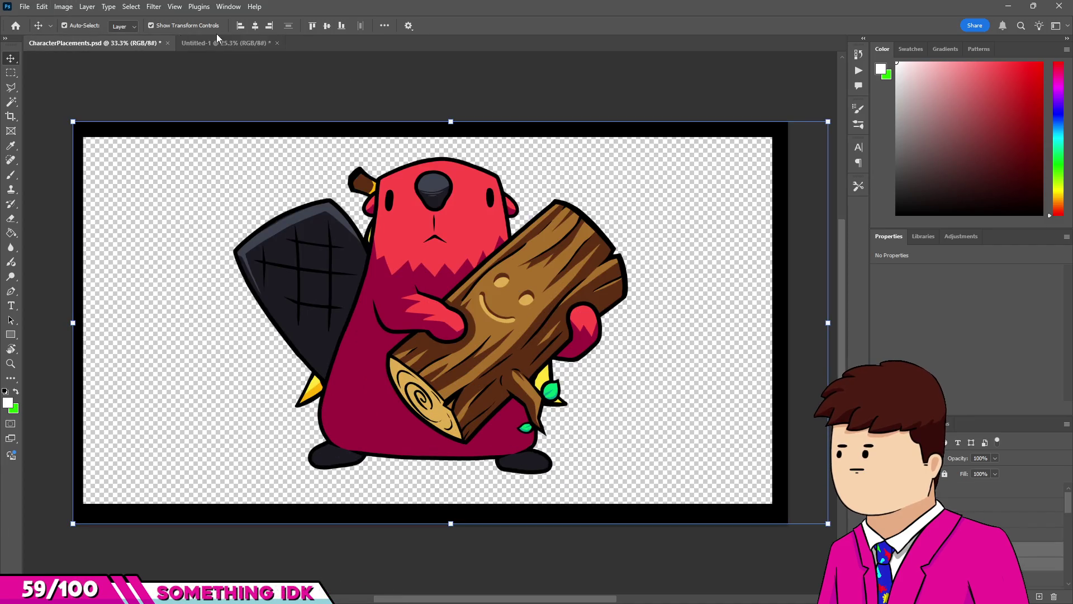
left_click(171, 43)
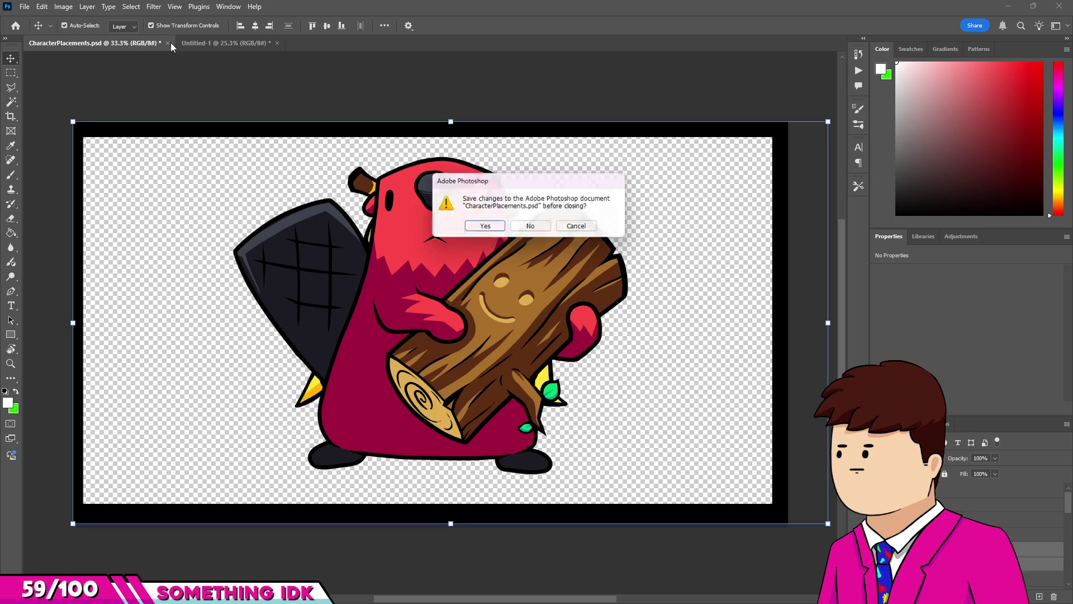
left_click(530, 226)
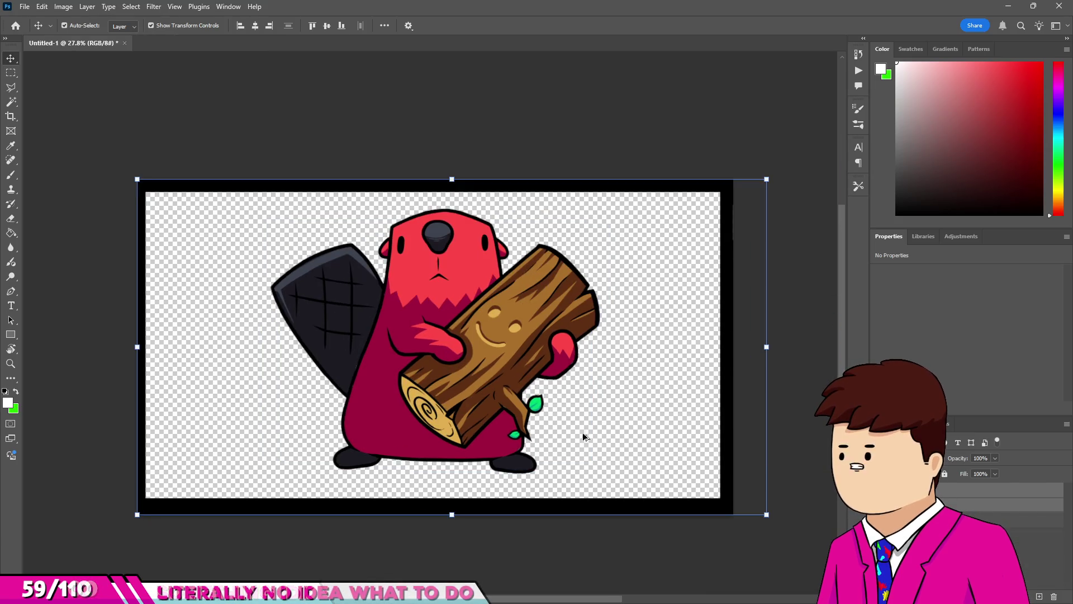
Delete Layer 11, the black frame around the canvas.
key("m")
scroll(456, 334, "up", 2)
scroll(436, 357, "down", 2)
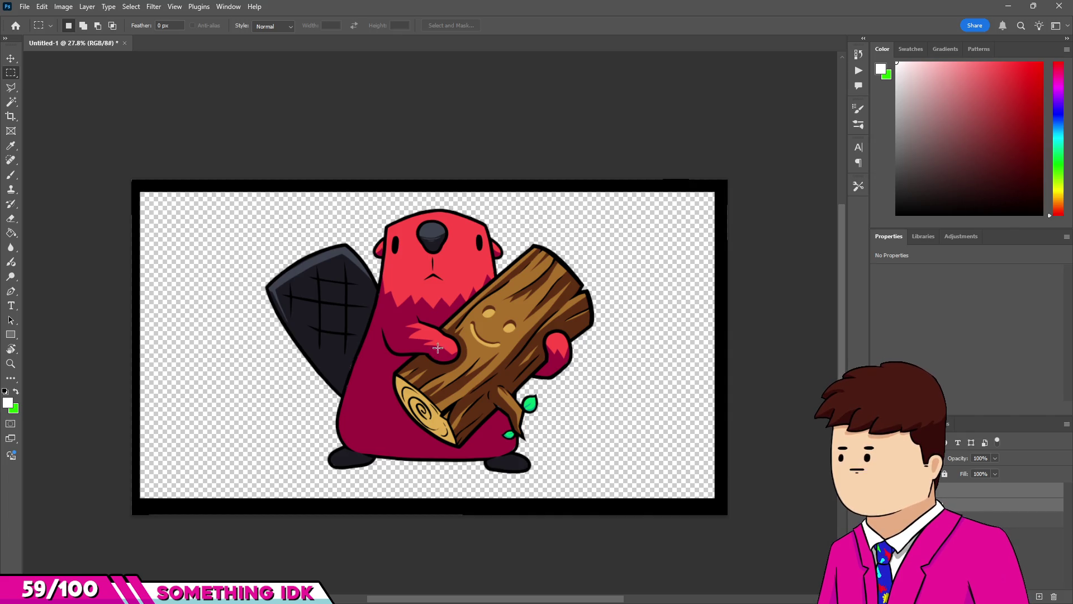
left_click_drag(294, 296, 282, 287)
scroll(330, 342, "up", 2)
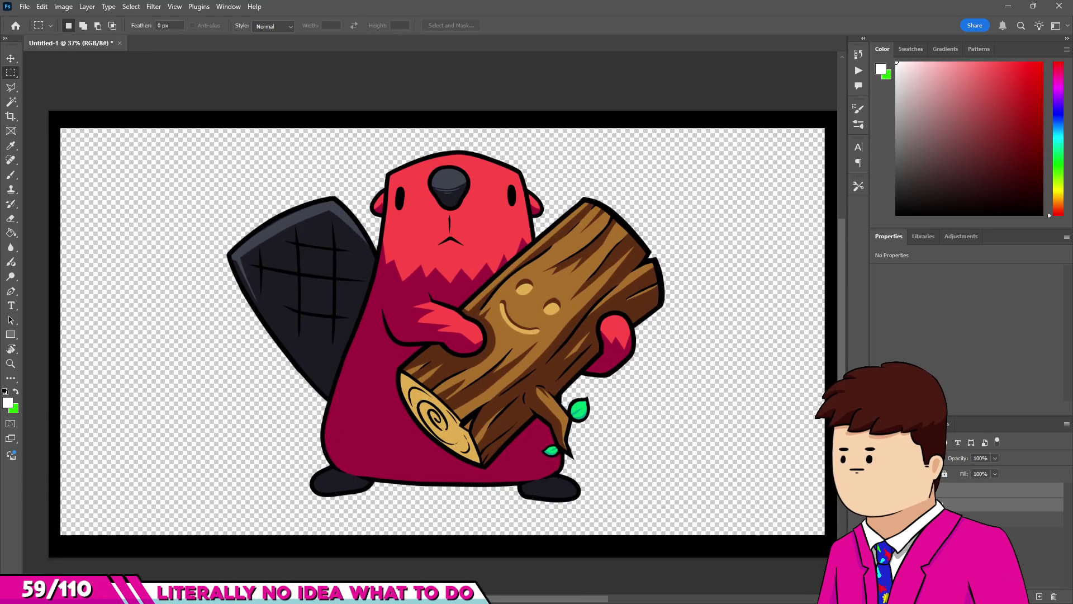
left_click(1006, 519)
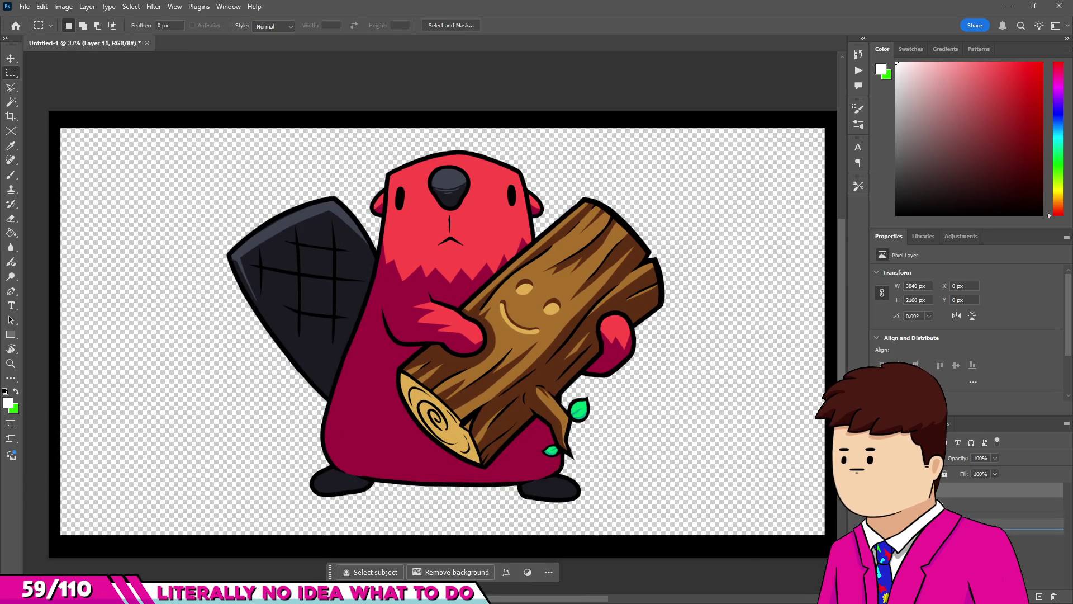
key("Delete")
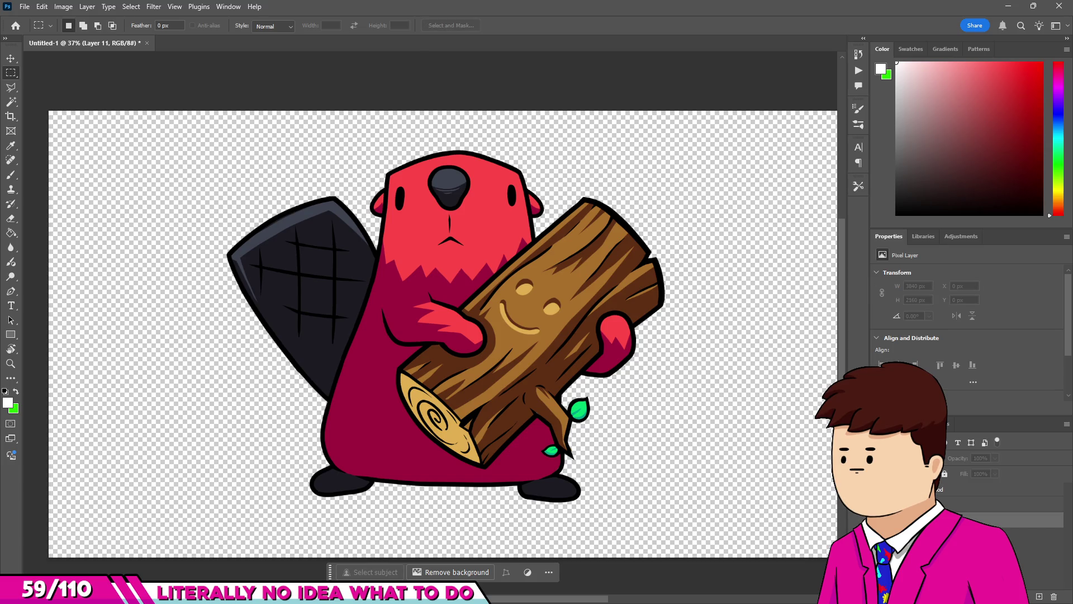
Make Layer 1 the active layer.
left_click(1000, 490)
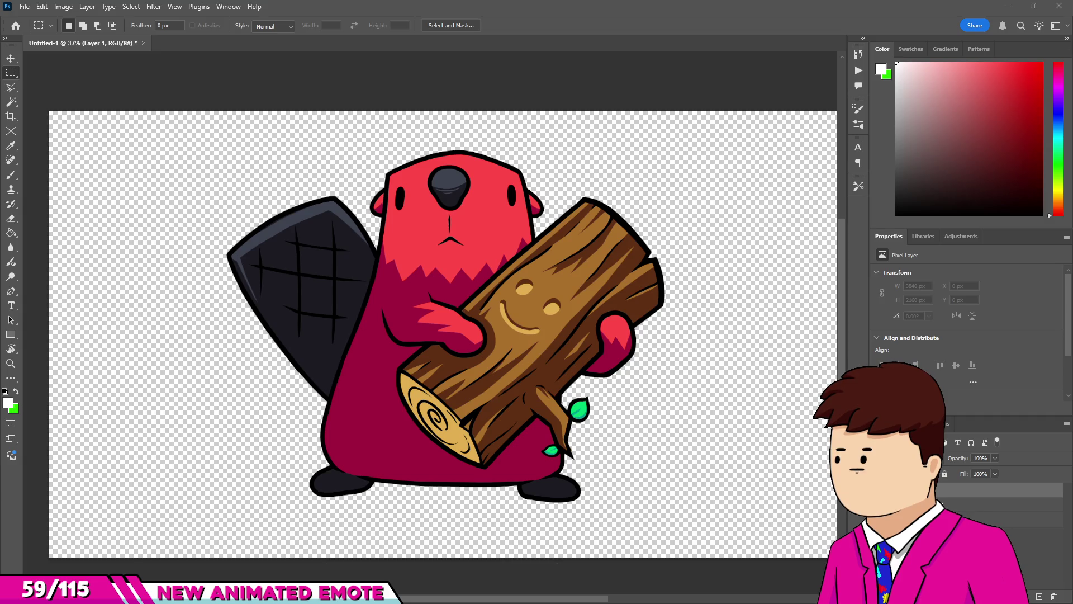
left_click(391, 12)
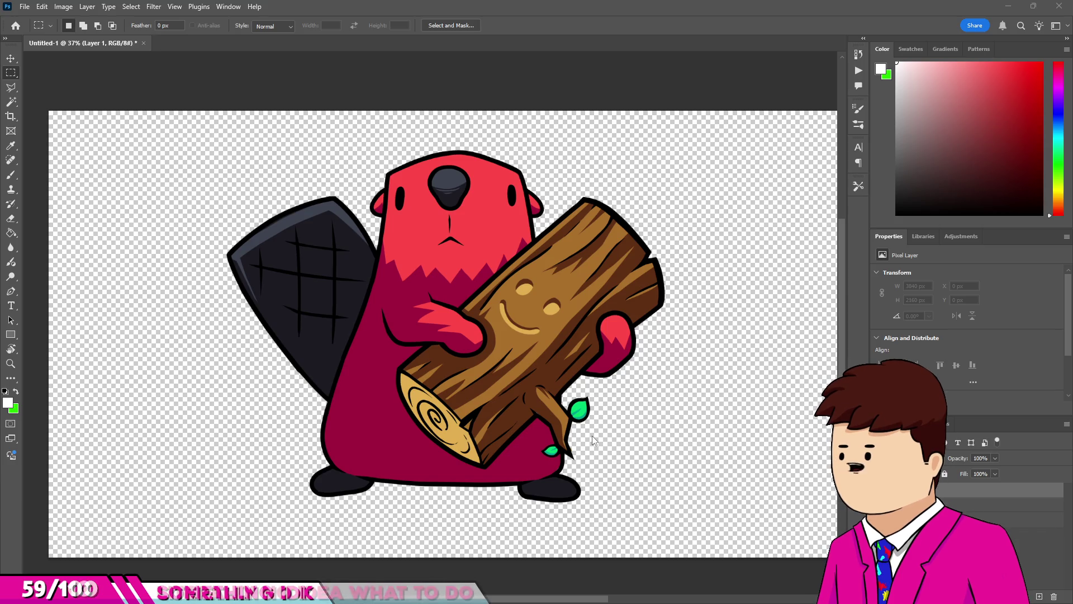
scroll(491, 220, "up", 2)
Pick the beaver's Layer 9 from the canvas with the Move tool.
scroll(413, 179, "up", 4)
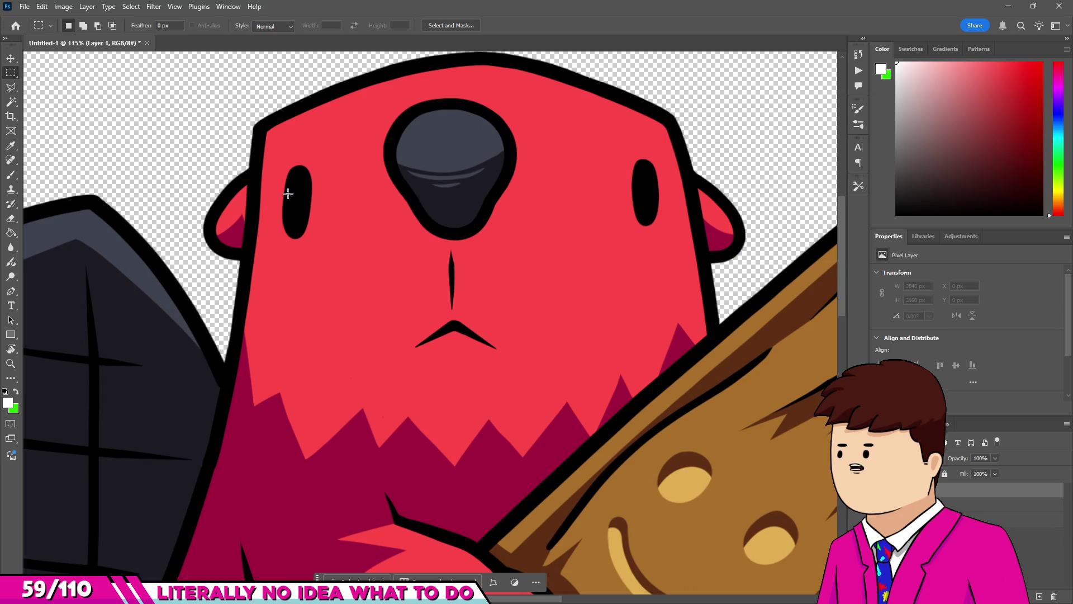
scroll(288, 187, "down", 2)
scroll(369, 271, "up", 3)
key("v")
left_click(369, 271)
scroll(370, 262, "down", 5)
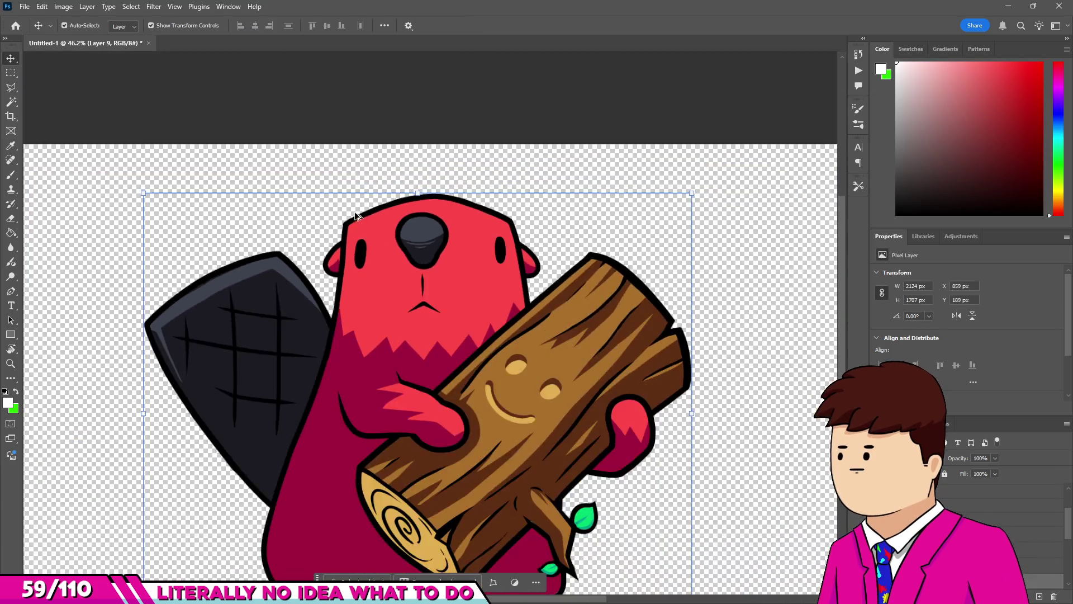
scroll(371, 246, "up", 1)
key("b")
scroll(369, 244, "up", 5)
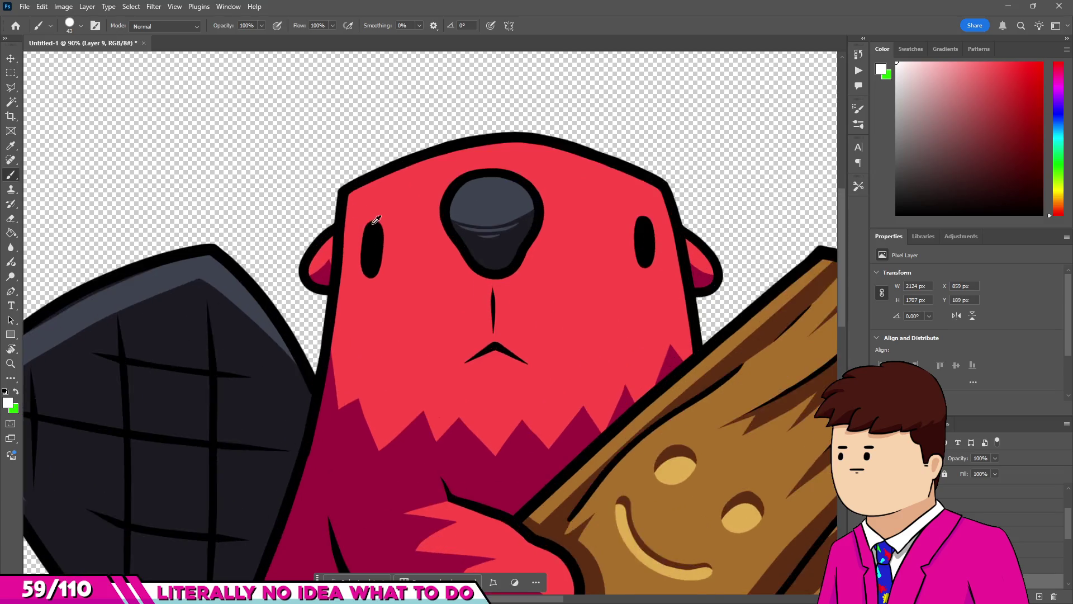
key("v")
scroll(362, 240, "down", 2)
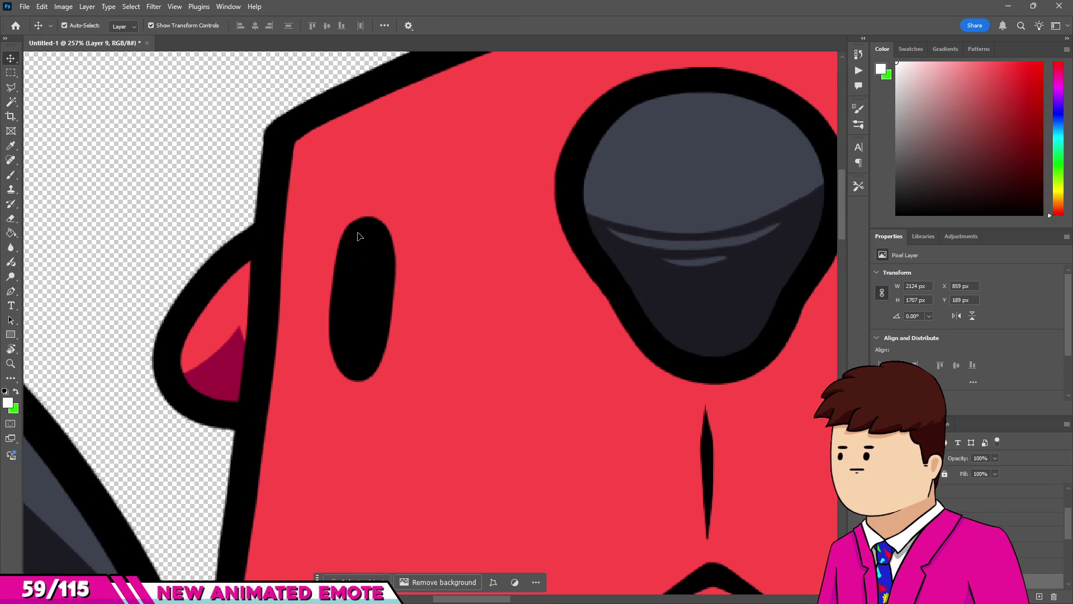
scroll(359, 235, "down", 3)
scroll(360, 235, "down", 2)
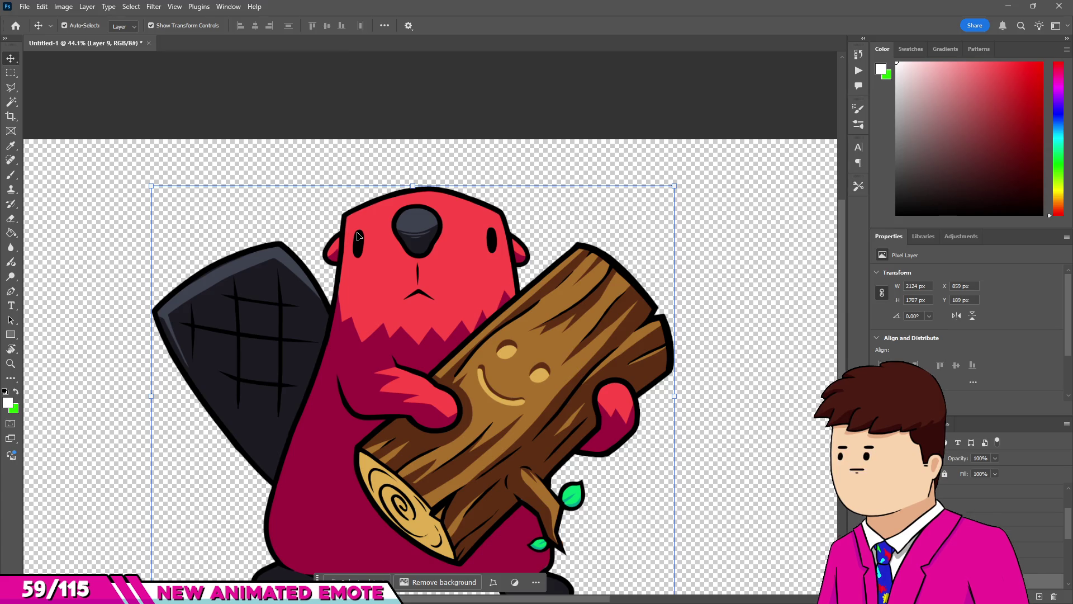
scroll(359, 235, "up", 5)
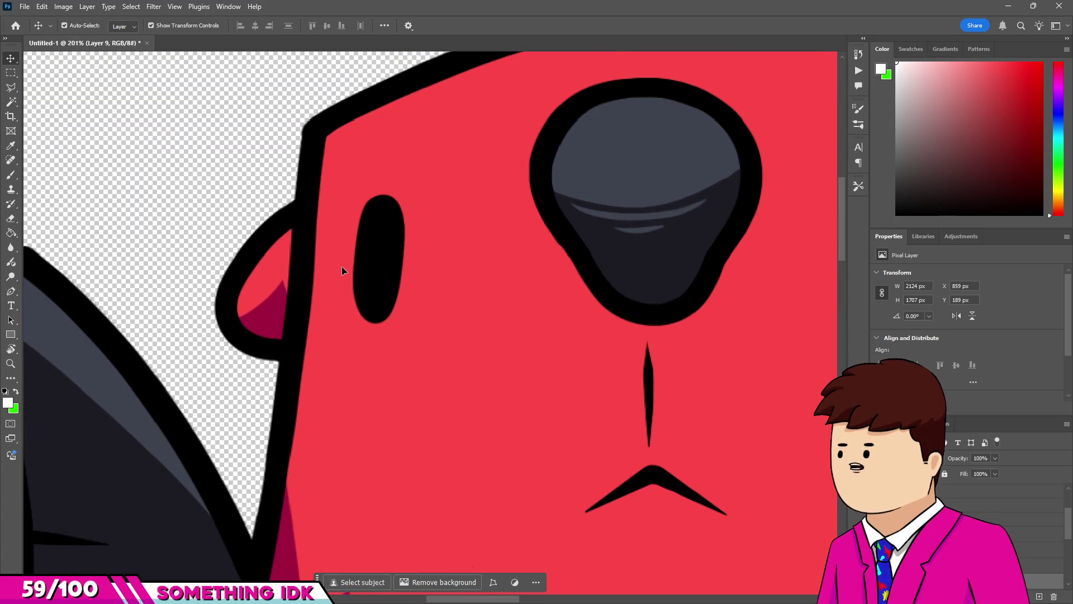
scroll(341, 266, "down", 1)
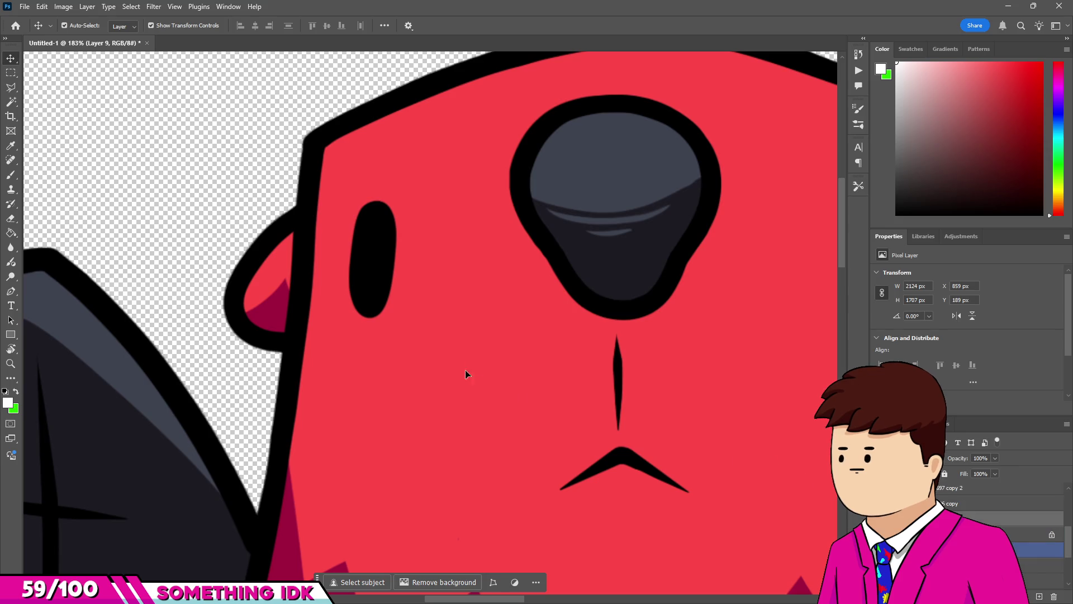
Marquee-select both eyes and copy them onto a new layer, Layer 12.
key("m")
scroll(294, 319, "down", 2)
scroll(178, 288, "up", 2)
mouse_move(206, 240)
left_mouse_down()
mouse_move(282, 350)
mouse_move(286, 377)
left_mouse_up()
mouse_move(726, 228)
left_mouse_down()
mouse_move(802, 364)
mouse_move(799, 349)
mouse_move(787, 360)
left_mouse_up()
key("ctrl+j")
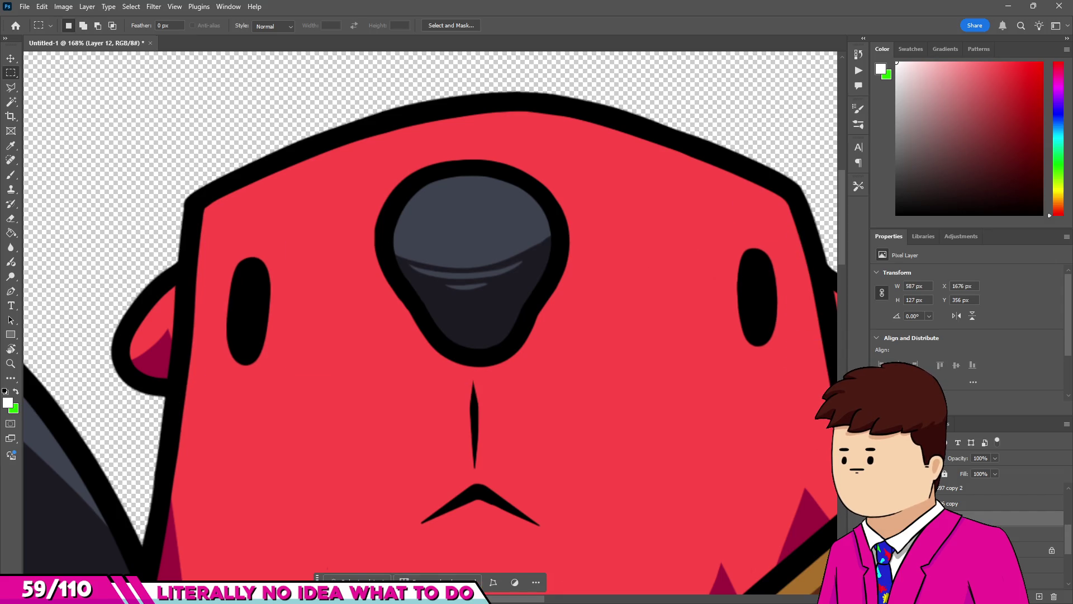
scroll(581, 383, "down", 3)
scroll(425, 293, "up", 4)
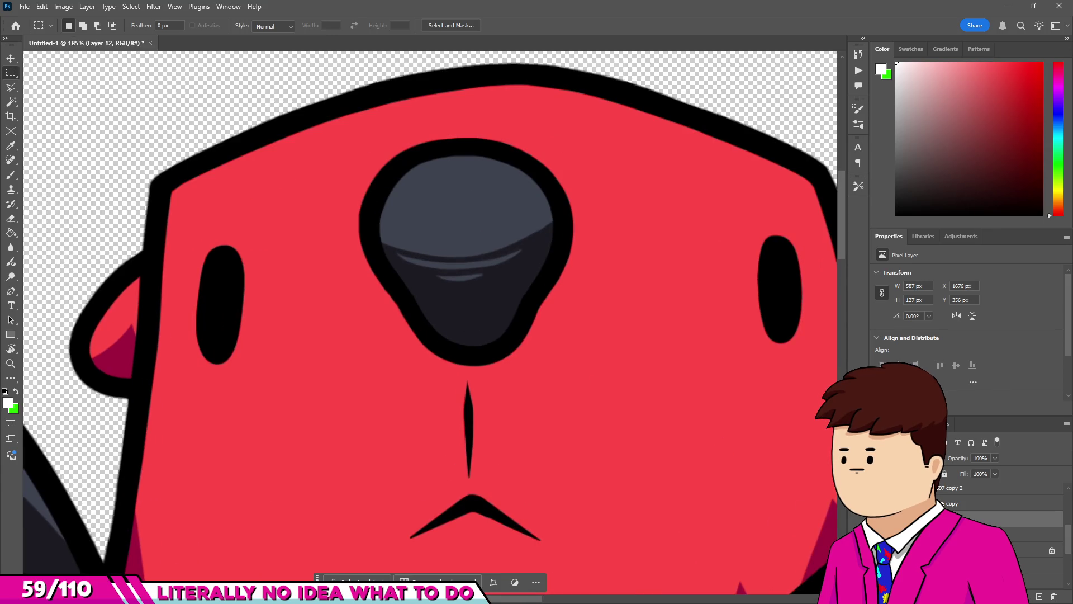
Erase both original eyes from the face layer, adjusting the eraser's hardness.
key("e")
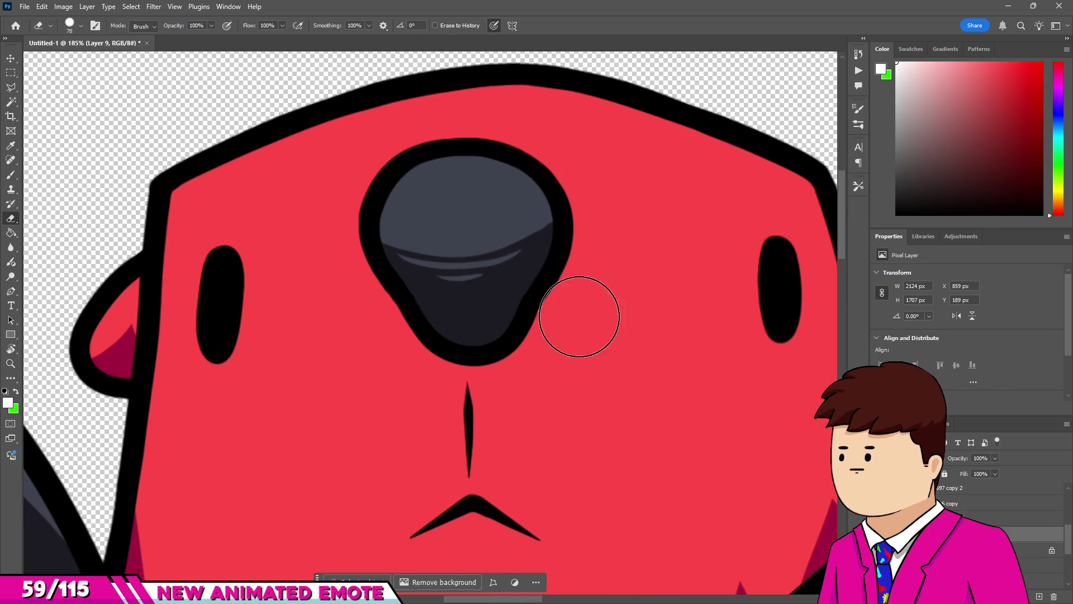
left_click_drag(759, 271, 780, 390)
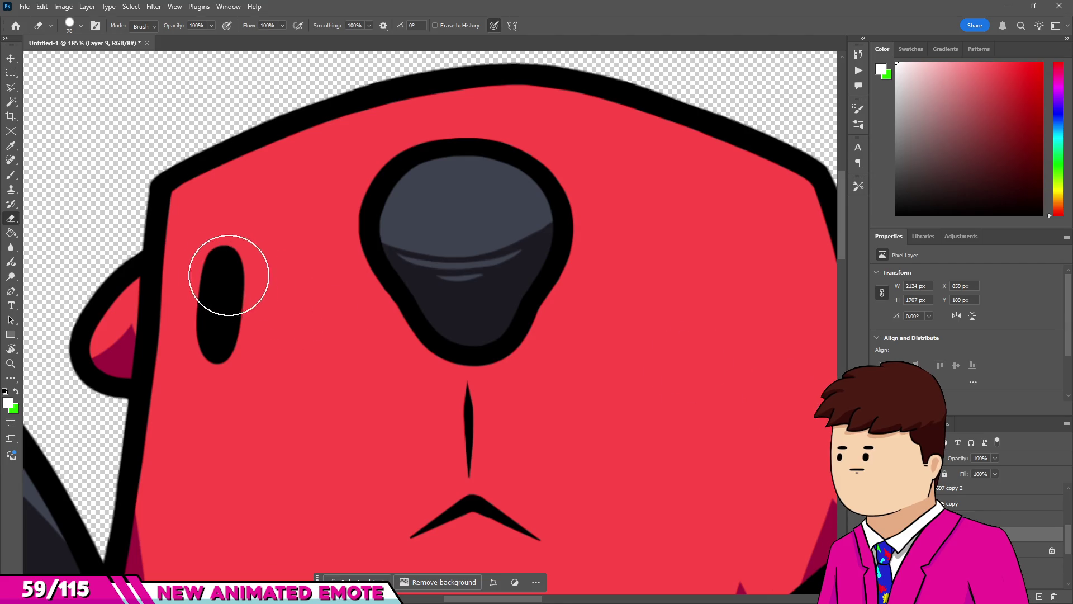
left_click_drag(229, 275, 228, 426)
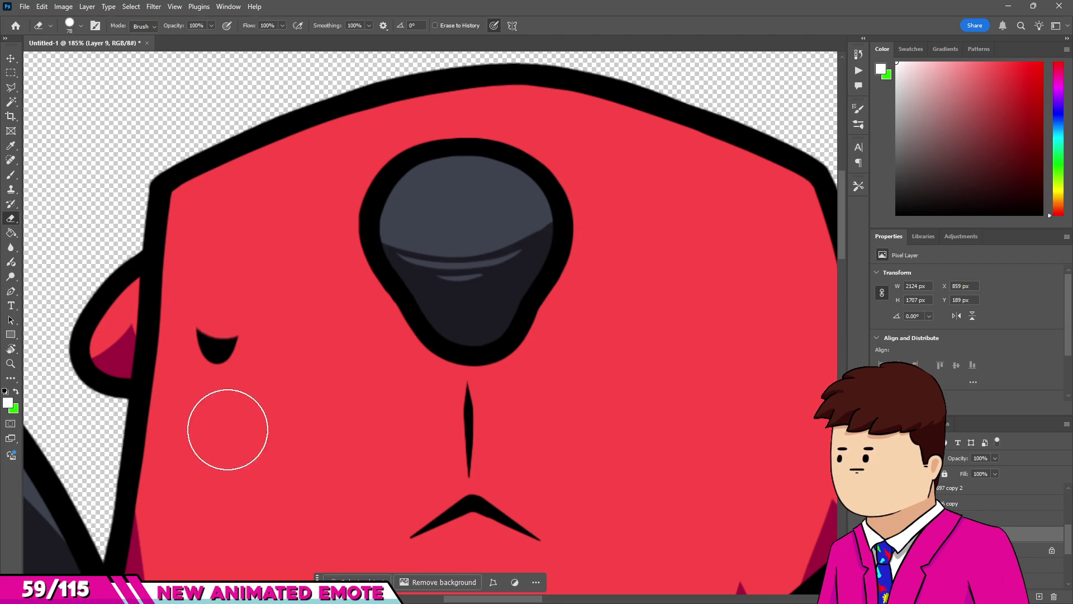
left_click(81, 24)
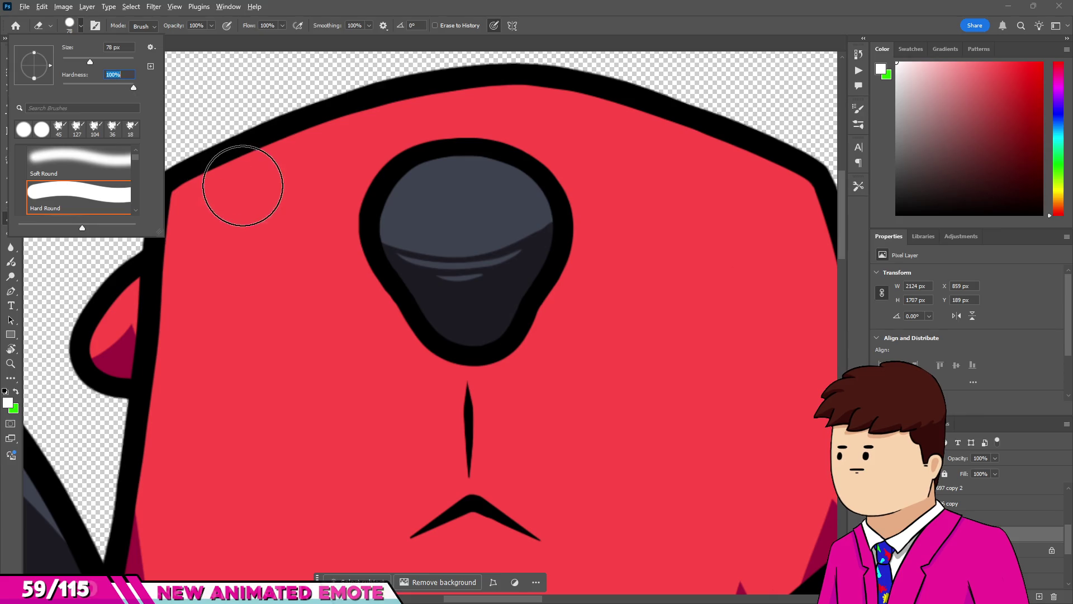
left_click(263, 308)
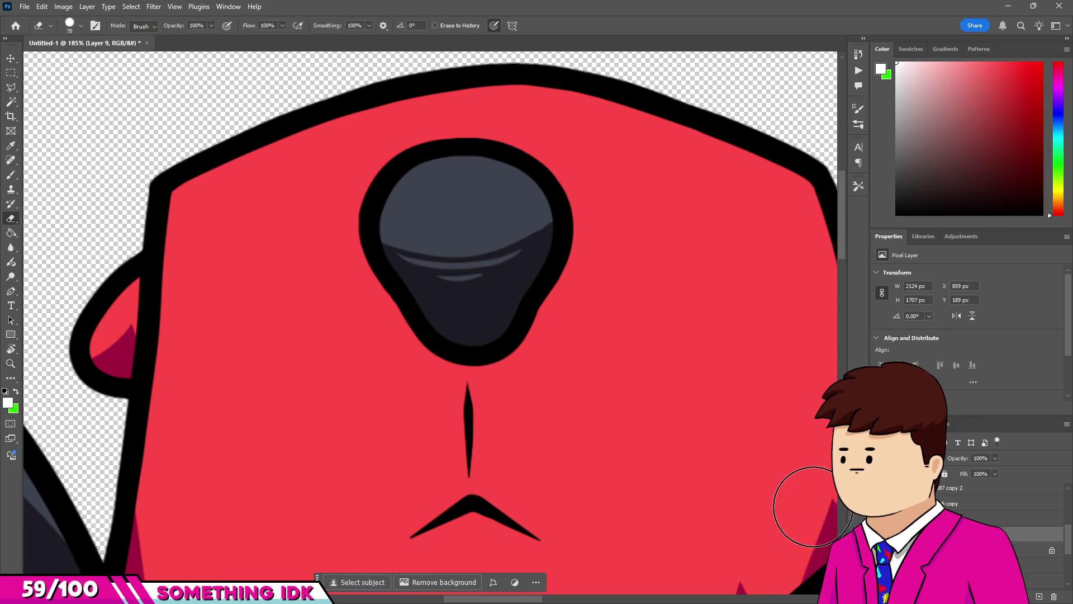
key("ctrl+z")
Make Layer 12 inside Group 1 the active layer.
left_click(1006, 518)
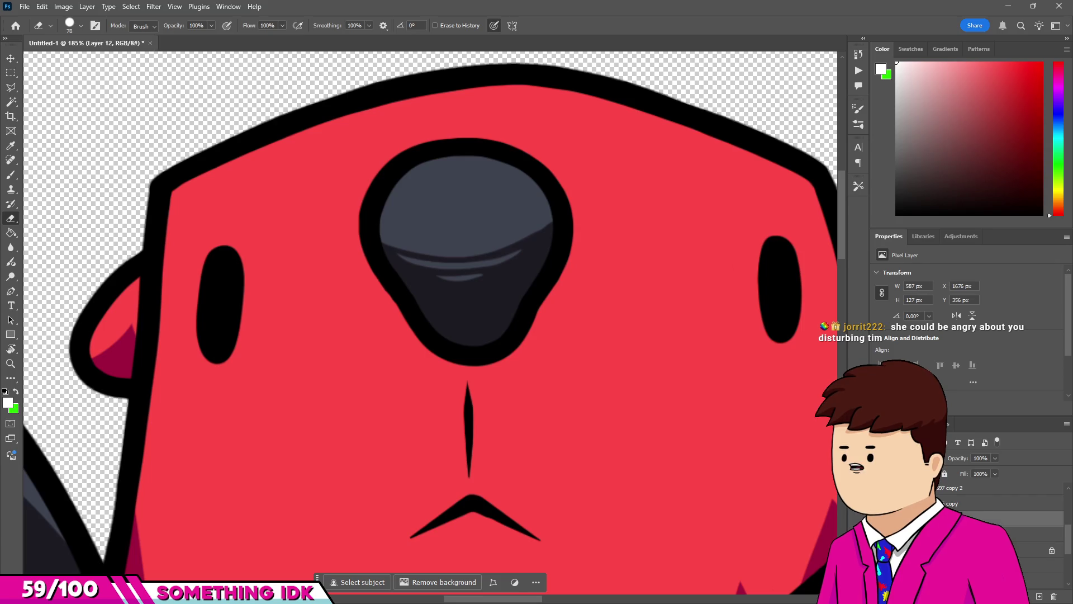
left_click(1001, 518)
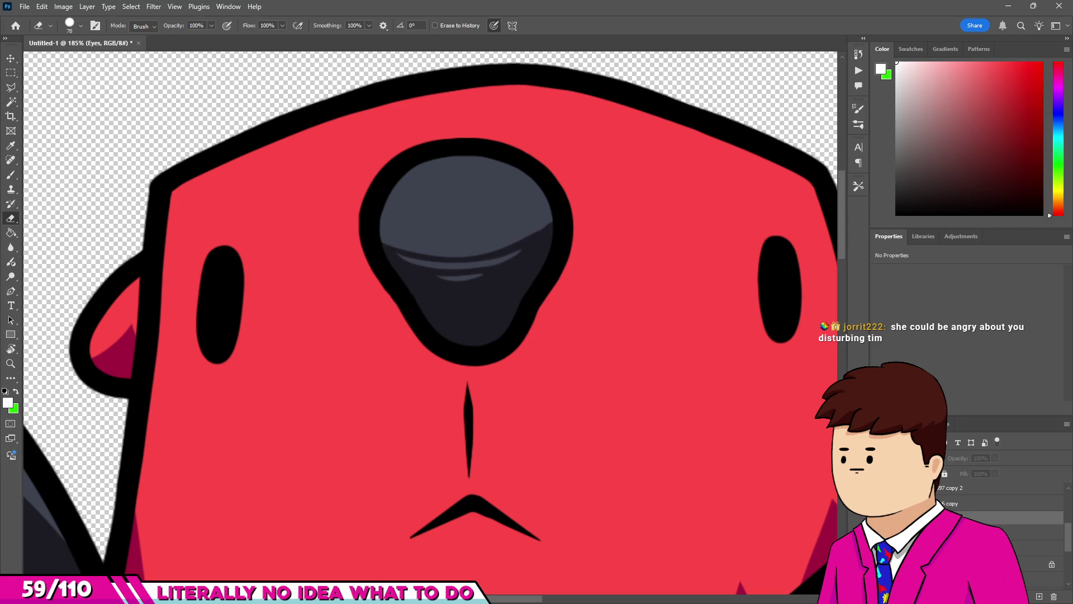
left_click(1006, 532)
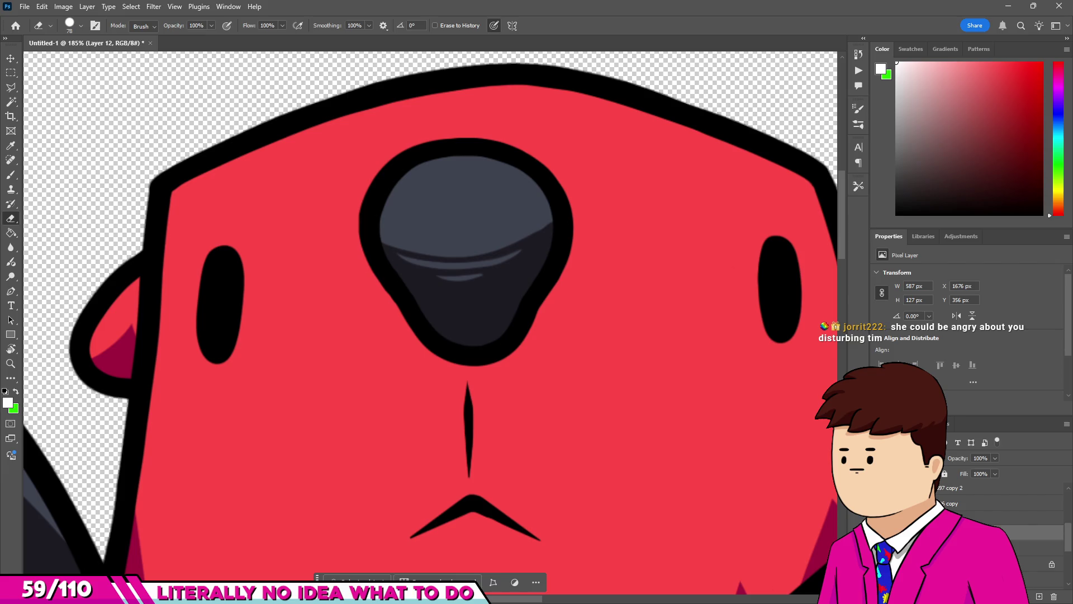
Add a new empty layer and set up a black brush at size 12.
key("ctrl+shift+alt+n")
key("b")
scroll(223, 299, "up", 3)
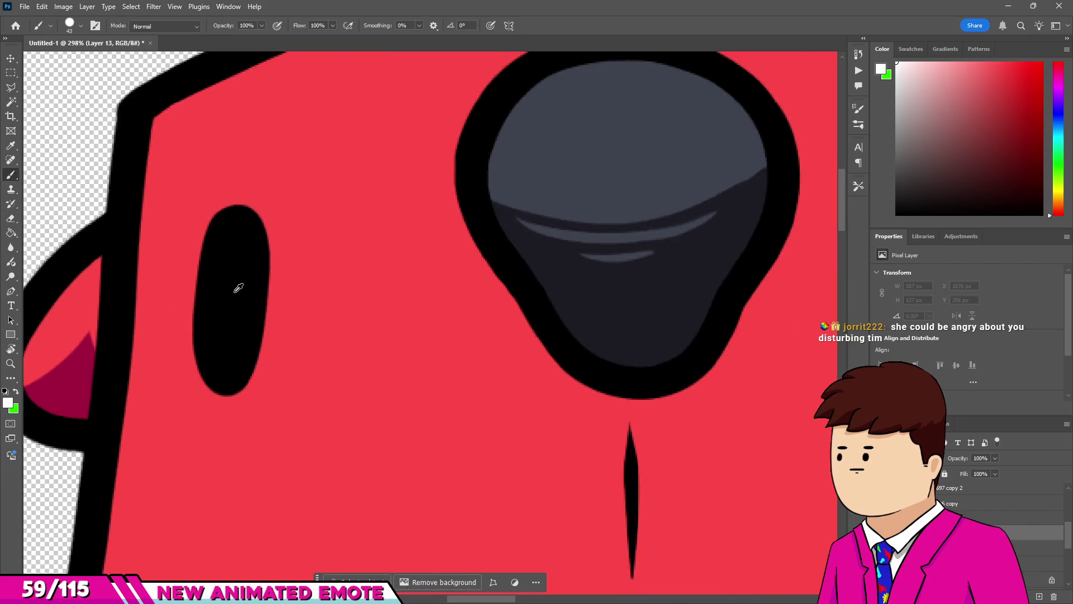
left_click(238, 288, "alt")
scroll(238, 288, "up", 2)
scroll(201, 250, "down", 2)
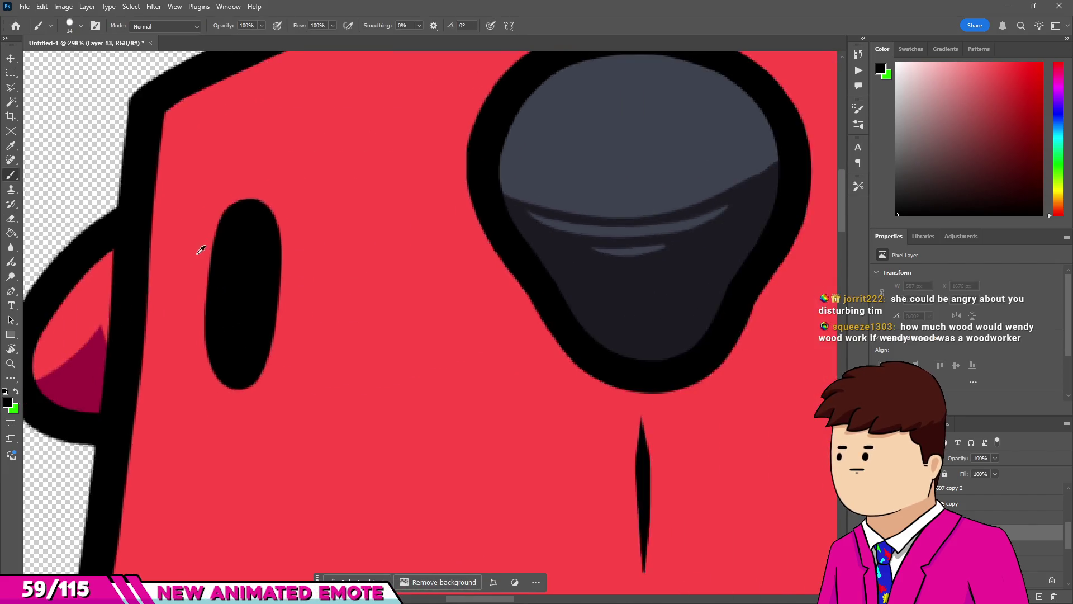
scroll(224, 279, "up", 3)
right_click(233, 307, "alt")
Zoom in and out around the beaver's eyes to inspect them.
scroll(234, 300, "down", 4)
scroll(244, 294, "up", 4)
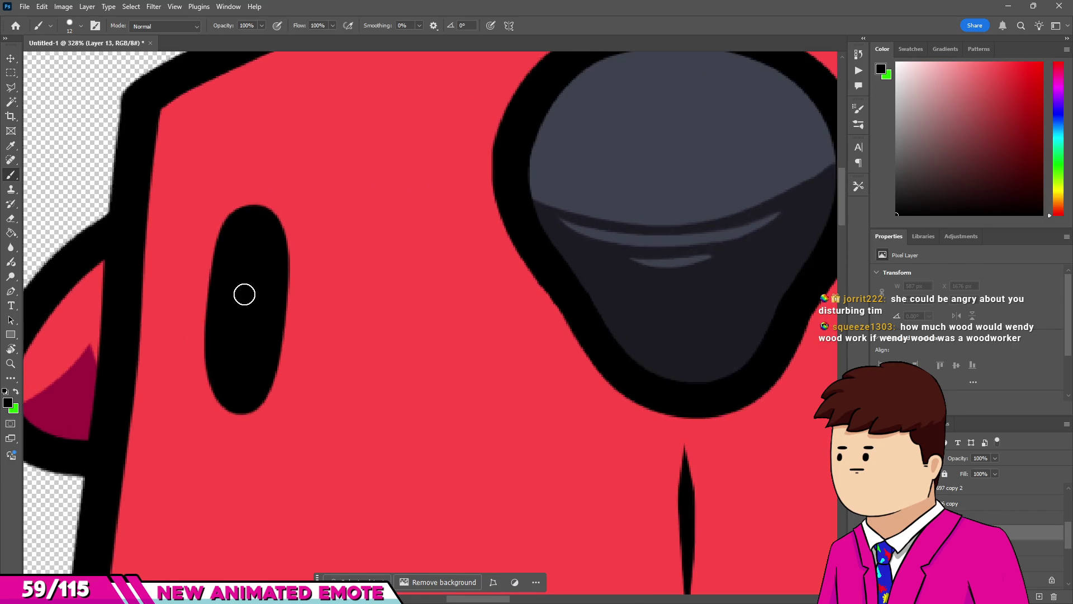
scroll(220, 290, "down", 4)
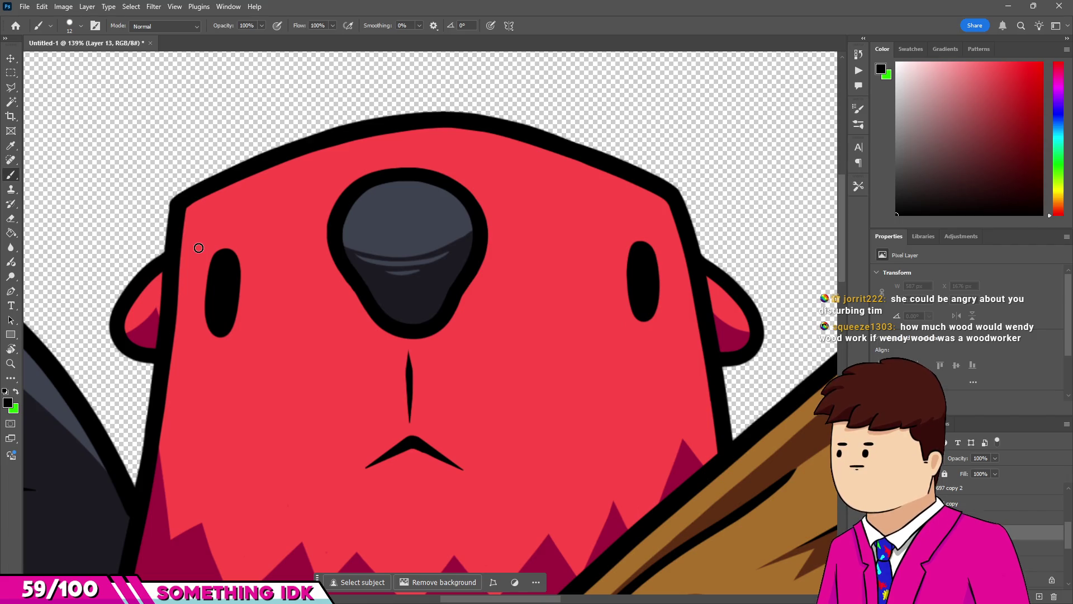
scroll(269, 241, "down", 1)
scroll(270, 241, "down", 5)
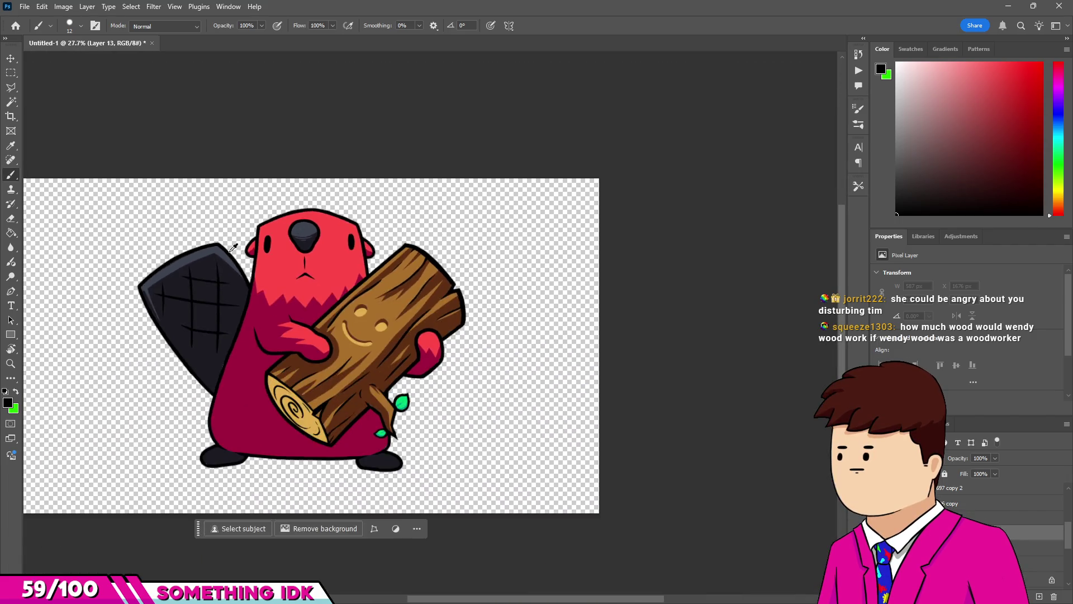
scroll(559, 140, "up", 3)
scroll(575, 135, "down", 1)
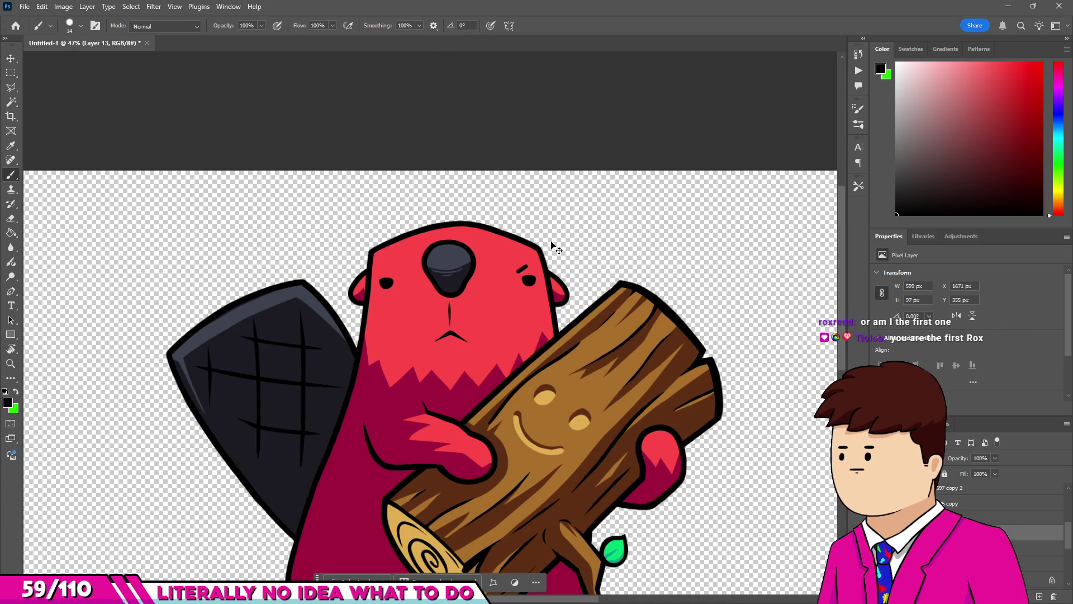
scroll(553, 246, "up", 10)
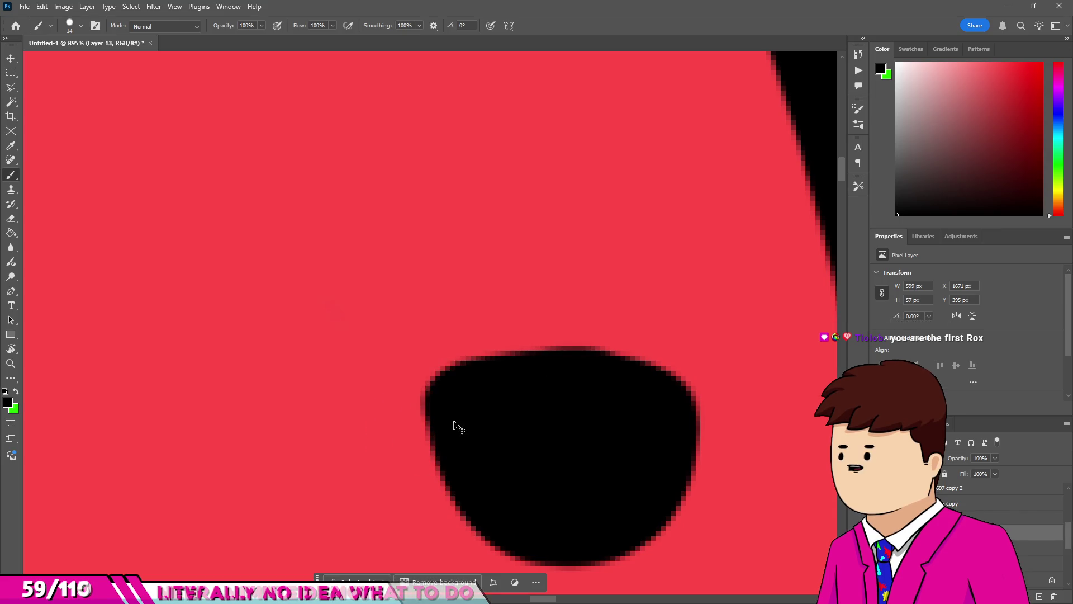
scroll(637, 400, "down", 10)
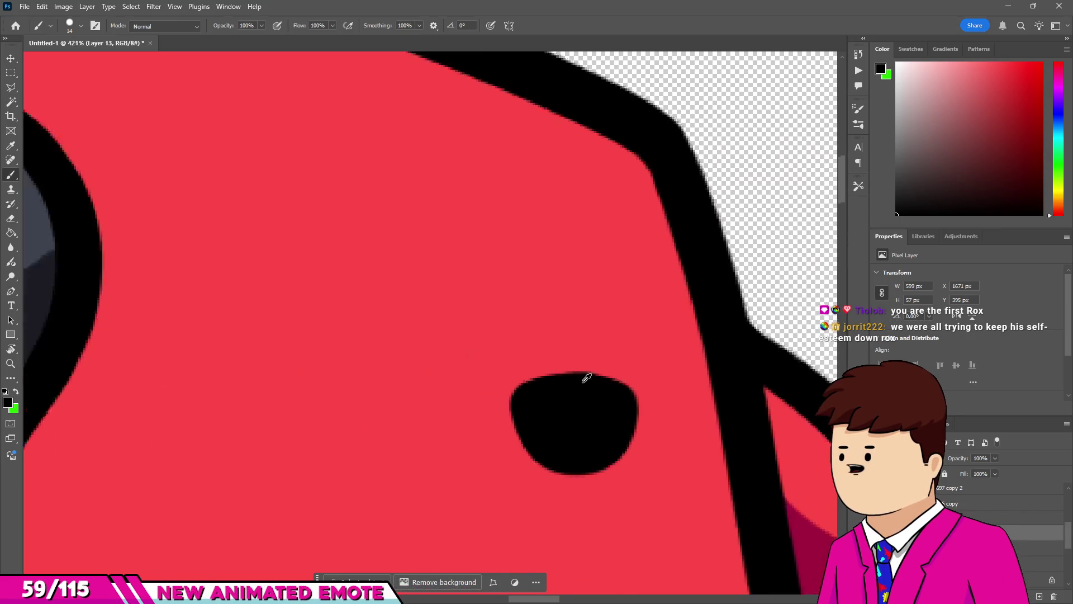
scroll(587, 310, "up", 10)
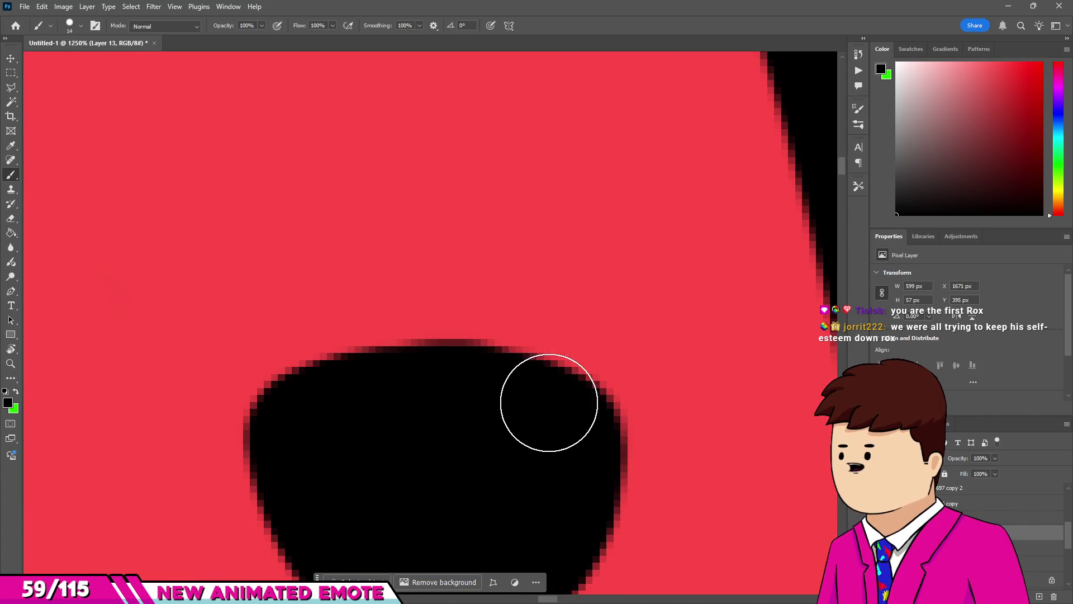
scroll(558, 426, "down", 12)
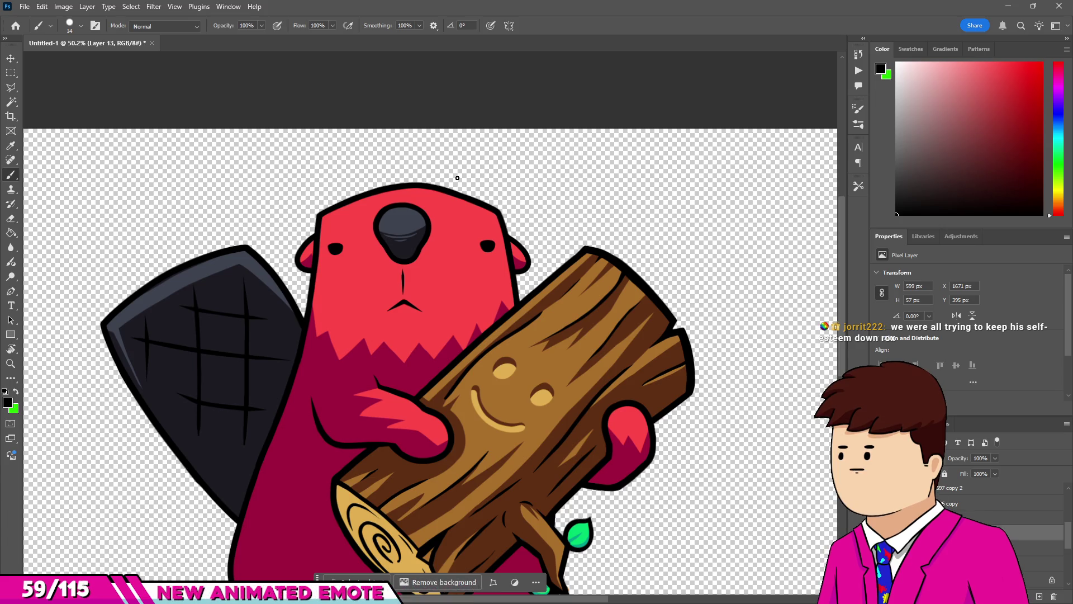
scroll(250, 270, "up", 10)
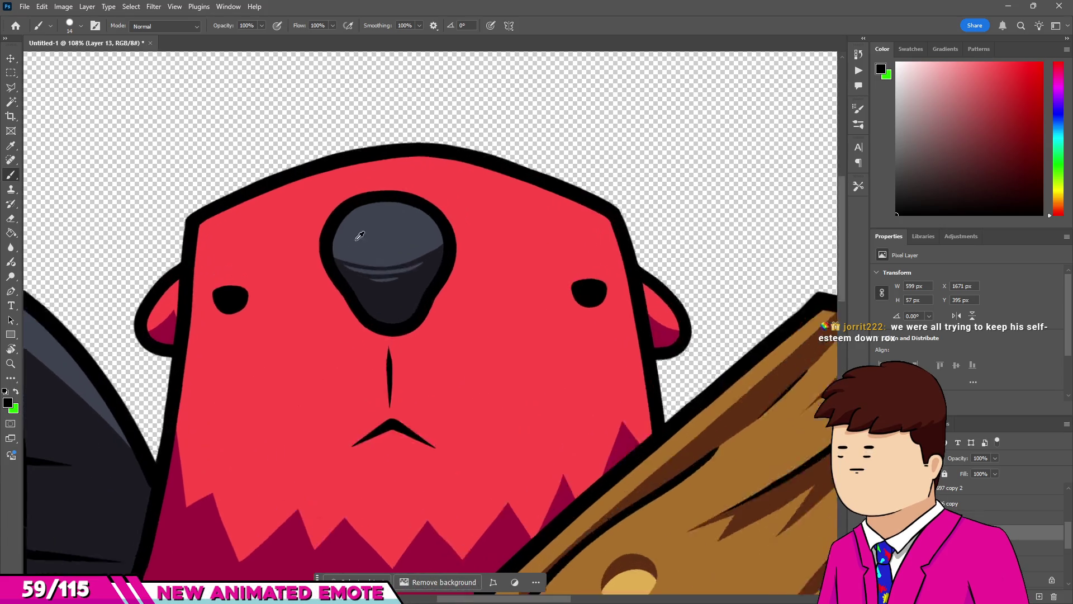
scroll(251, 270, "down", 5)
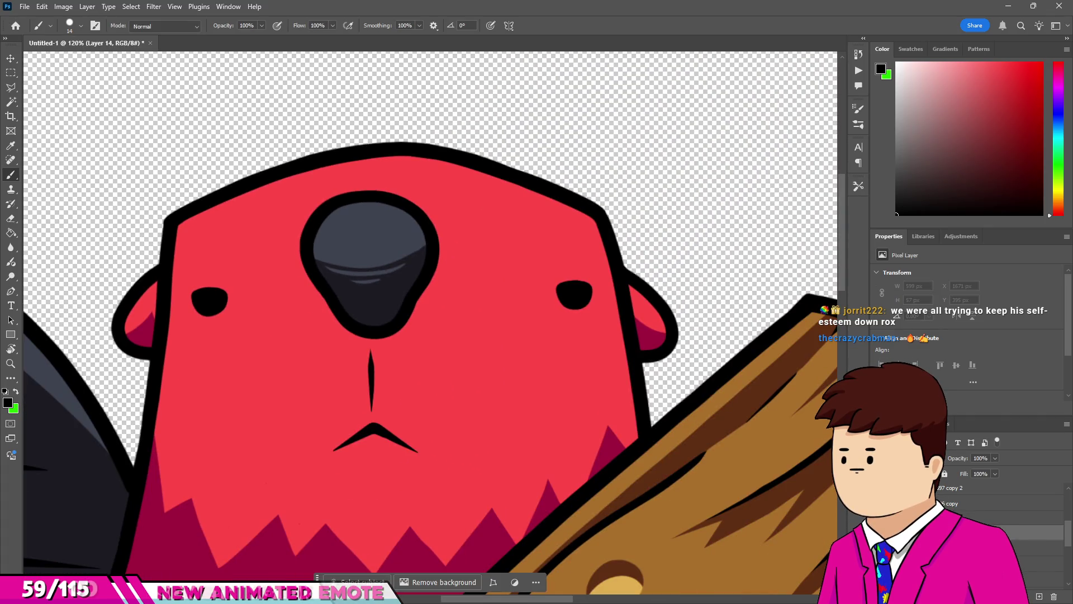
Set the eye layer's opacity to 72%.
type("72")
key("Return")
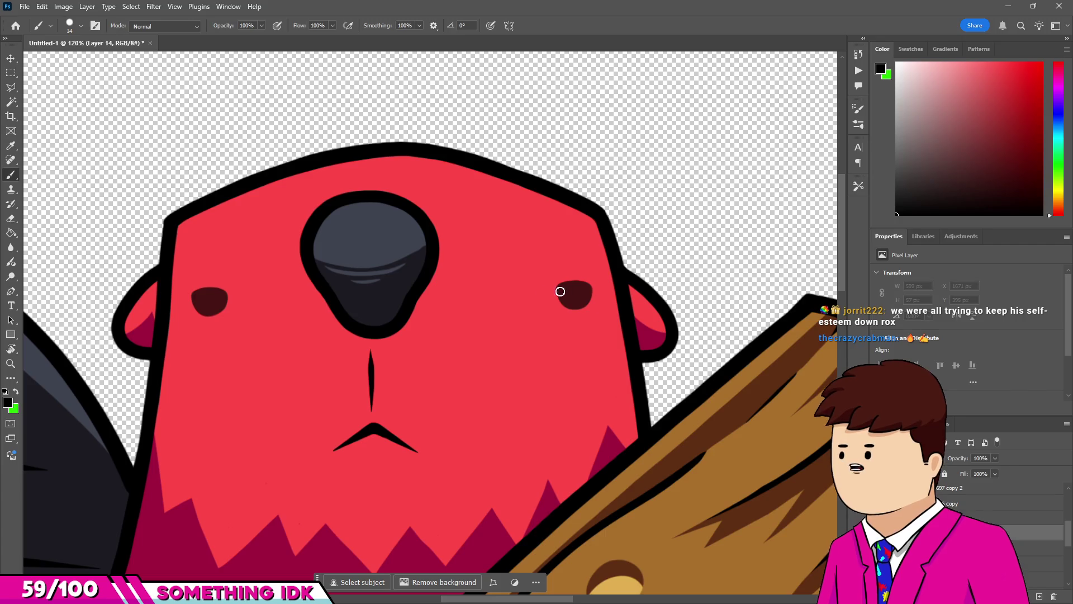
scroll(335, 325, "left", 2)
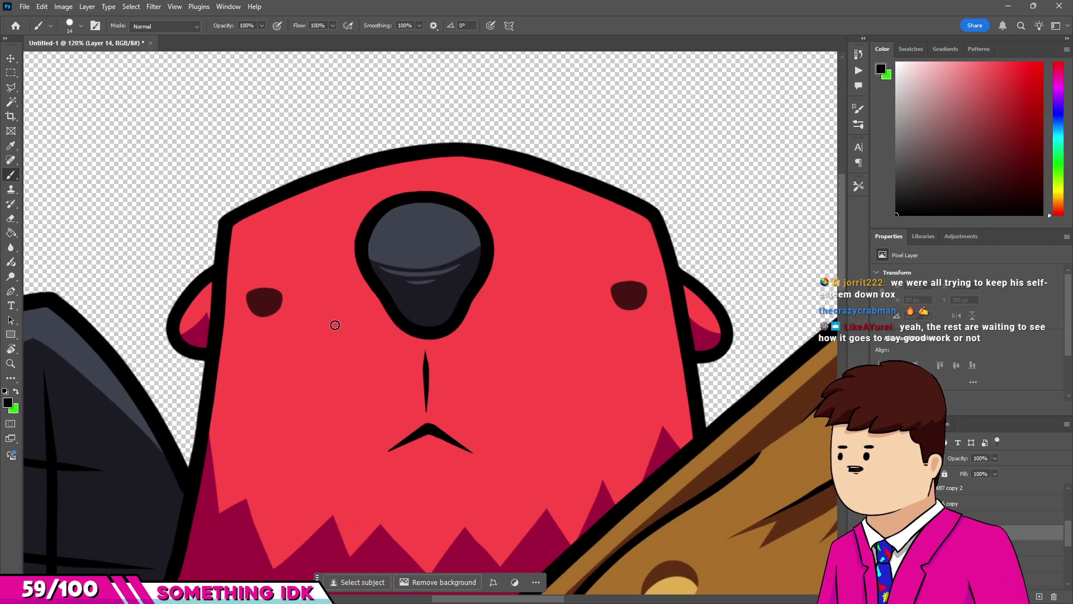
scroll(265, 286, "up", 5)
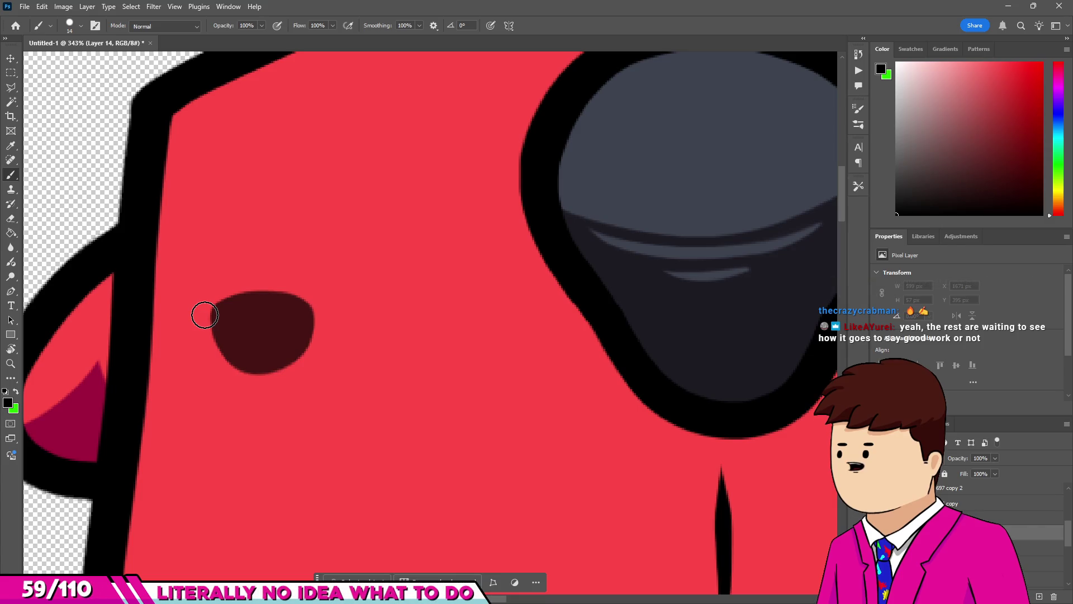
scroll(239, 314, "up", 4)
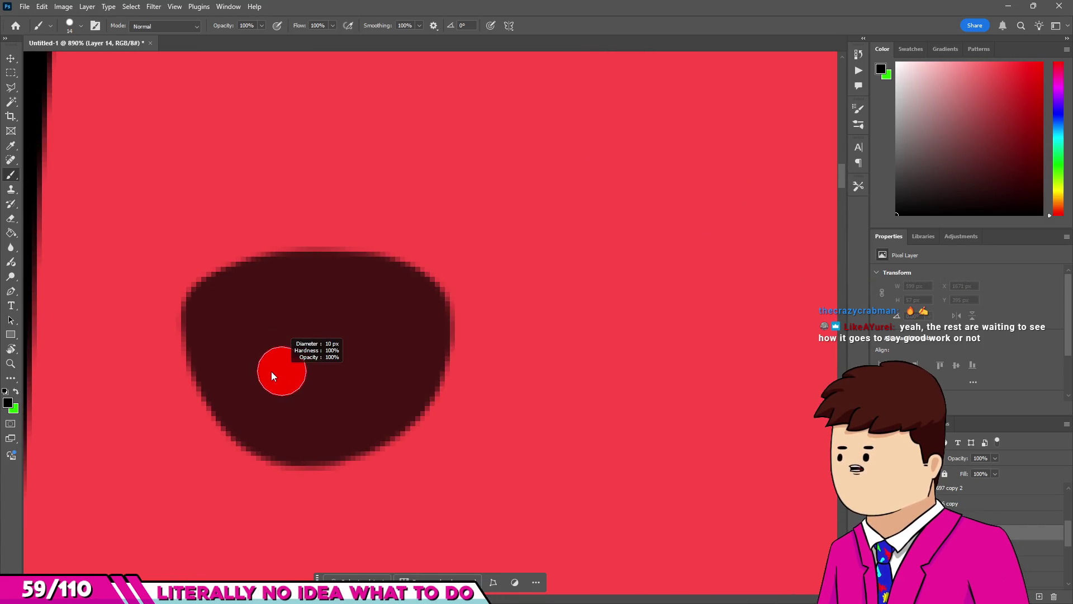
scroll(297, 371, "down", 5)
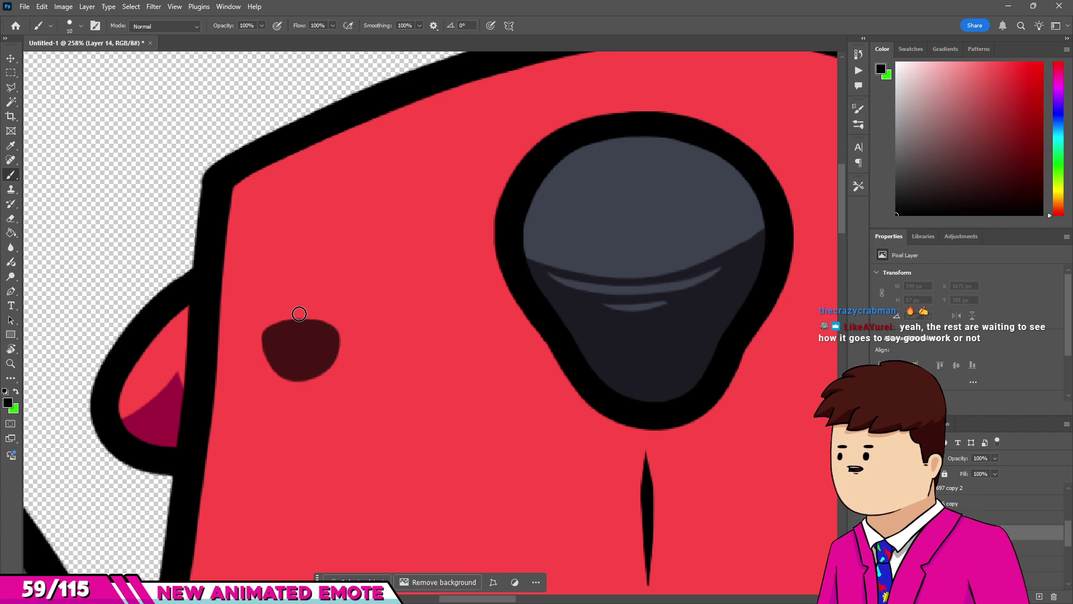
scroll(299, 313, "down", 3)
scroll(304, 330, "up", 6)
Paint black lid lines across the left and right eyes, redoing the right one.
left_click_drag(435, 351, 405, 341)
mouse_move(261, 311)
left_mouse_down()
mouse_move(72, 347)
mouse_move(43, 412)
left_mouse_up()
scroll(110, 376, "down", 8)
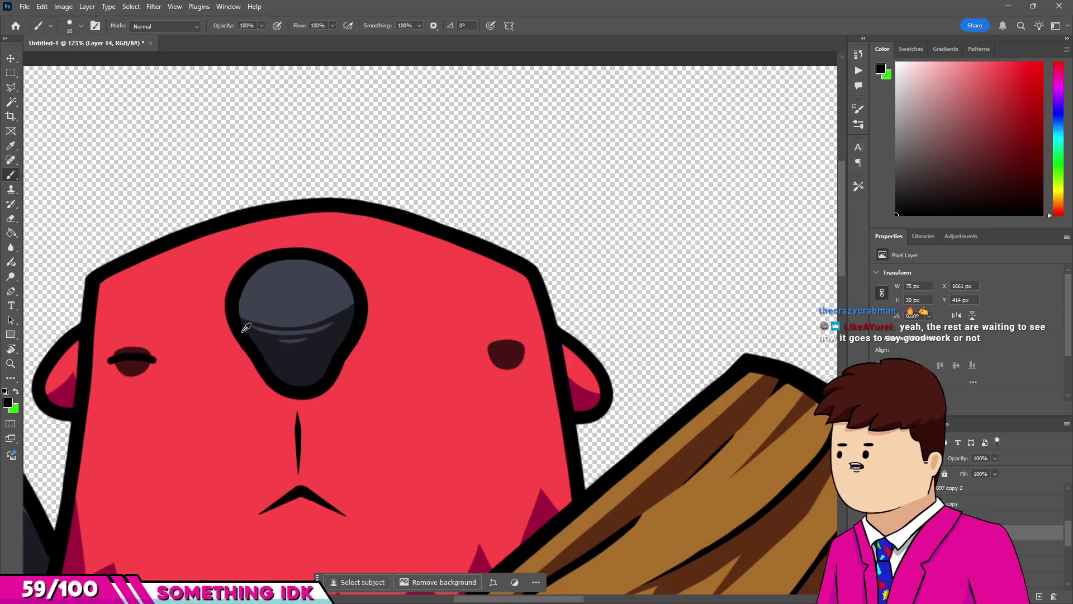
scroll(492, 336, "up", 10)
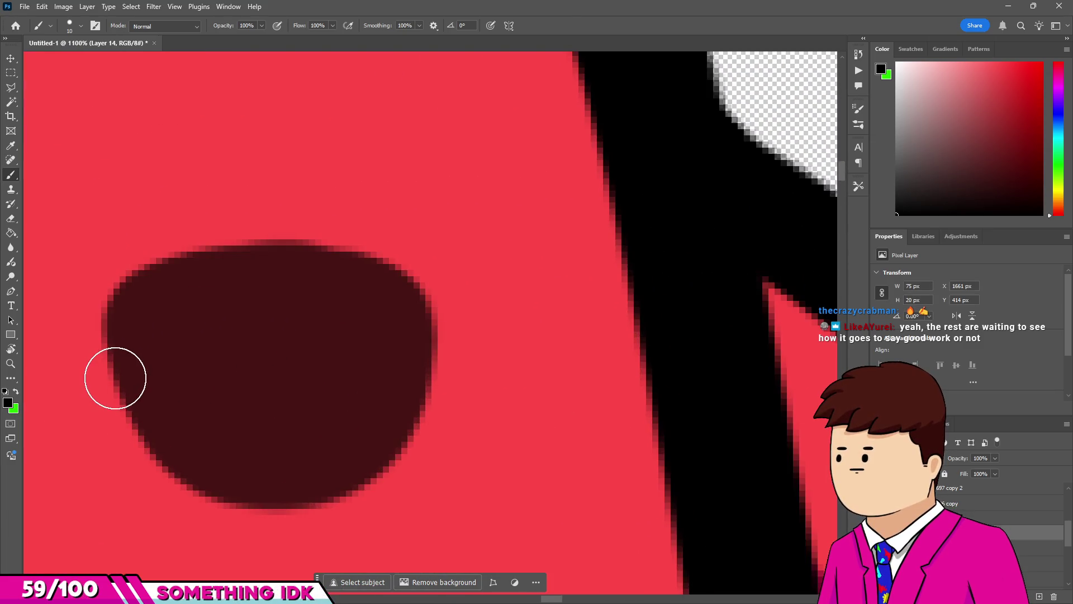
left_click(114, 381)
left_click_drag(109, 381, 291, 316)
key("ctrl+z")
key("ctrl+z")
mouse_move(101, 392)
left_mouse_down()
mouse_move(278, 311)
mouse_move(385, 344)
left_mouse_up()
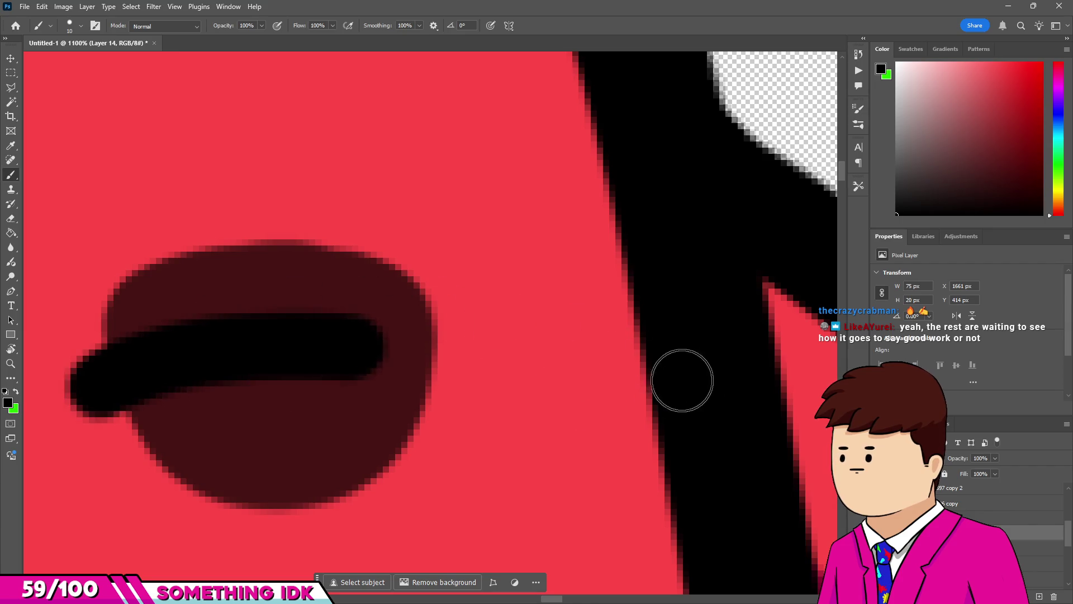
key("ctrl+z")
mouse_move(84, 371)
left_mouse_down()
mouse_move(179, 340)
mouse_move(536, 341)
mouse_move(644, 420)
left_mouse_up()
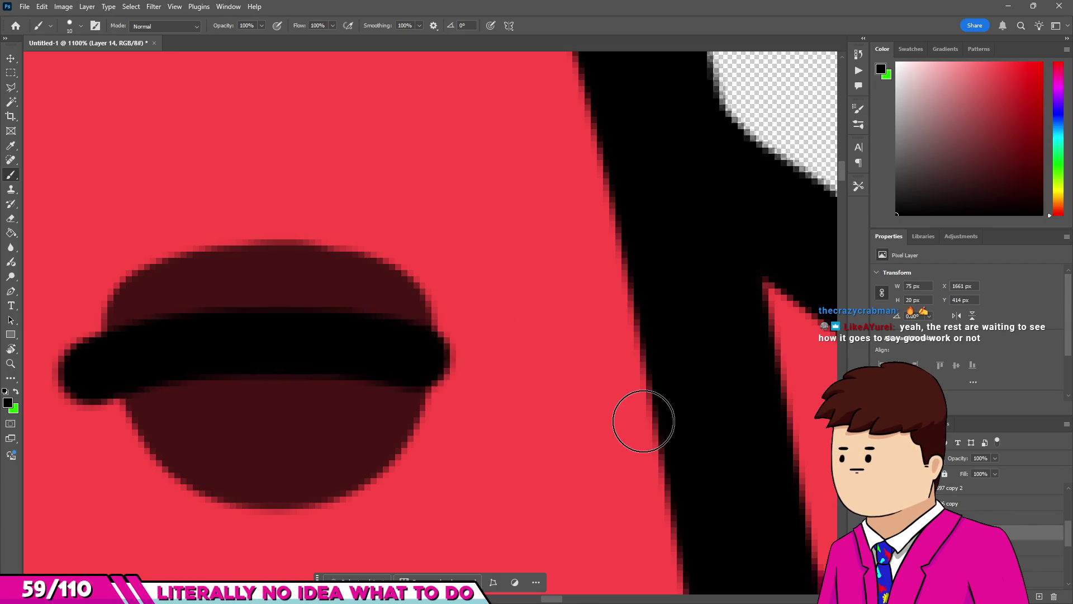
Erase the bottom strip of the right eye's black line to taper it.
scroll(510, 355, "down", 2)
scroll(275, 335, "up", 2)
key("e")
mouse_move(198, 410)
left_mouse_down()
mouse_move(237, 424)
mouse_move(558, 393)
mouse_move(767, 430)
mouse_move(760, 350)
left_mouse_up()
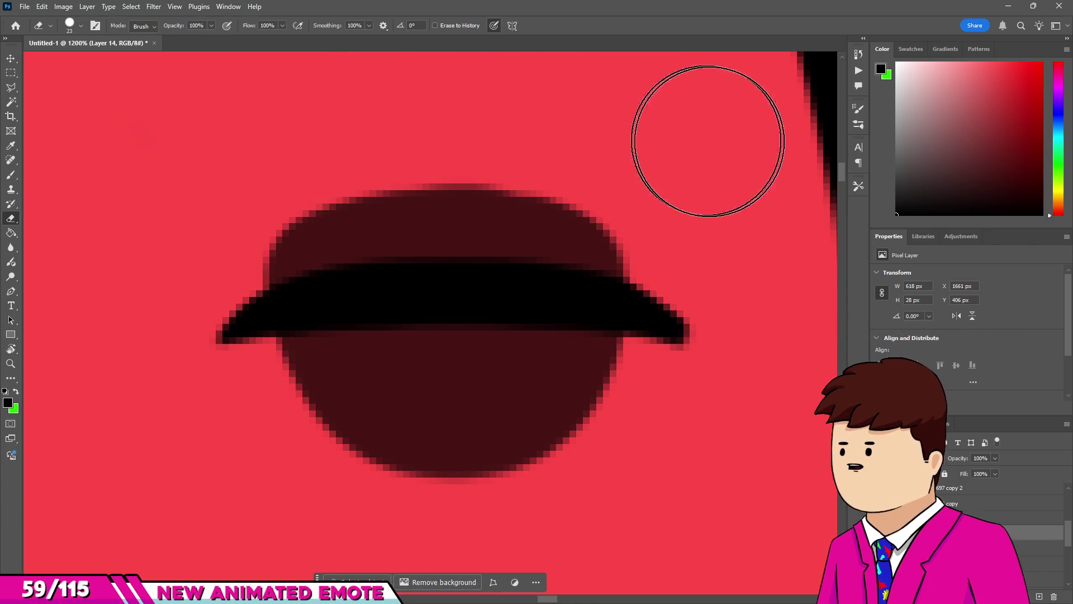
Erase the black band's lower edge and upper-left tip to thin it.
scroll(707, 141, "down", 2)
scroll(702, 220, "up", 3)
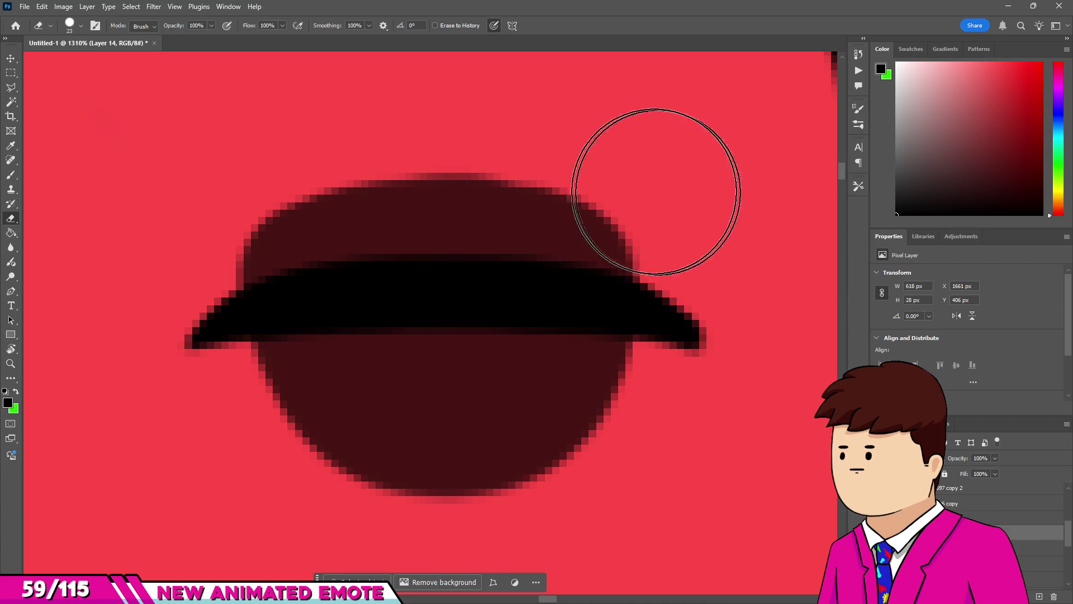
scroll(503, 208, "down", 6)
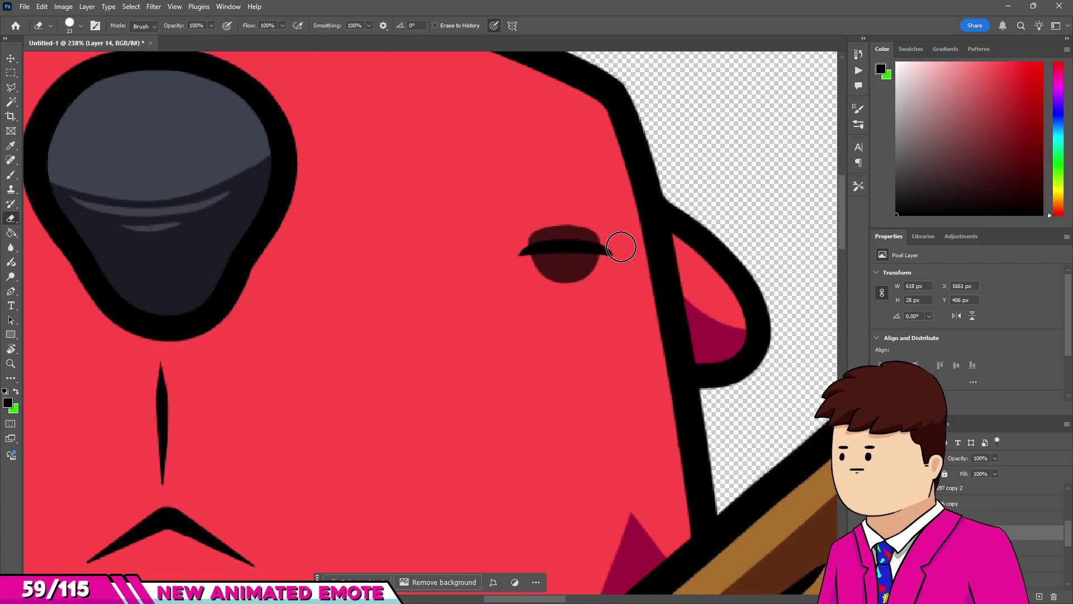
scroll(620, 247, "down", 3)
scroll(72, 264, "up", 8)
mouse_move(244, 386)
left_mouse_down()
mouse_move(407, 307)
mouse_move(715, 326)
mouse_move(826, 362)
left_mouse_up()
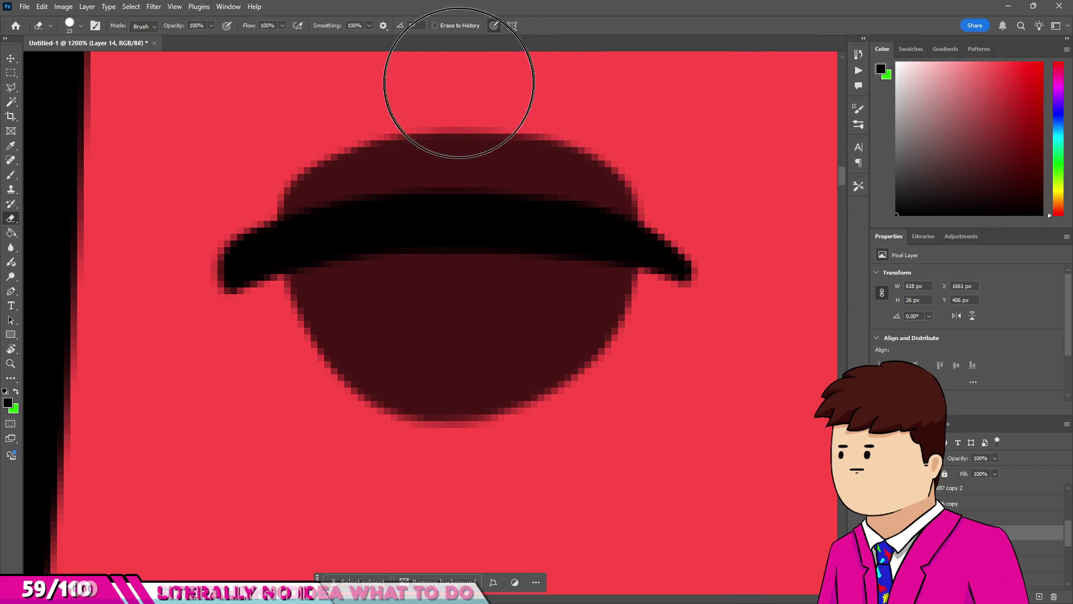
mouse_move(240, 156)
left_mouse_down()
mouse_move(144, 270)
mouse_move(187, 120)
mouse_move(322, 87)
left_mouse_up()
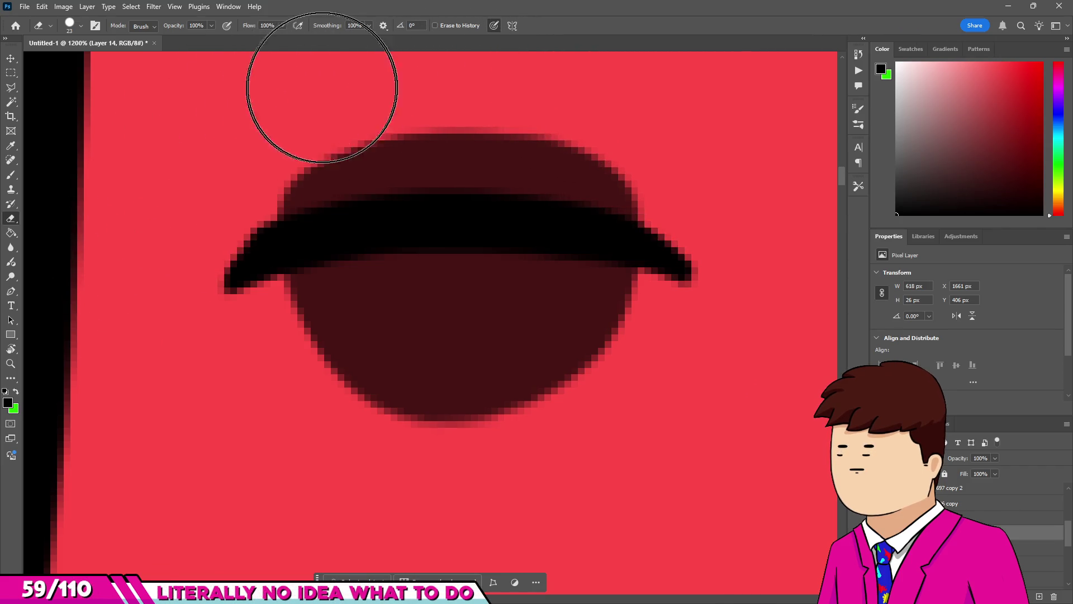
Paint the notch under the right eyebrow black with the brush.
scroll(368, 355, "down", 8)
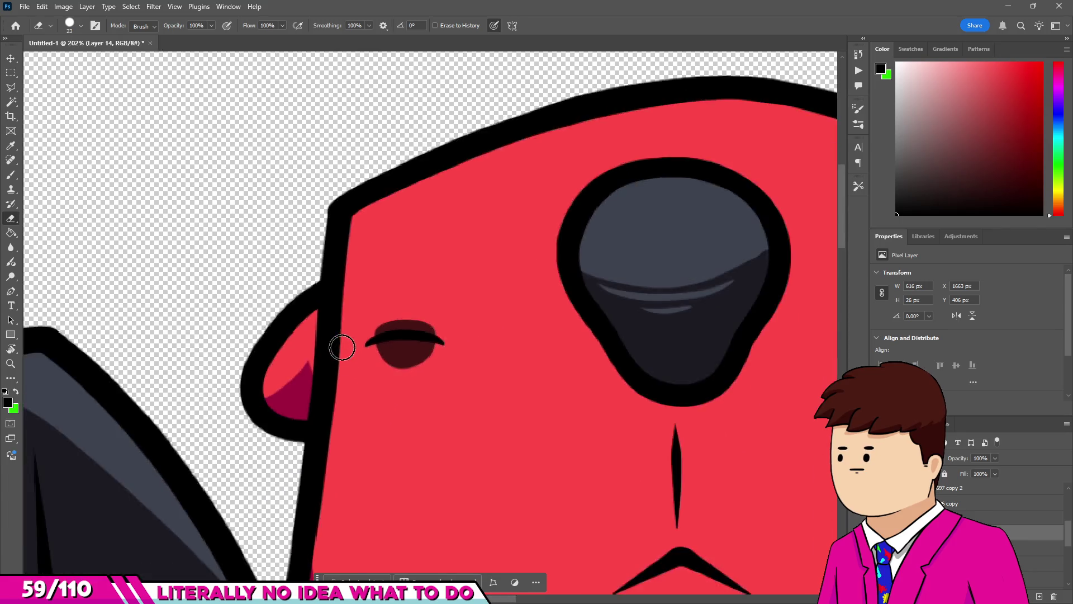
scroll(342, 347, "down", 6)
scroll(494, 362, "up", 2)
scroll(242, 311, "up", 5)
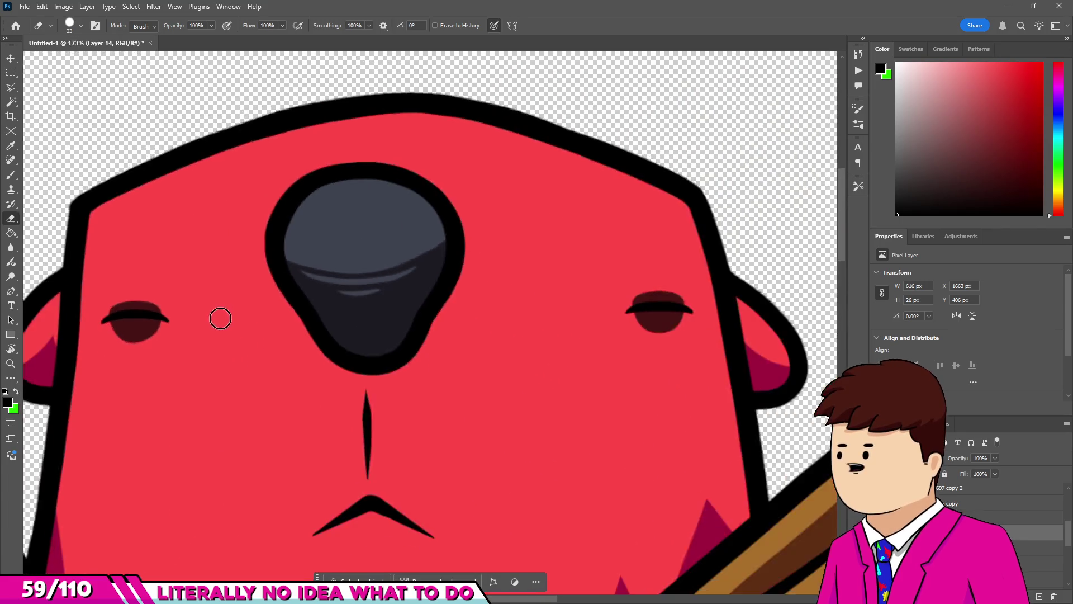
scroll(228, 354, "up", 5)
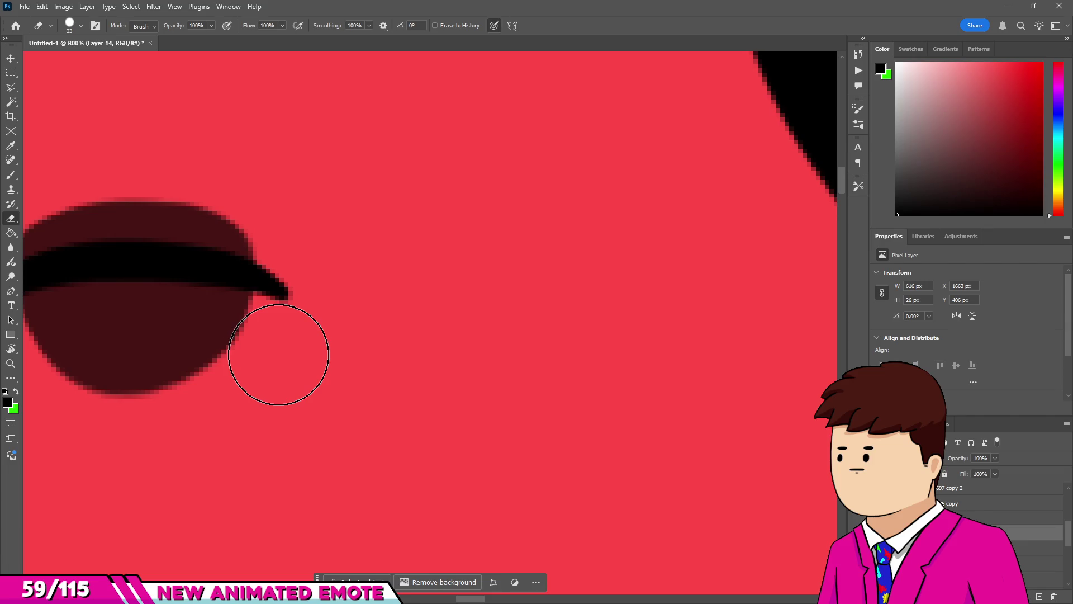
scroll(279, 355, "down", 10)
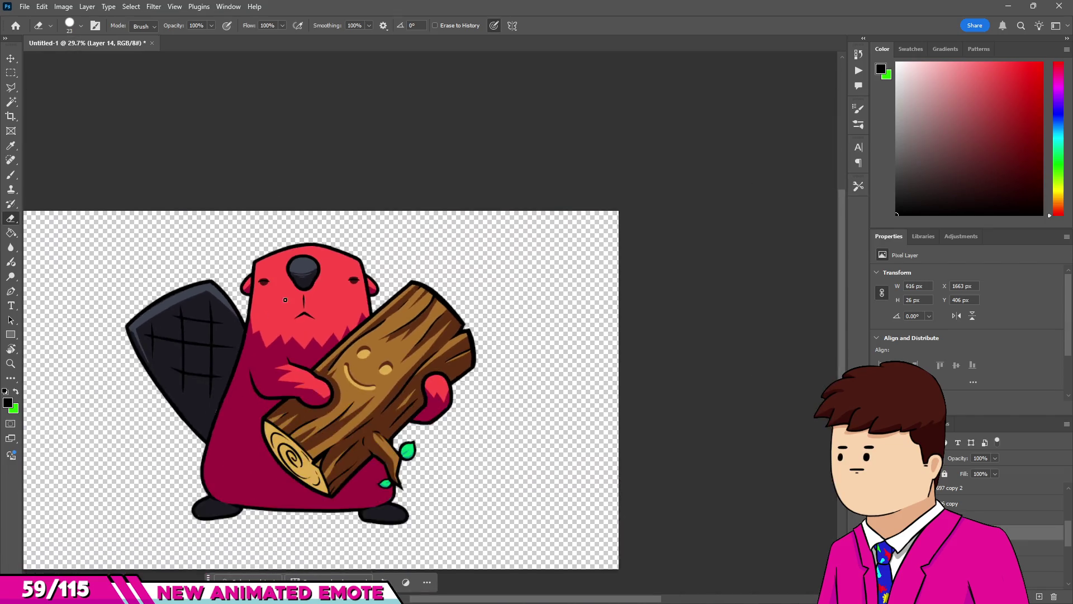
scroll(246, 330, "up", 2)
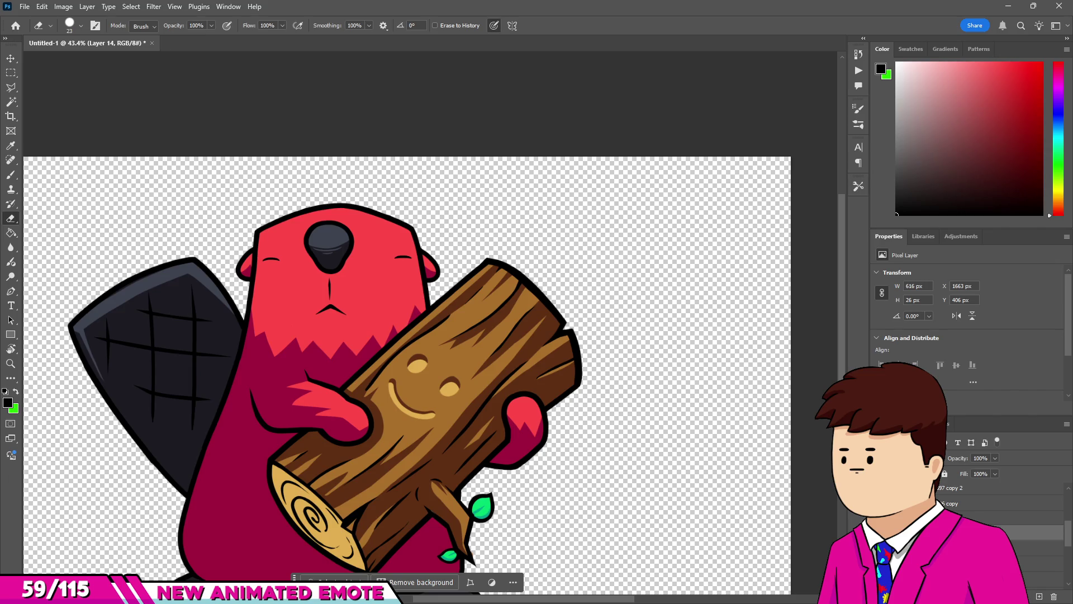
scroll(559, 364, "down", 3)
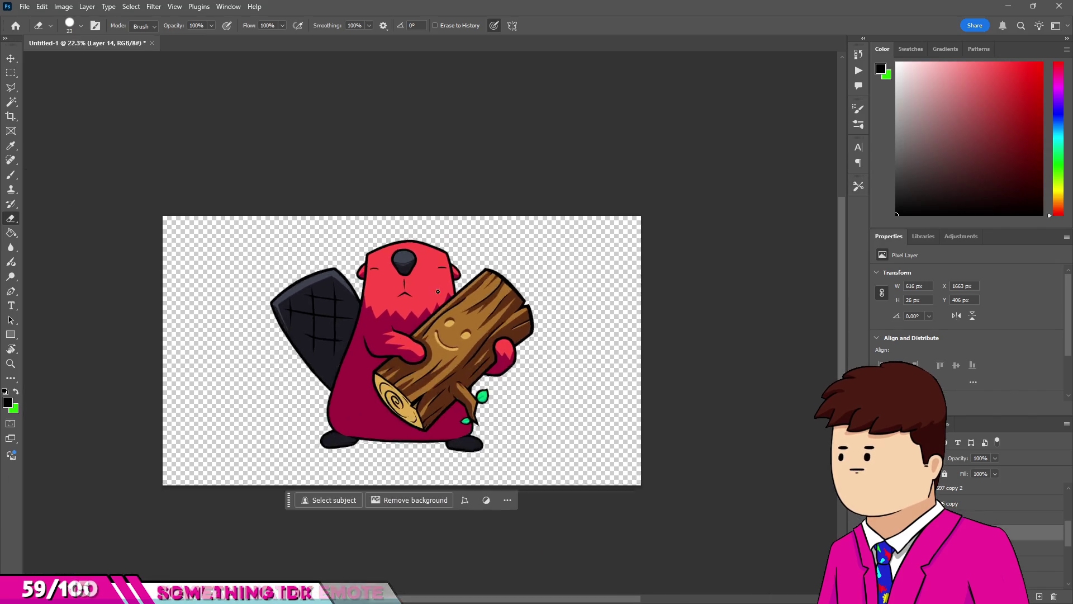
scroll(424, 369, "up", 3)
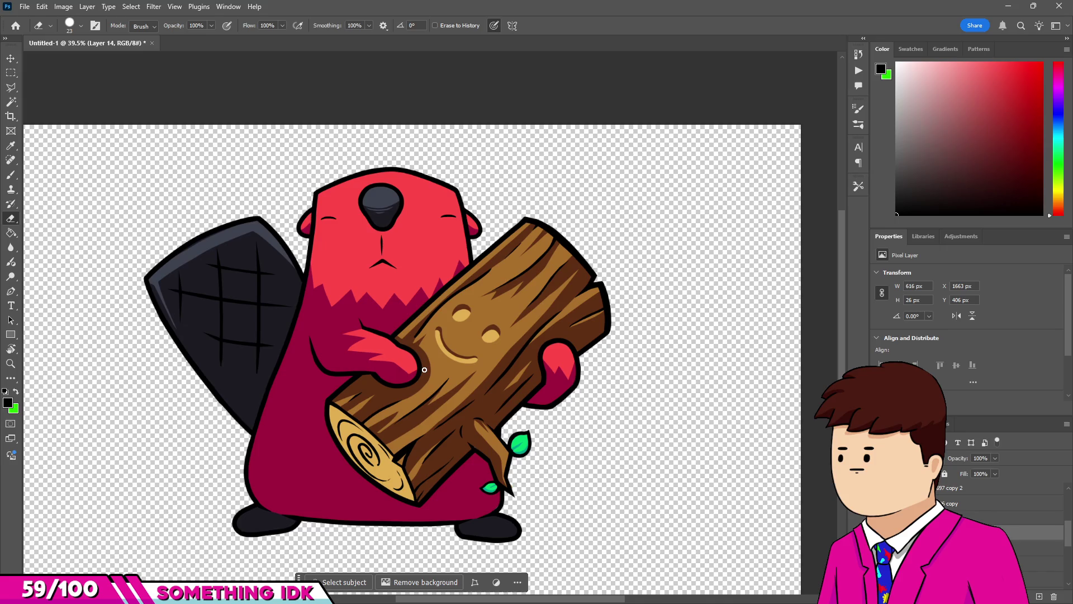
scroll(424, 369, "down", 1)
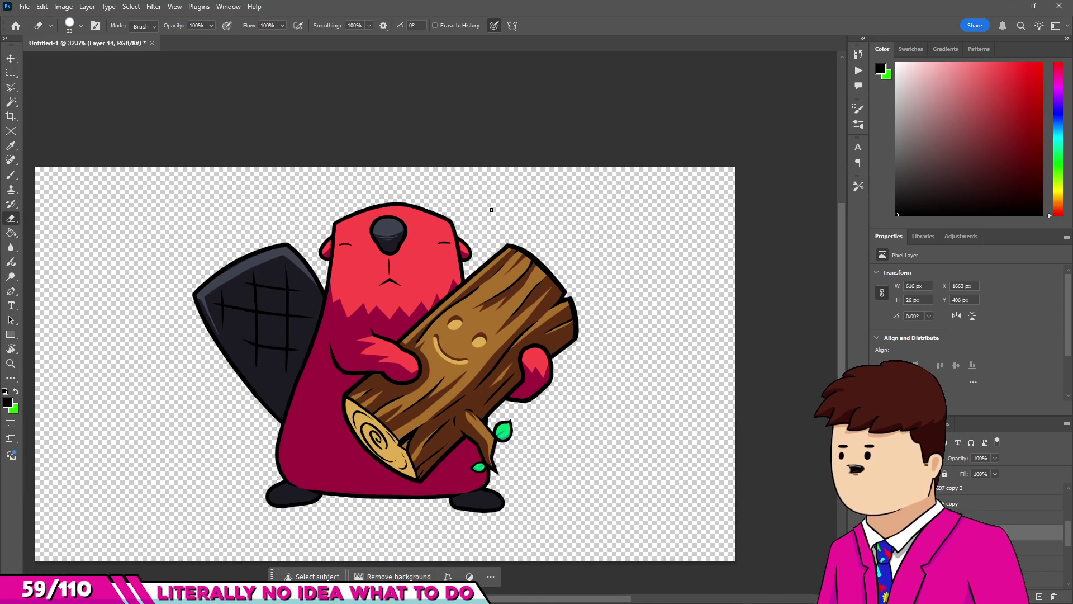
scroll(378, 217, "up", 3)
scroll(380, 213, "down", 3)
scroll(383, 207, "up", 3)
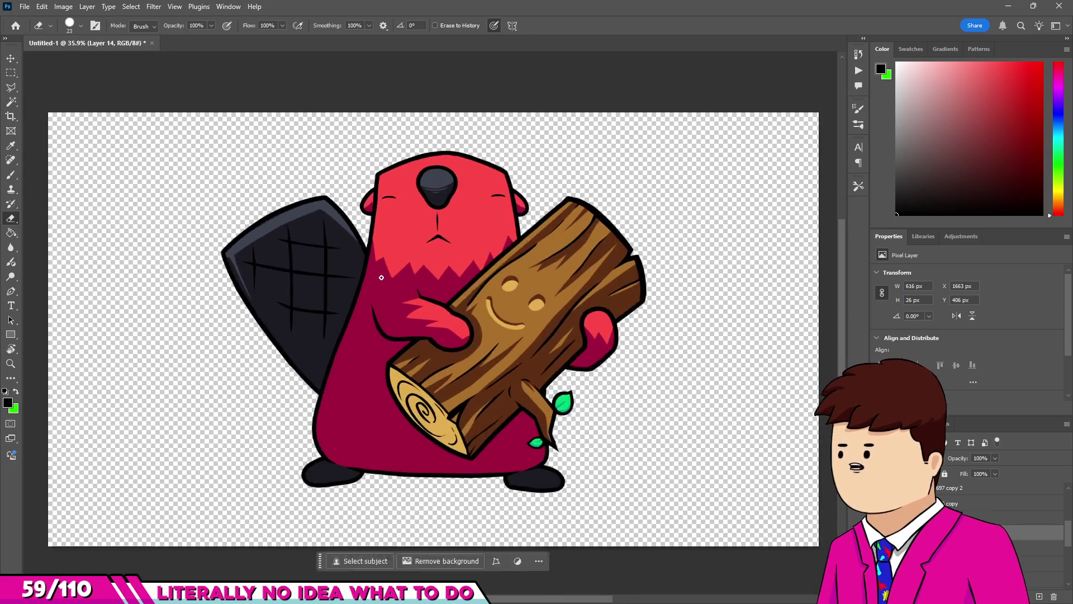
scroll(387, 175, "down", 3)
scroll(362, 219, "up", 3)
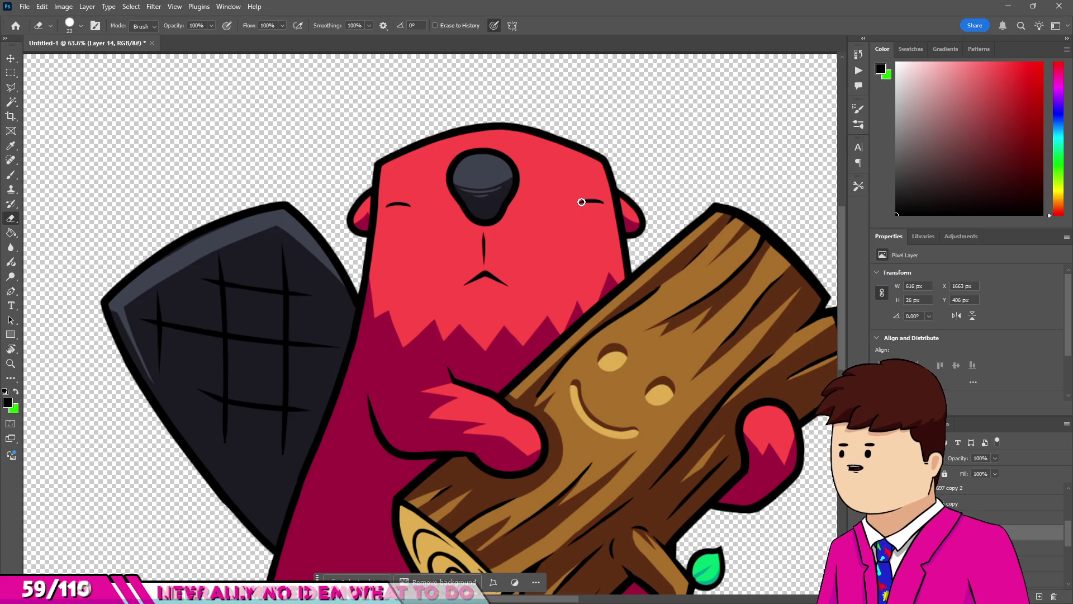
scroll(520, 148, "up", 5)
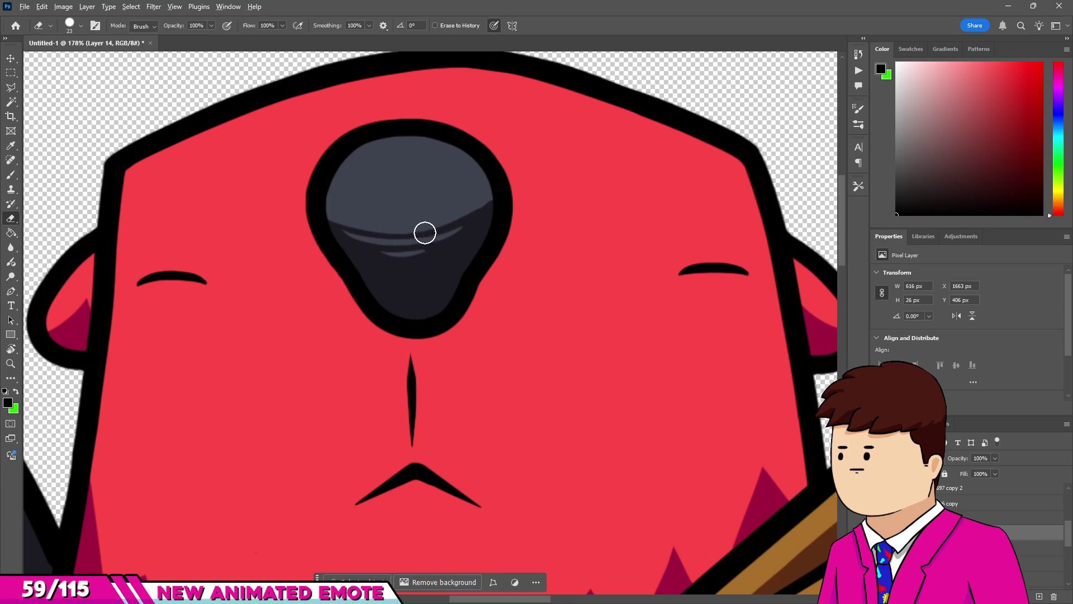
scroll(425, 232, "down", 3)
scroll(403, 231, "up", 3)
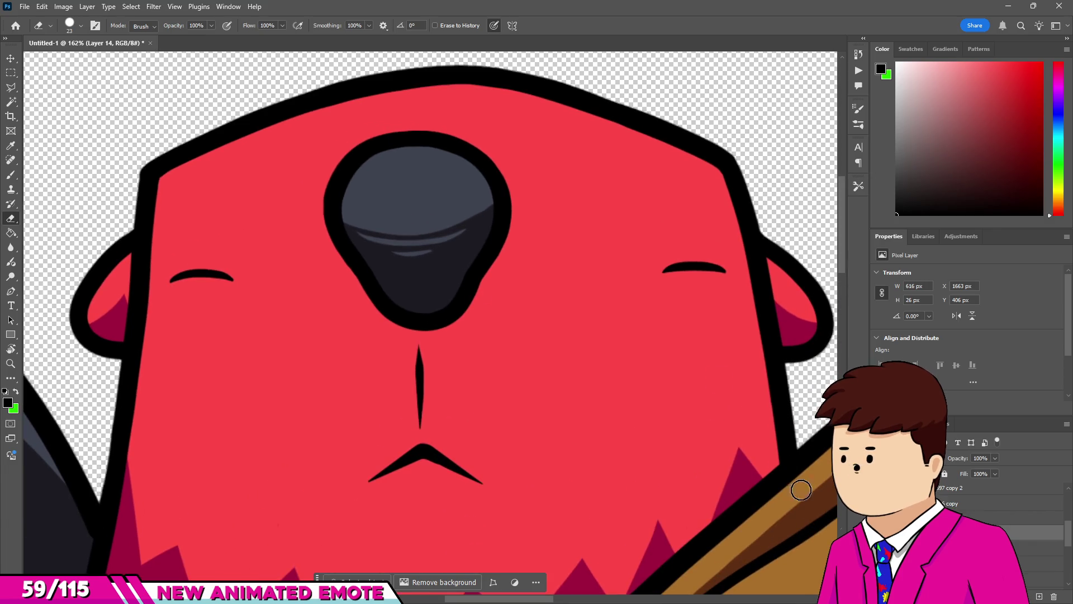
scroll(709, 278, "up", 6)
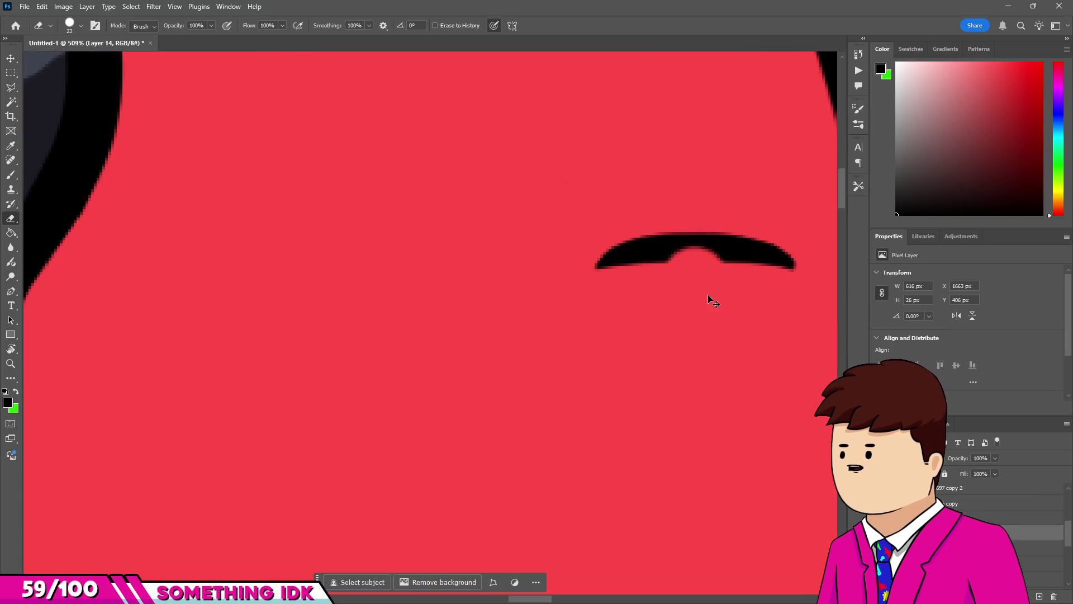
key("b")
left_click_drag(671, 260, 696, 272)
scroll(690, 273, "down", 3)
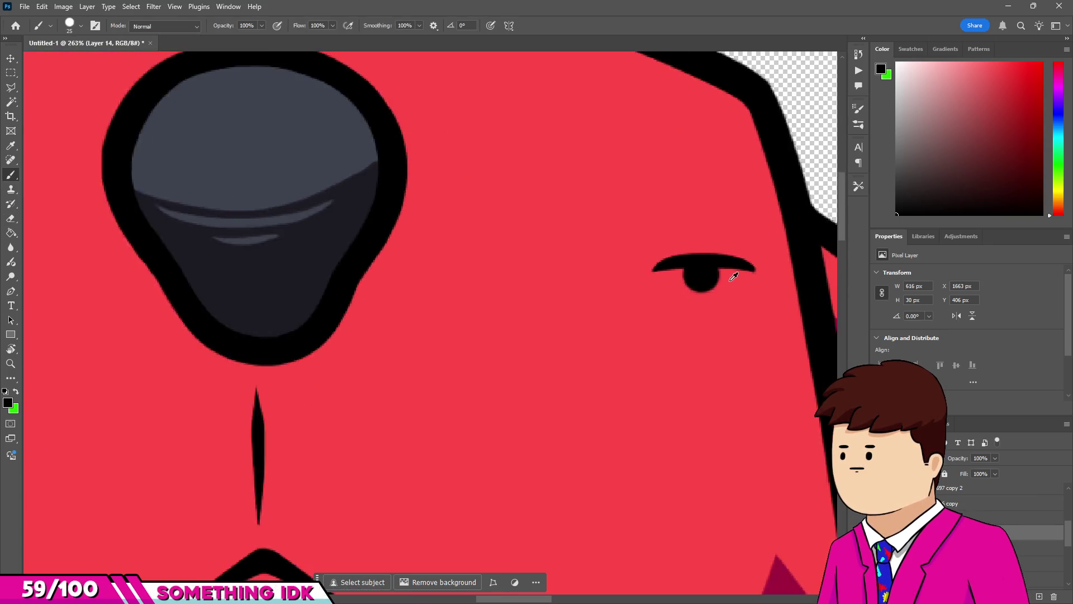
Brush a dark pupil under the left eyebrow and enlarge it.
scroll(366, 278, "up", 3)
left_click(363, 282)
scroll(369, 280, "down", 10)
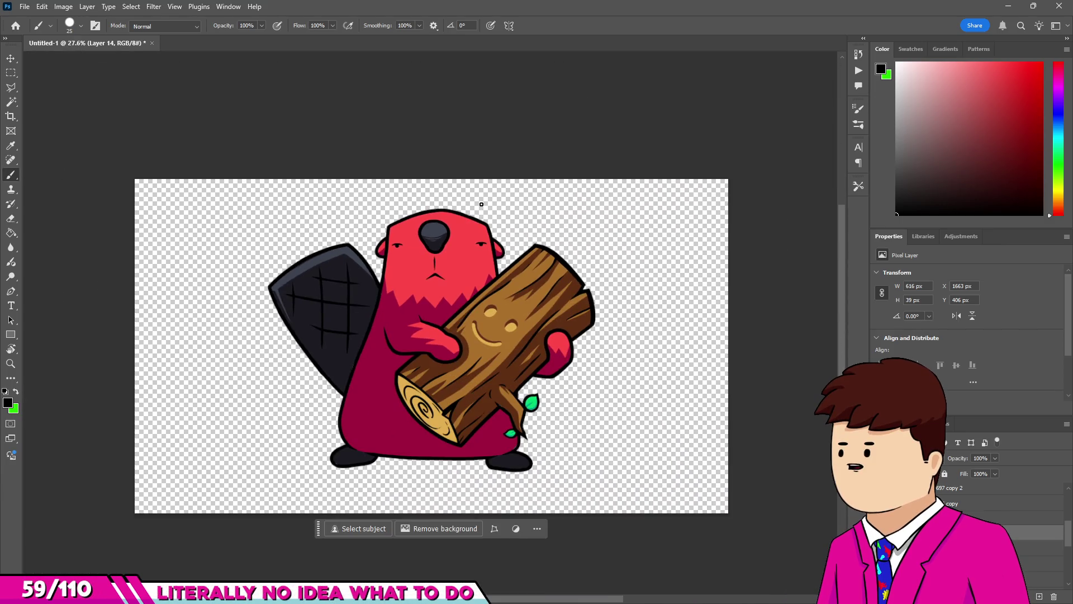
scroll(424, 225, "up", 5)
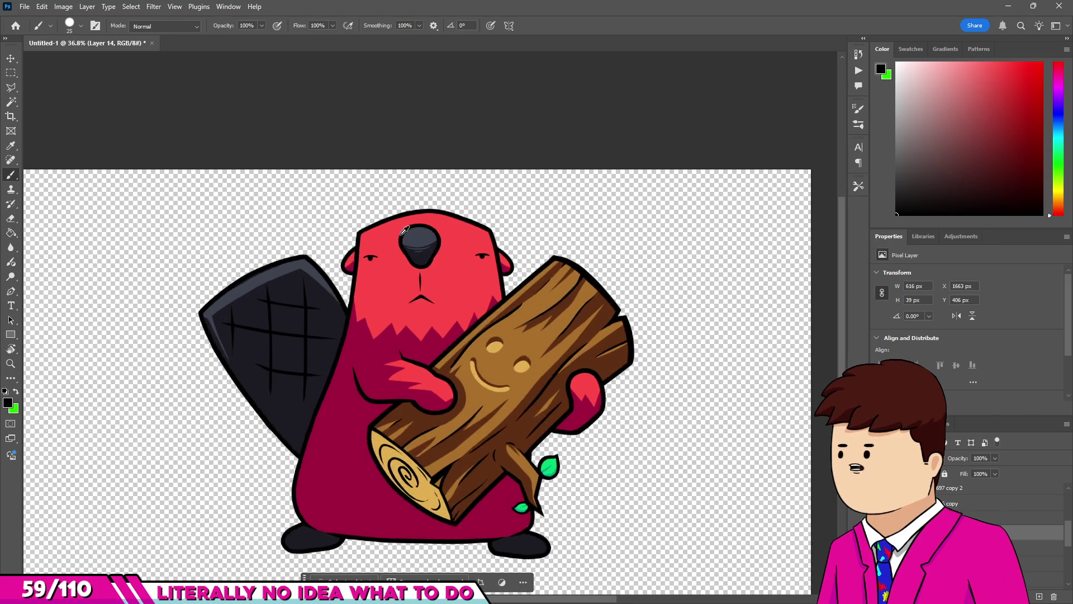
scroll(352, 279, "up", 5)
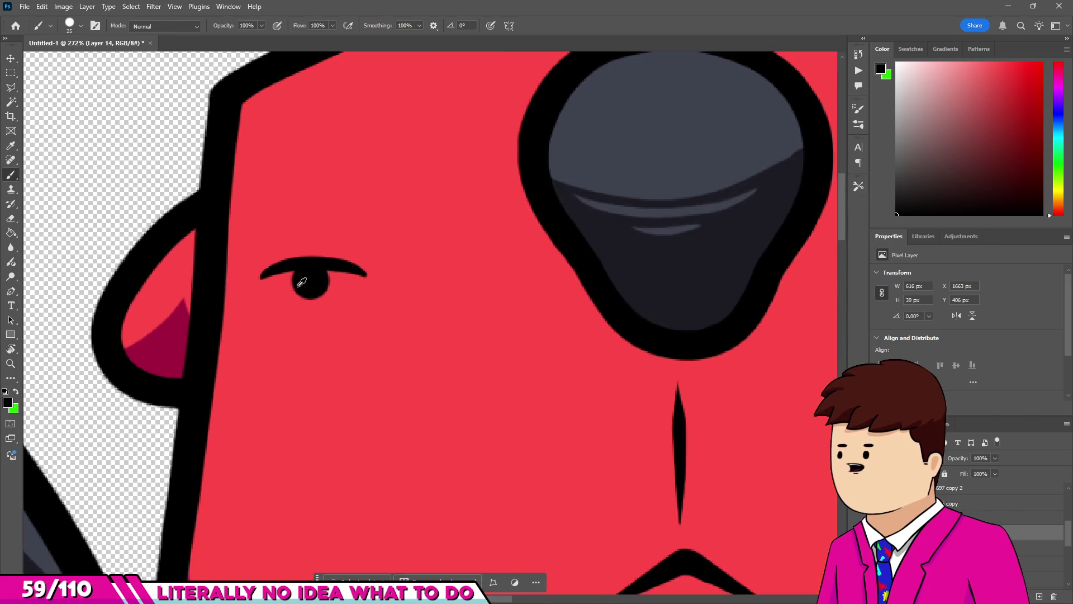
left_click(312, 286)
scroll(312, 285, "down", 3)
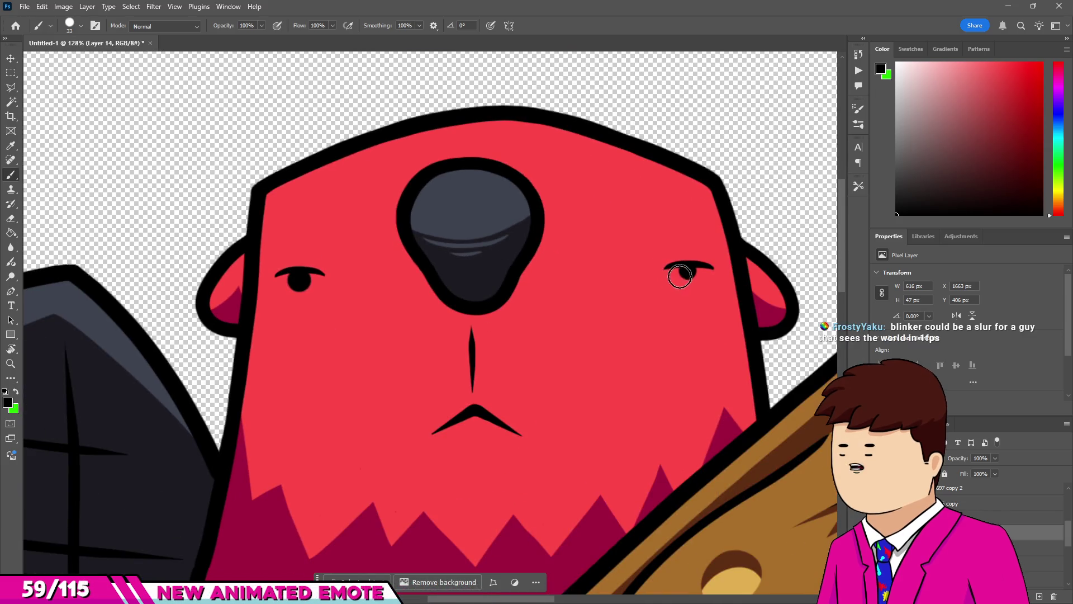
scroll(425, 212, "down", 3)
scroll(426, 178, "up", 2)
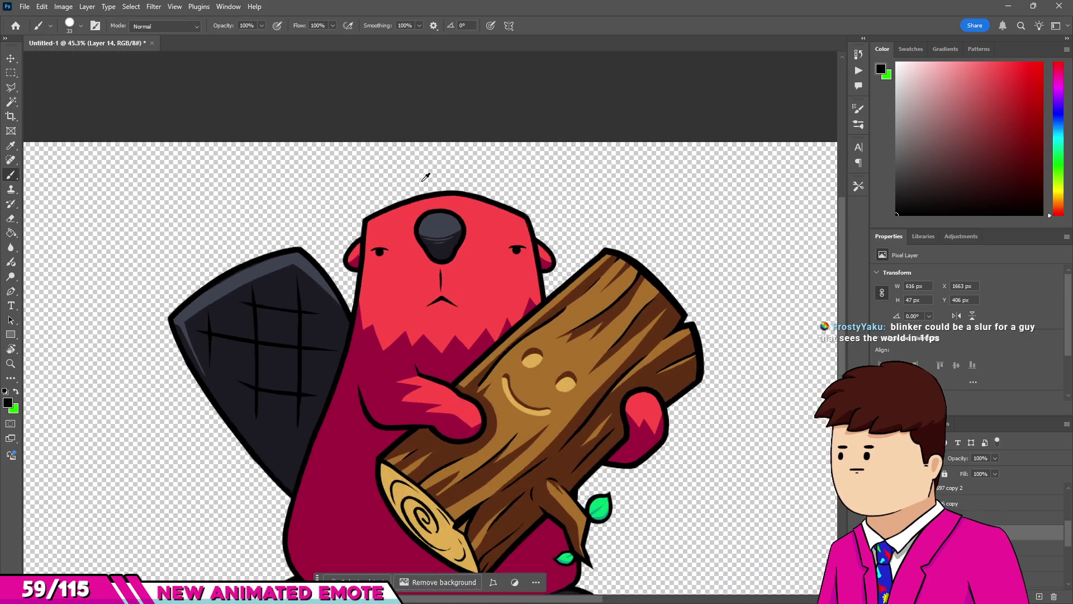
scroll(578, 169, "down", 2)
scroll(328, 311, "up", 5)
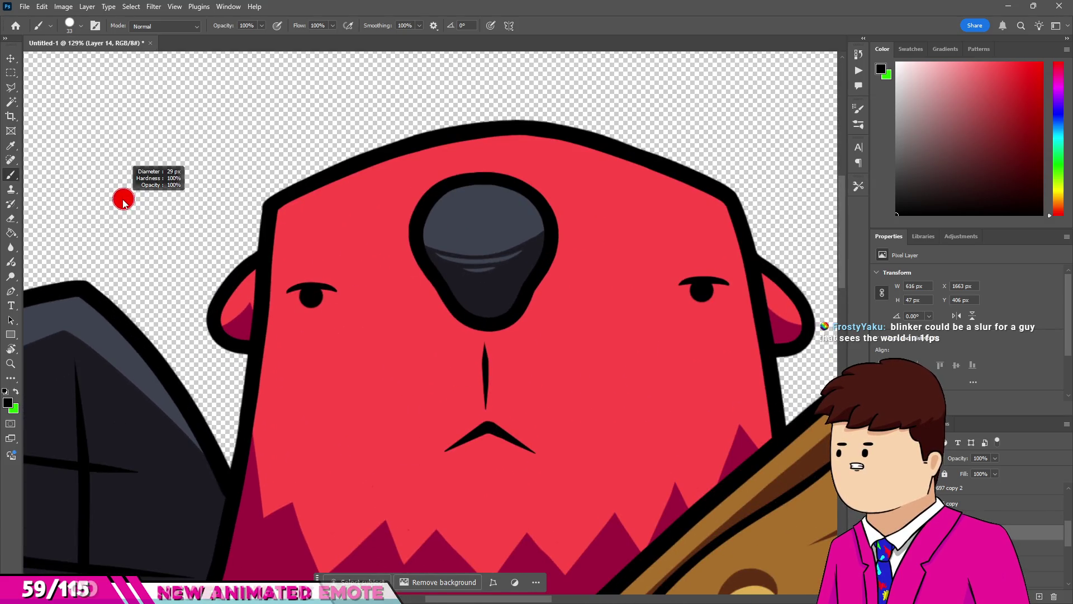
Sketch a test arc and a large round black eyeball beside the head.
mouse_move(50, 193)
left_mouse_down()
mouse_move(108, 100)
mouse_move(263, 184)
mouse_move(237, 198)
left_mouse_up()
key("bracketright")
key("bracketright")
key("bracketright")
left_click(143, 181)
scroll(142, 181, "down", 5)
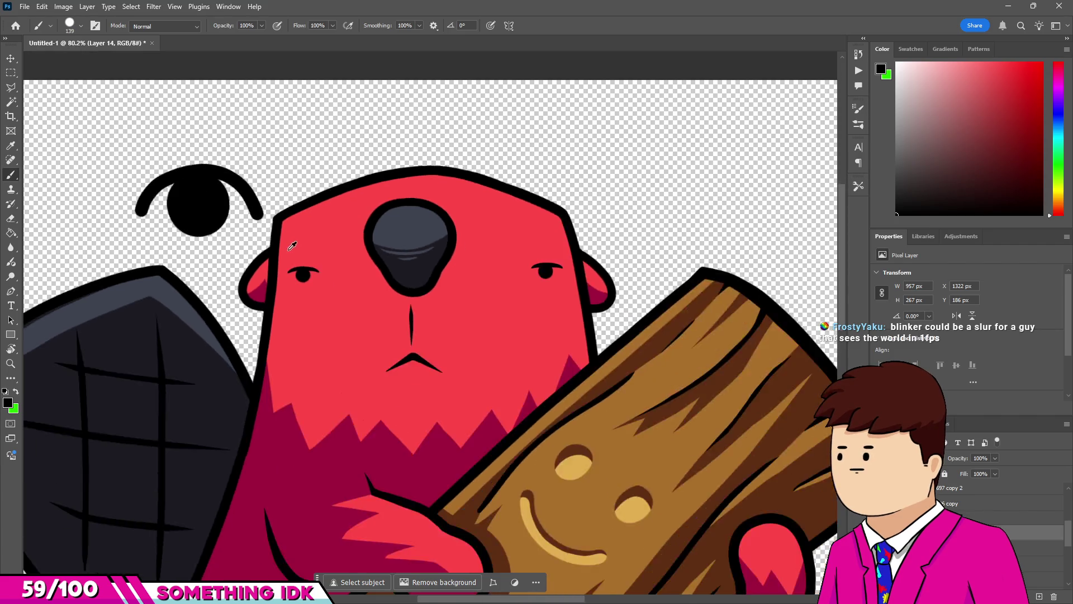
scroll(251, 231, "up", 2)
scroll(251, 230, "up", 3)
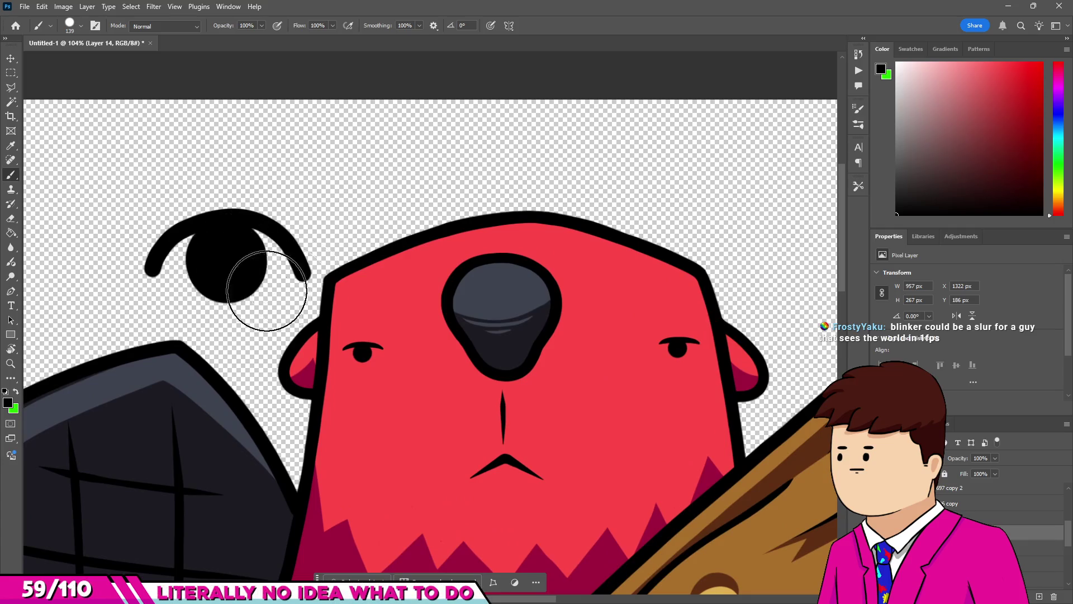
Erase and undo the test eyeball and pupils, restoring plain closed-eye lines.
key("e")
mouse_move(197, 260)
left_mouse_down()
mouse_move(226, 234)
mouse_move(263, 232)
mouse_move(283, 257)
mouse_move(196, 287)
left_mouse_up()
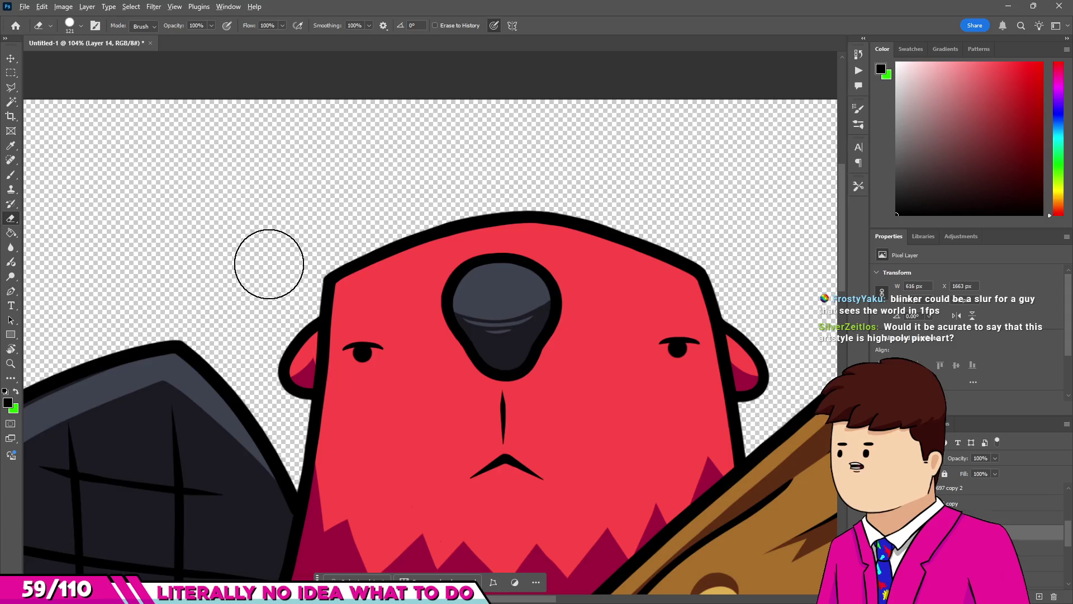
scroll(417, 314, "up", 2)
key("ctrl+z")
key("ctrl+z")
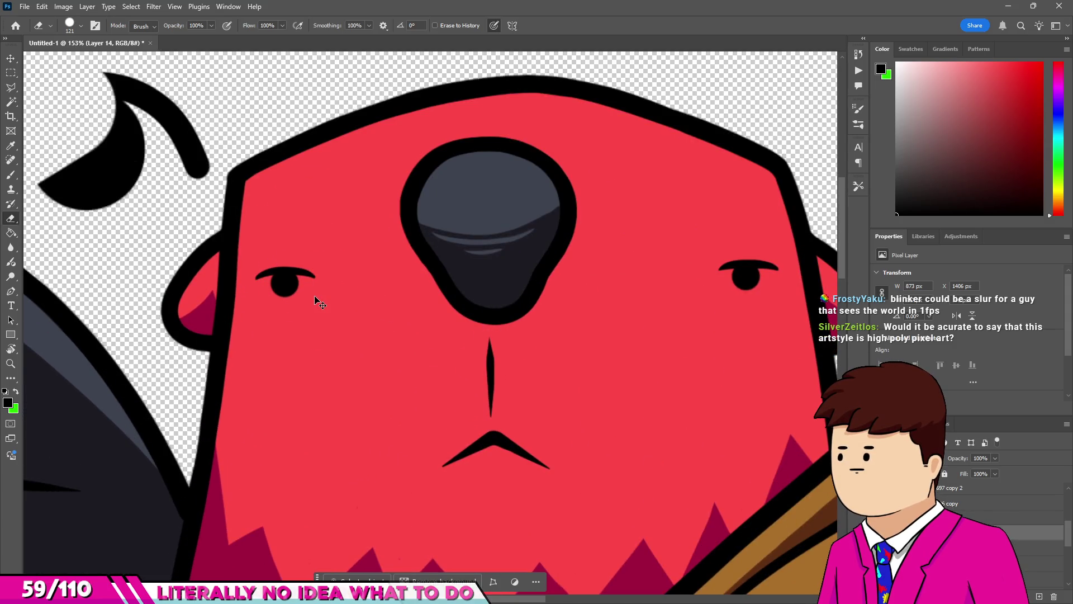
key("ctrl+shift+z")
key("ctrl+shift+z")
key("ctrl+shift+z")
key("ctrl+shift+z")
key("ctrl+shift+z")
scroll(360, 245, "down", 3)
scroll(347, 218, "up", 1)
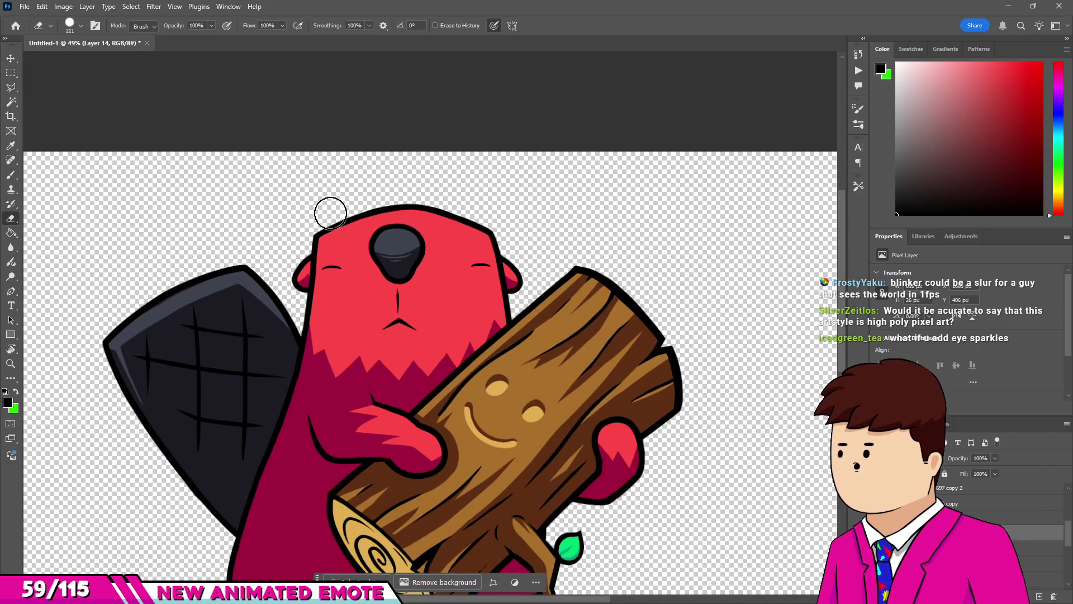
key("m")
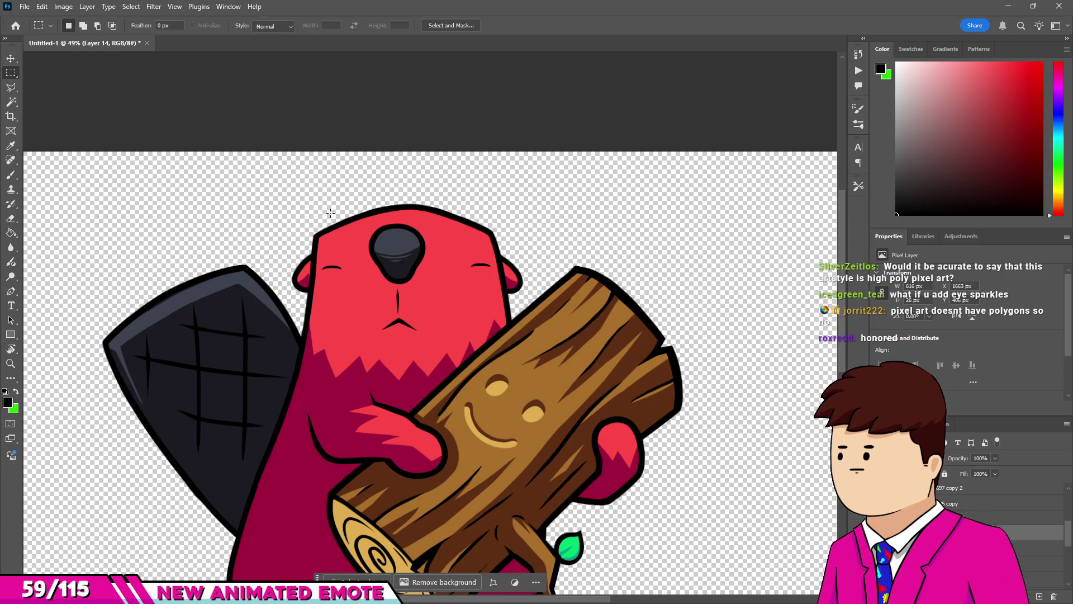
scroll(336, 283, "up", 5)
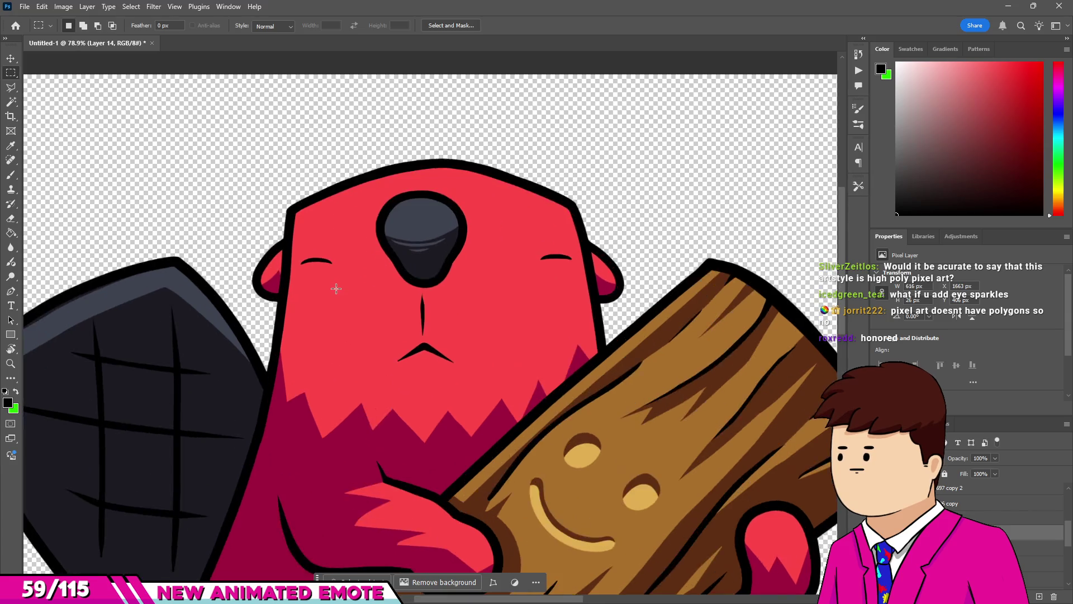
scroll(223, 297, "down", 5)
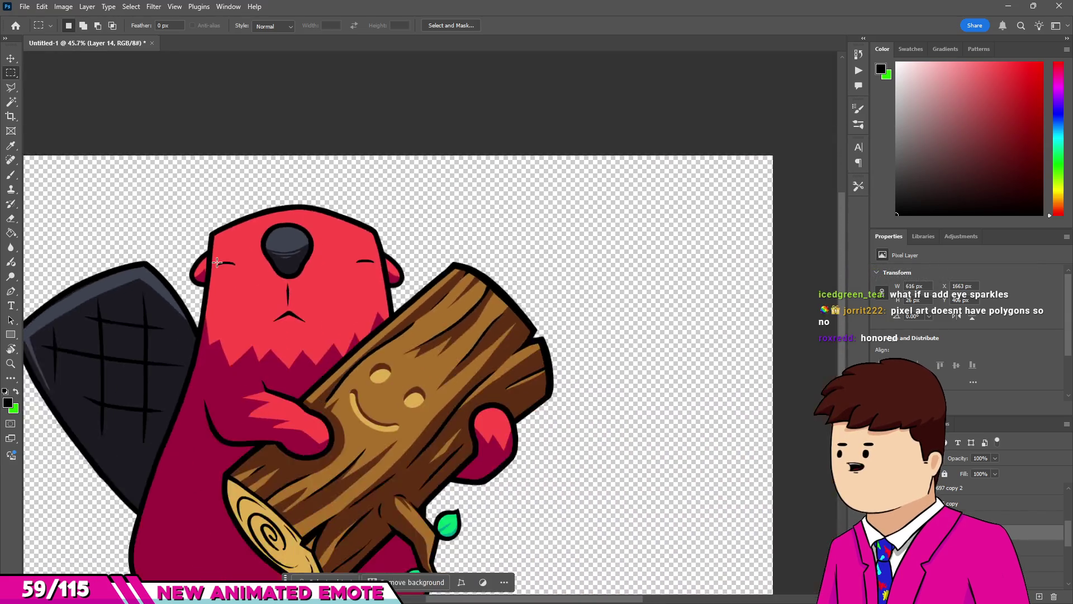
scroll(229, 254, "up", 4)
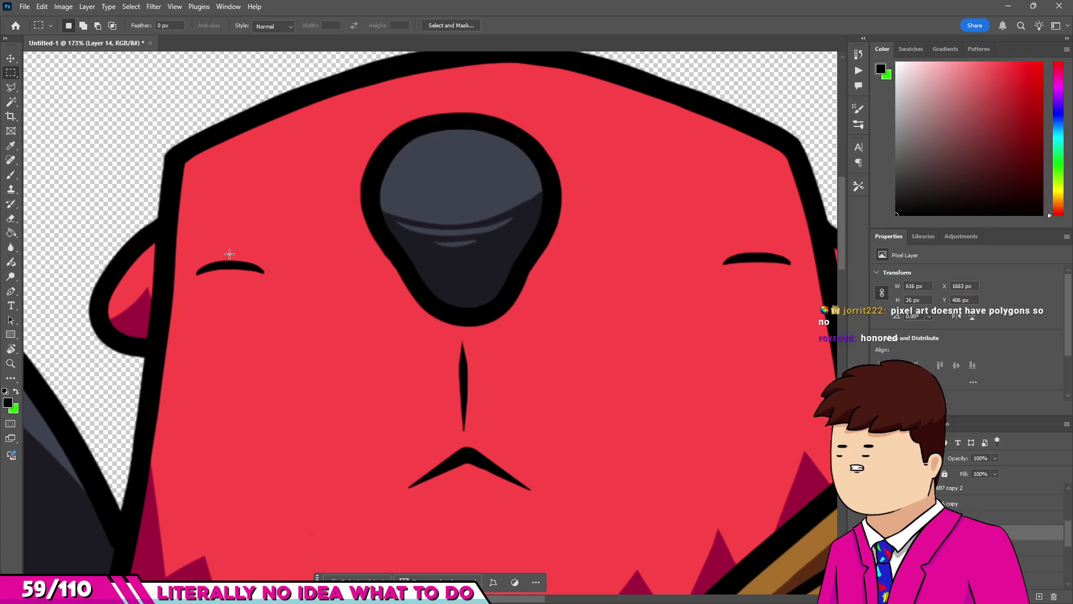
scroll(229, 253, "up", 3)
key("v")
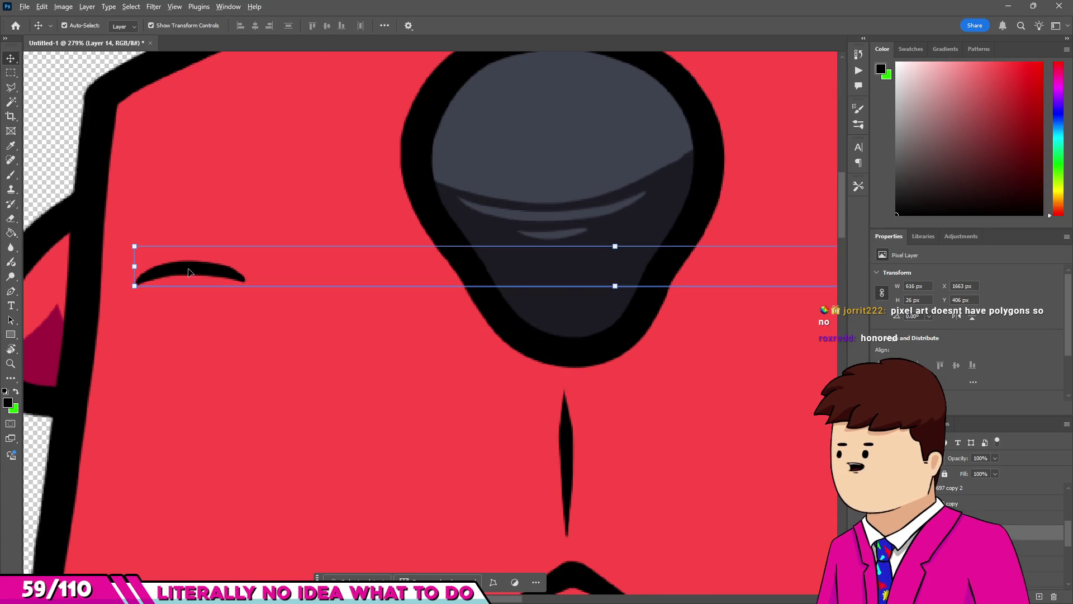
scroll(190, 273, "down", 4)
key("m")
scroll(313, 274, "down", 2)
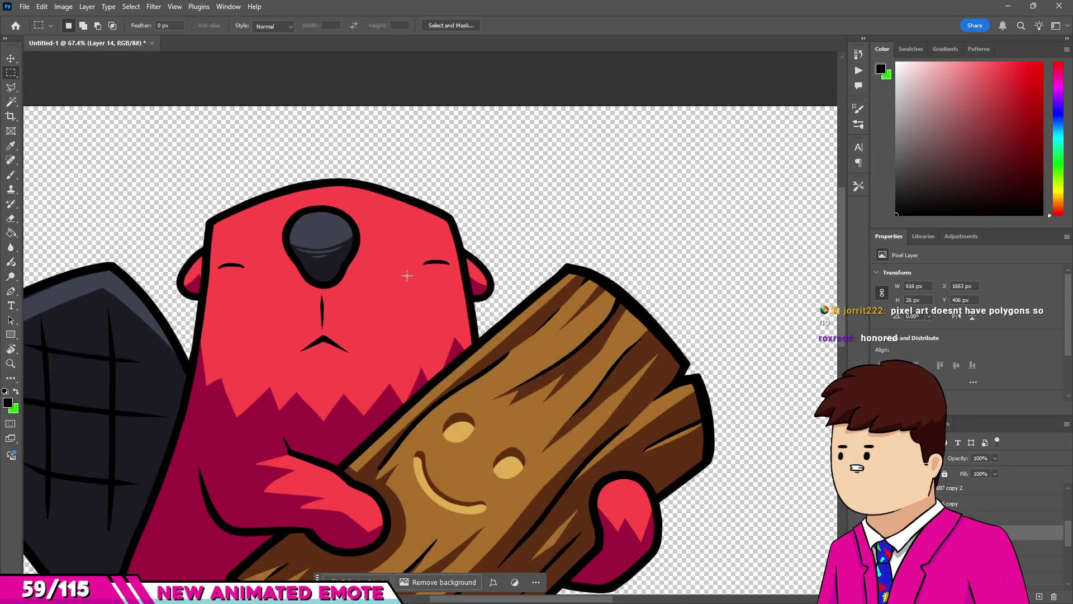
scroll(407, 275, "down", 3)
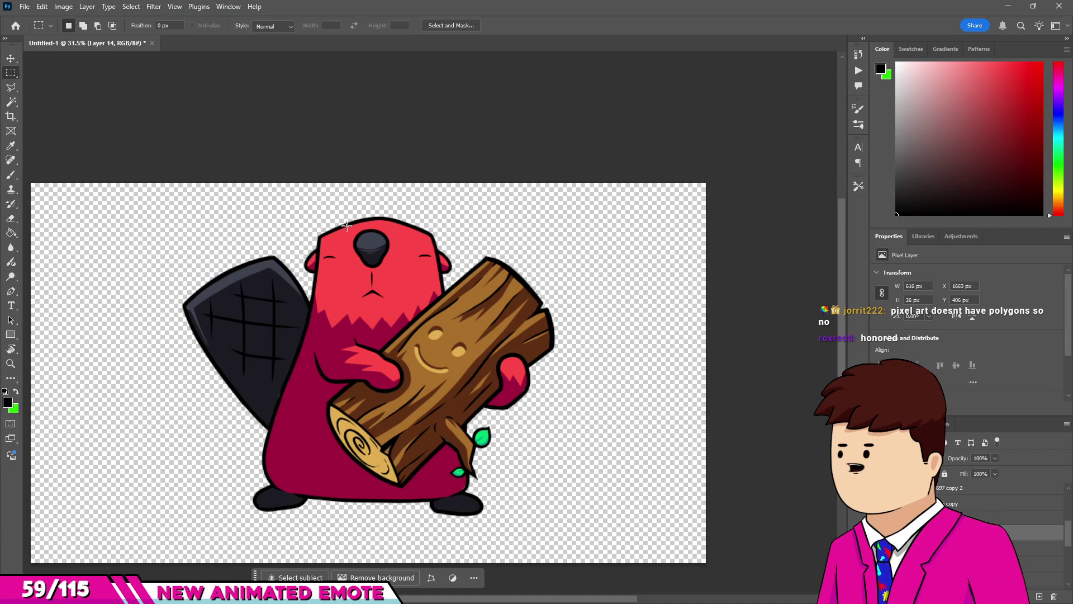
scroll(372, 240, "up", 5)
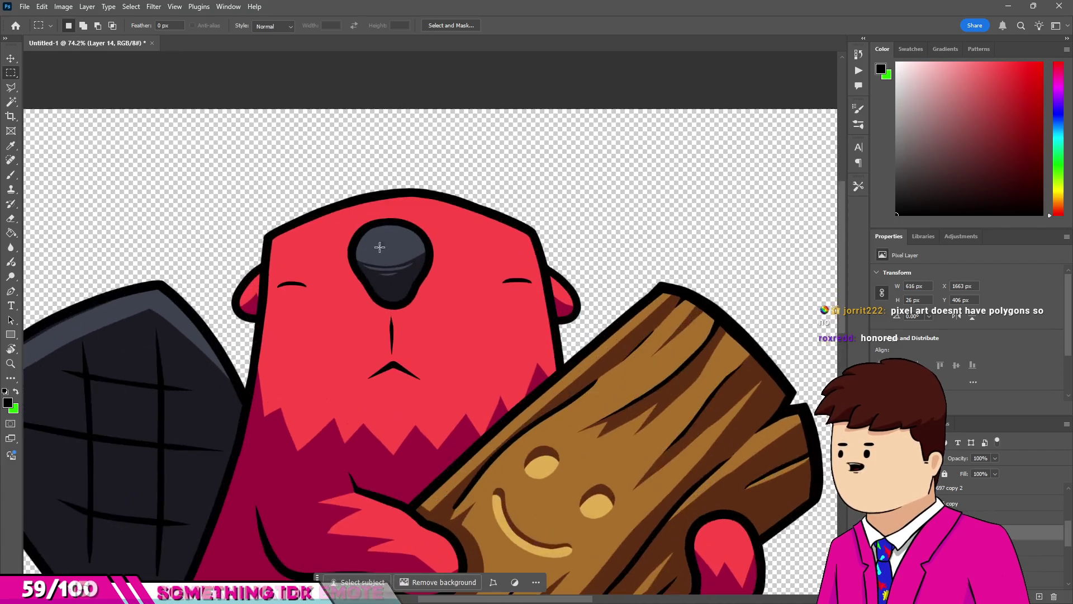
scroll(391, 324, "up", 1)
key("v")
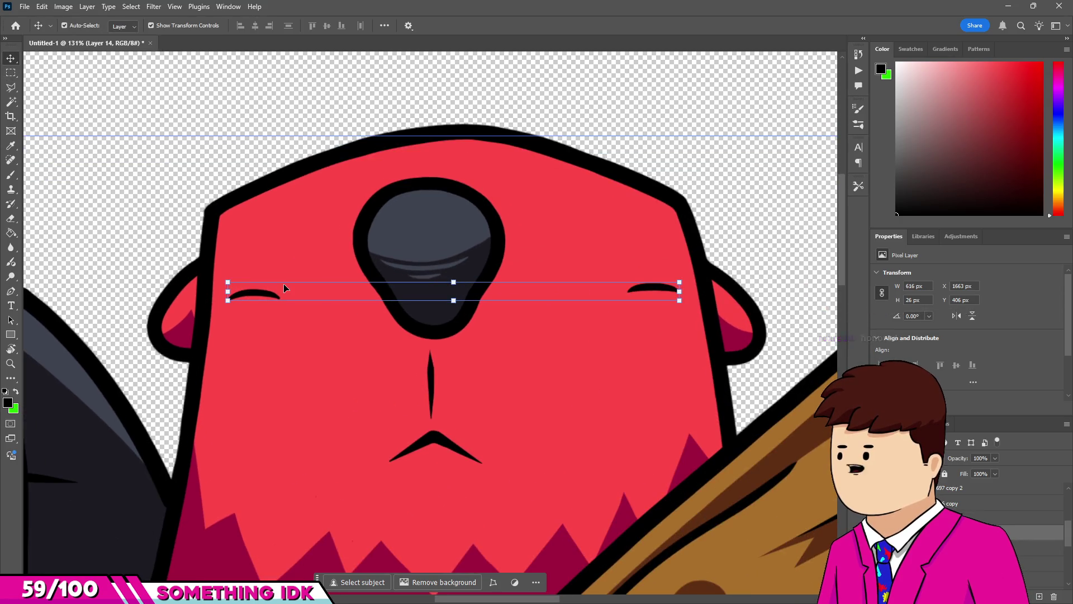
scroll(367, 287, "down", 4)
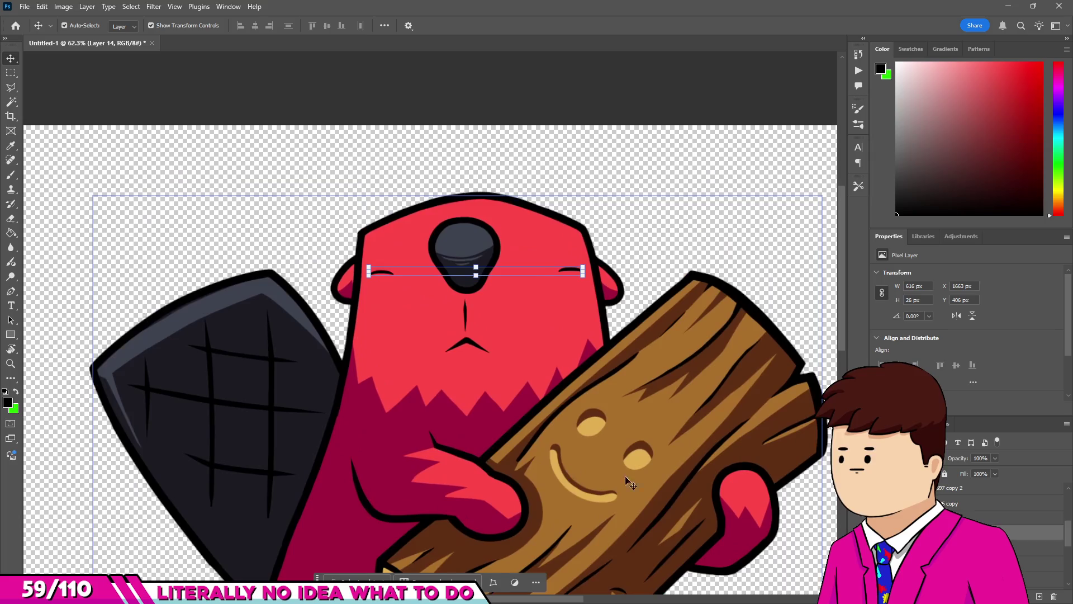
scroll(630, 484, "down", 3)
scroll(794, 469, "up", 2)
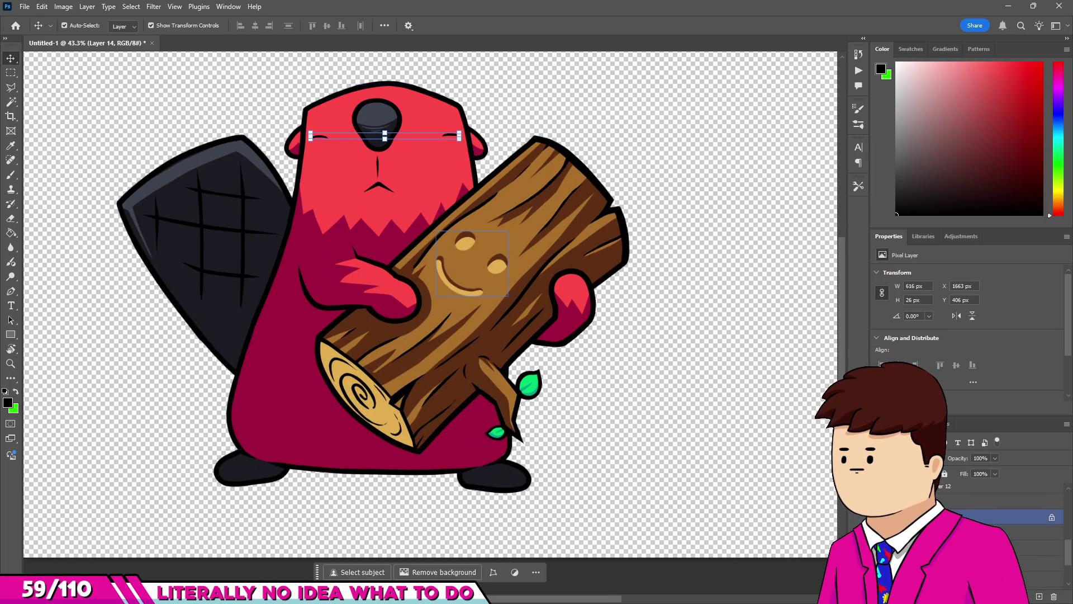
left_click(879, 501)
Quick-export the eyebrows layer as a PNG.
scroll(479, 326, "up", 5)
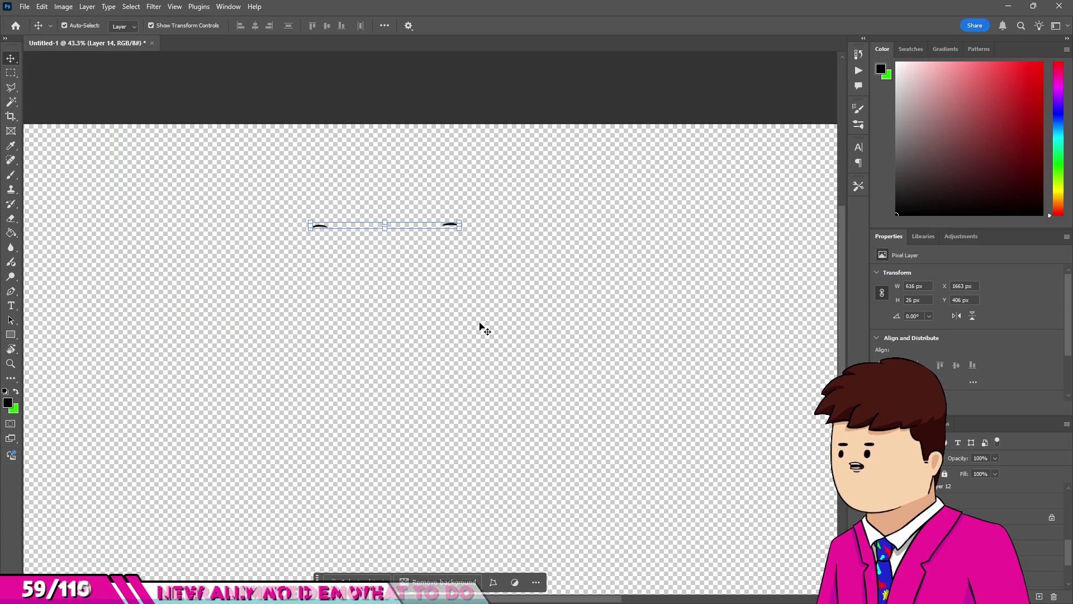
scroll(551, 354, "up", 3)
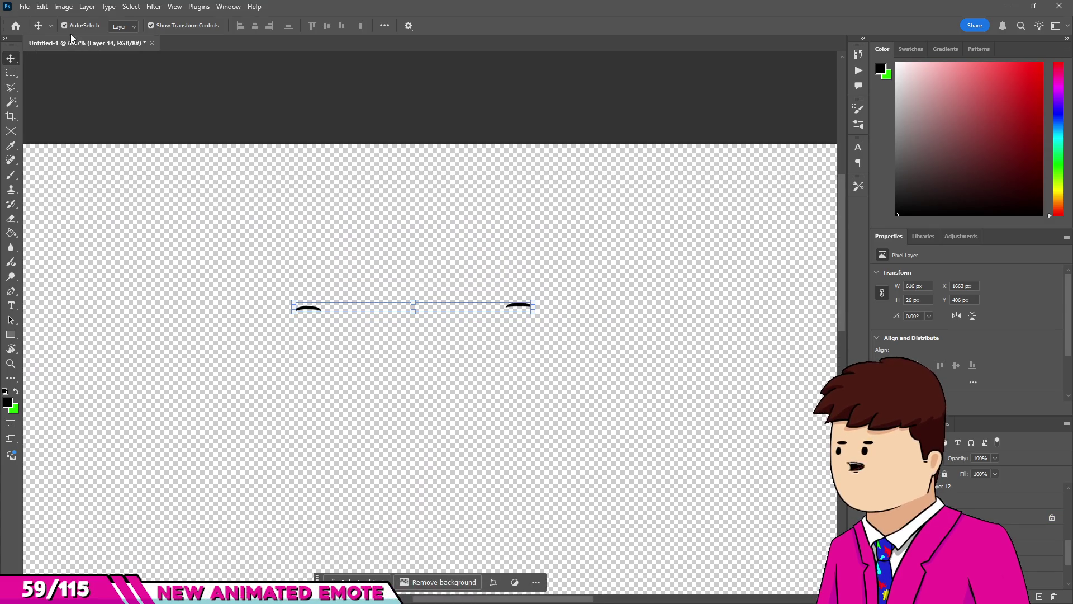
left_click(24, 6)
mouse_move(68, 200)
left_click(258, 201)
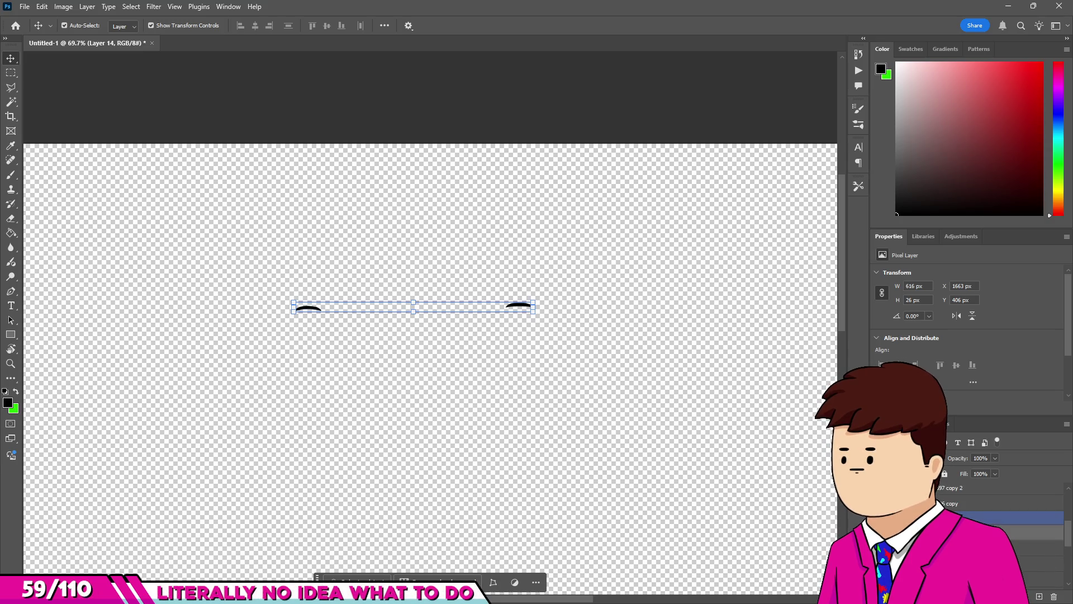
Select Layer 13, adjust its opacity, quick-export its eye shapes as a PNG, and fit the canvas.
left_click(944, 485)
left_click(979, 458)
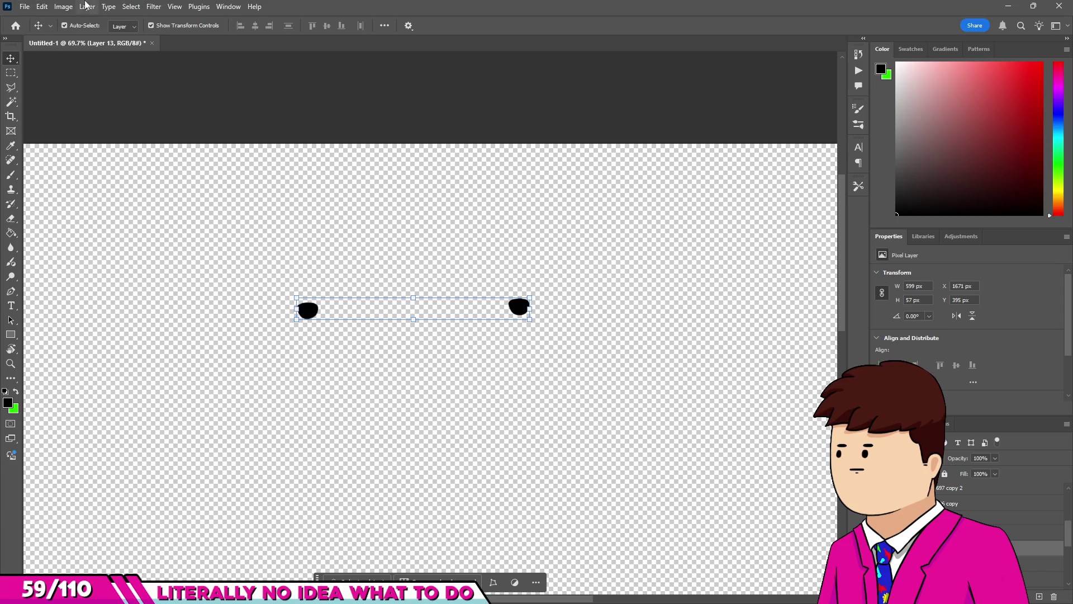
left_click(24, 7)
mouse_move(72, 202)
left_click(173, 204)
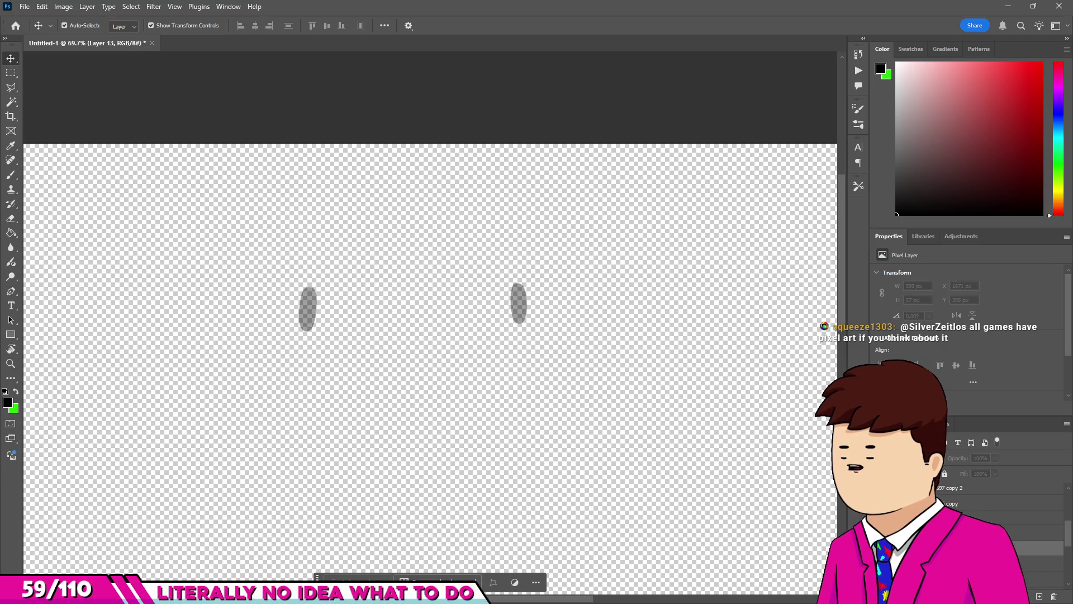
key("ctrl+0")
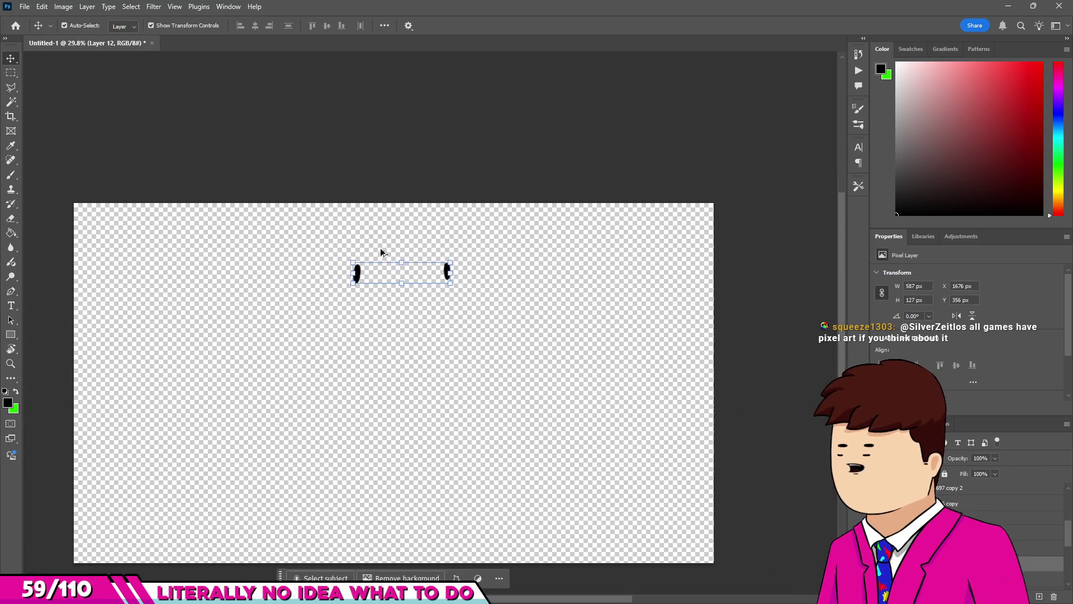
Zoom in on the eye shapes and hide the layer holding the two eye marks.
key("ctrl+plus")
left_click(25, 6)
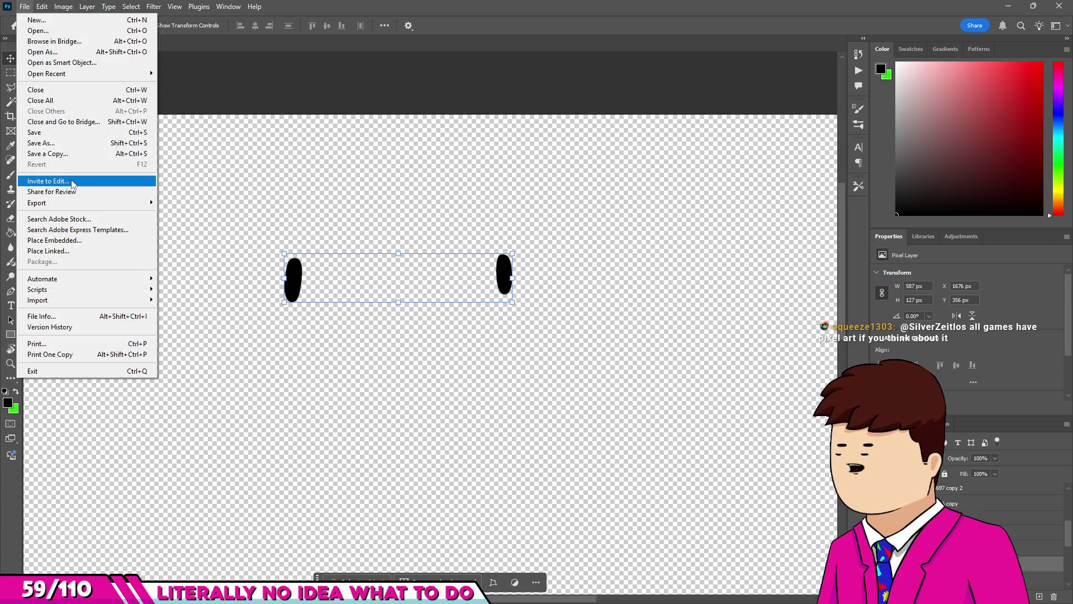
left_click(189, 203)
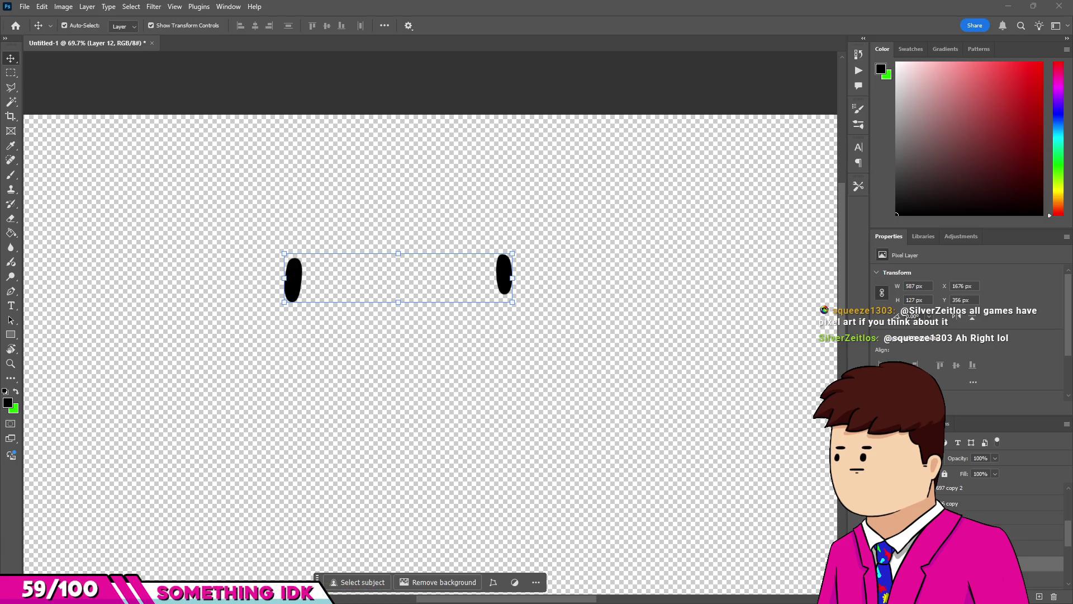
scroll(395, 263, "down", 5)
scroll(517, 376, "up", 2)
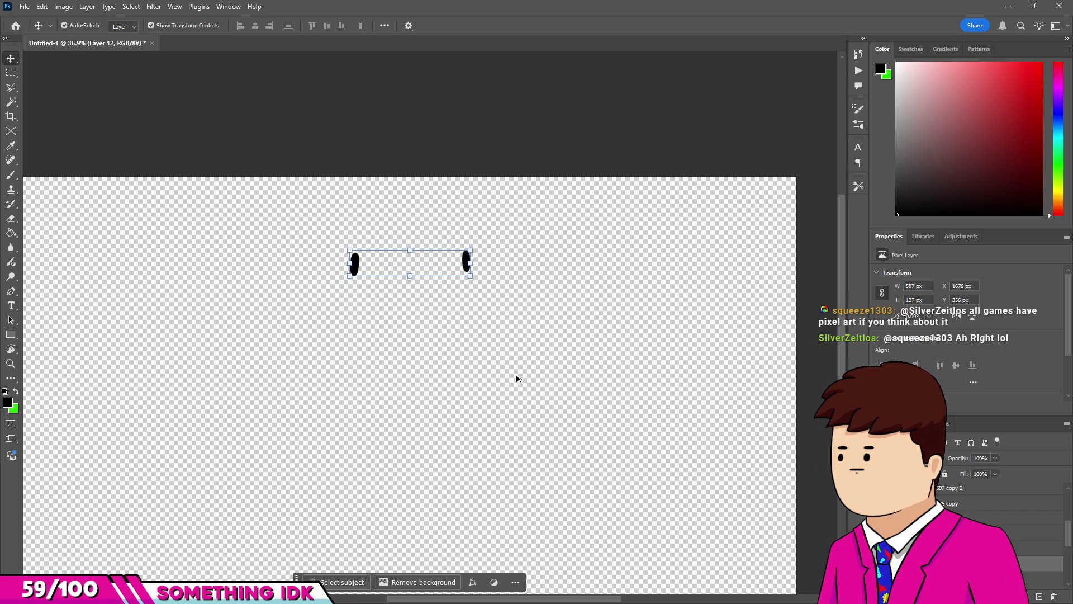
key("ctrl+comma")
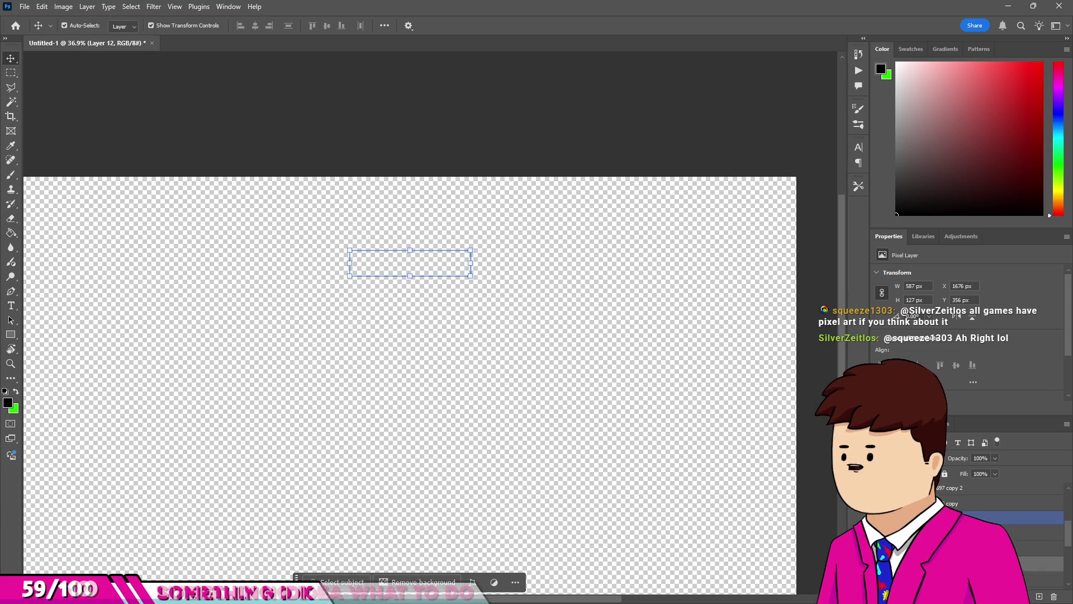
Show the flat-colour beaver, detailed beaver artwork and line-art layers.
left_click(878, 532)
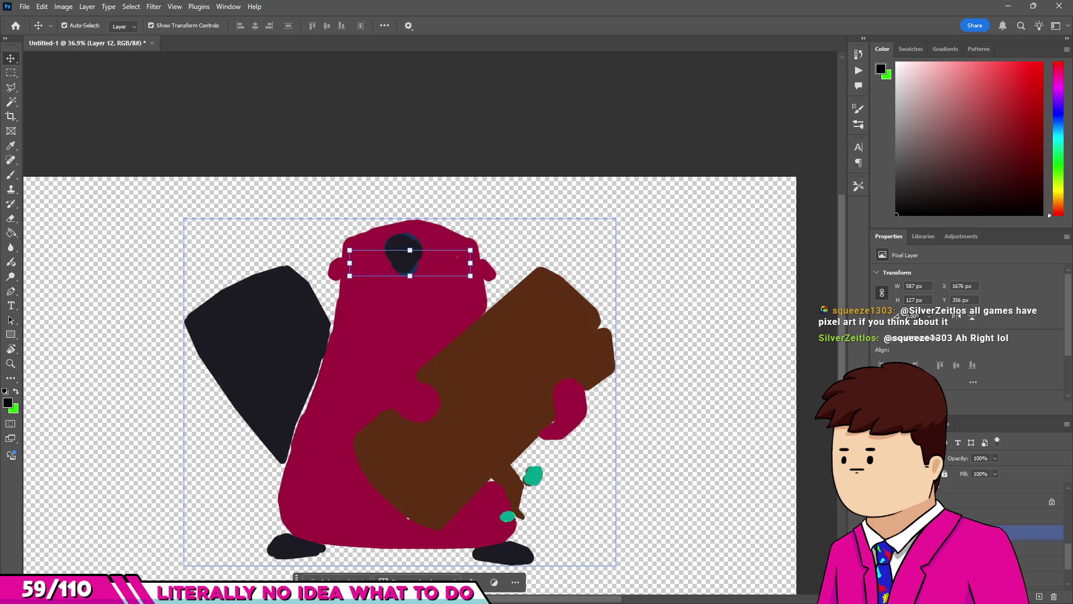
left_click(879, 517)
left_click(879, 500)
left_click(879, 500)
left_click(879, 500)
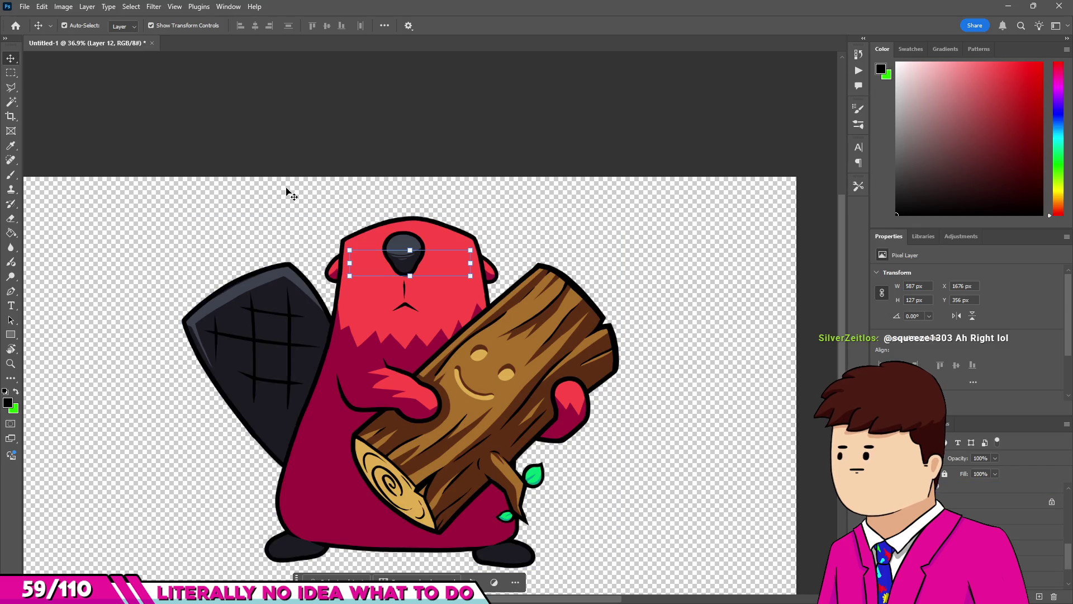
Quick-export the full beaver-with-log image as a PNG.
left_click(24, 6)
mouse_move(56, 200)
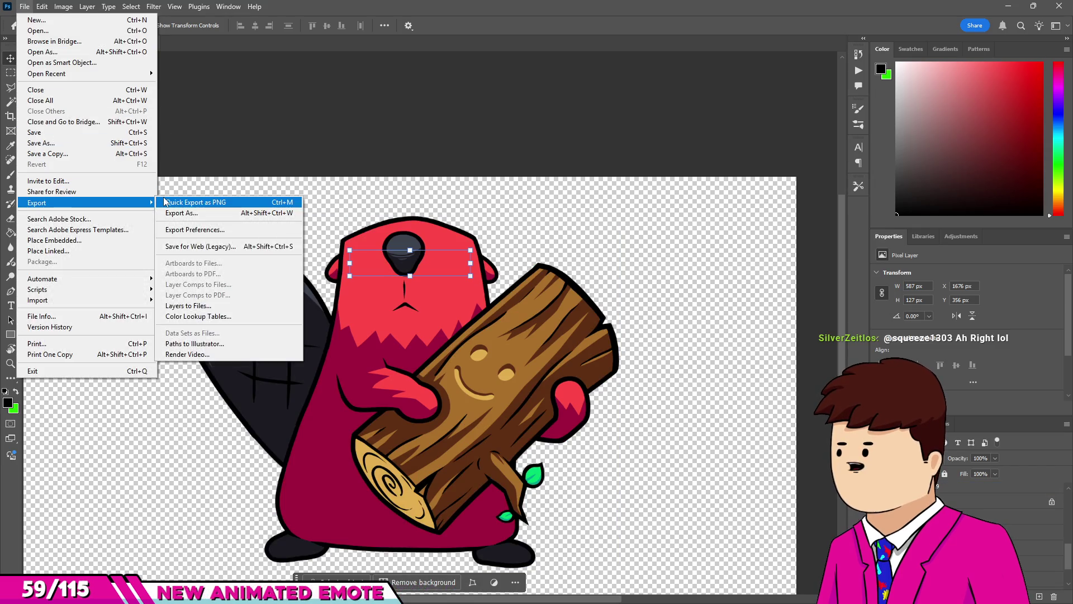
left_click(165, 201)
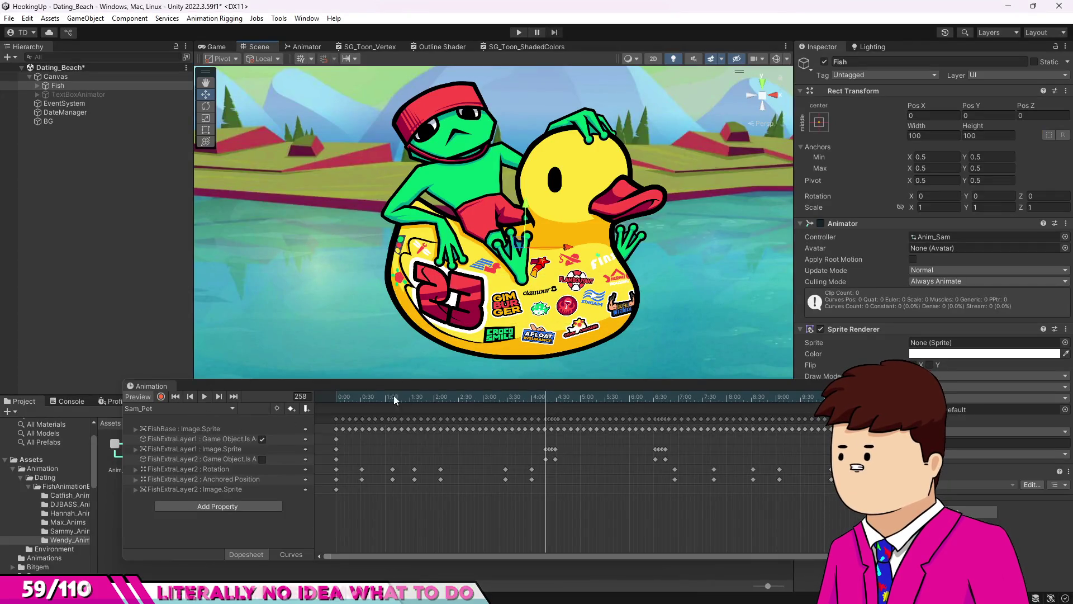
left_click(559, 396)
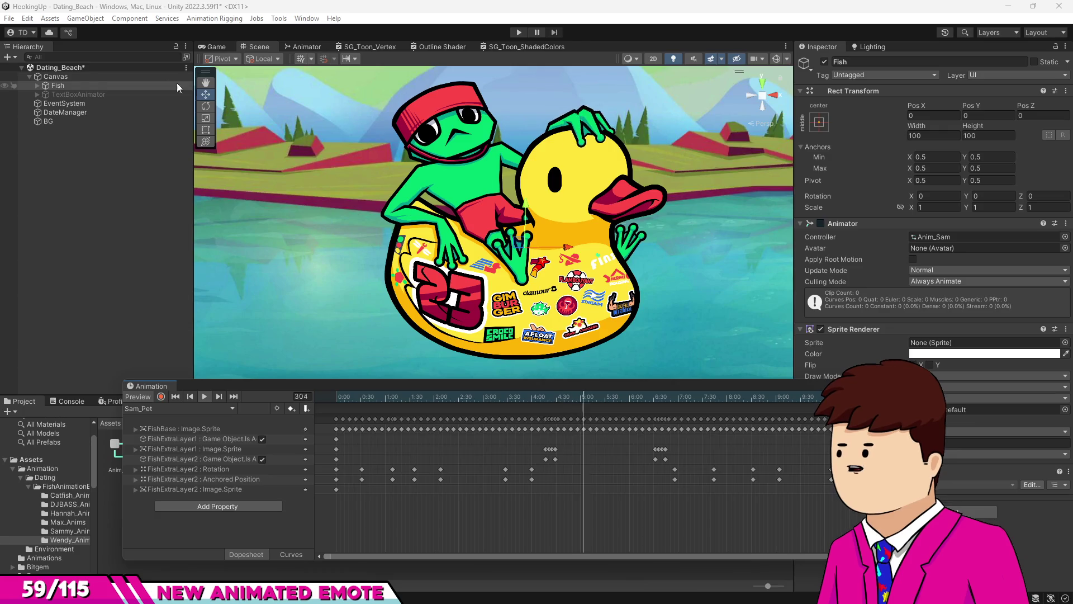
left_click(339, 398)
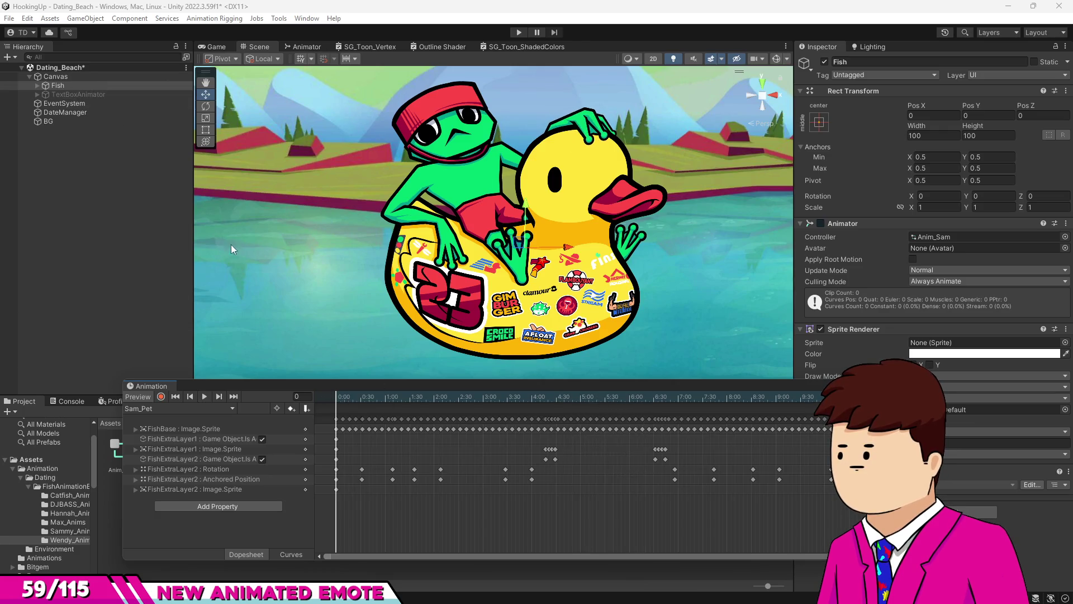
left_click(38, 86)
left_click(1065, 236)
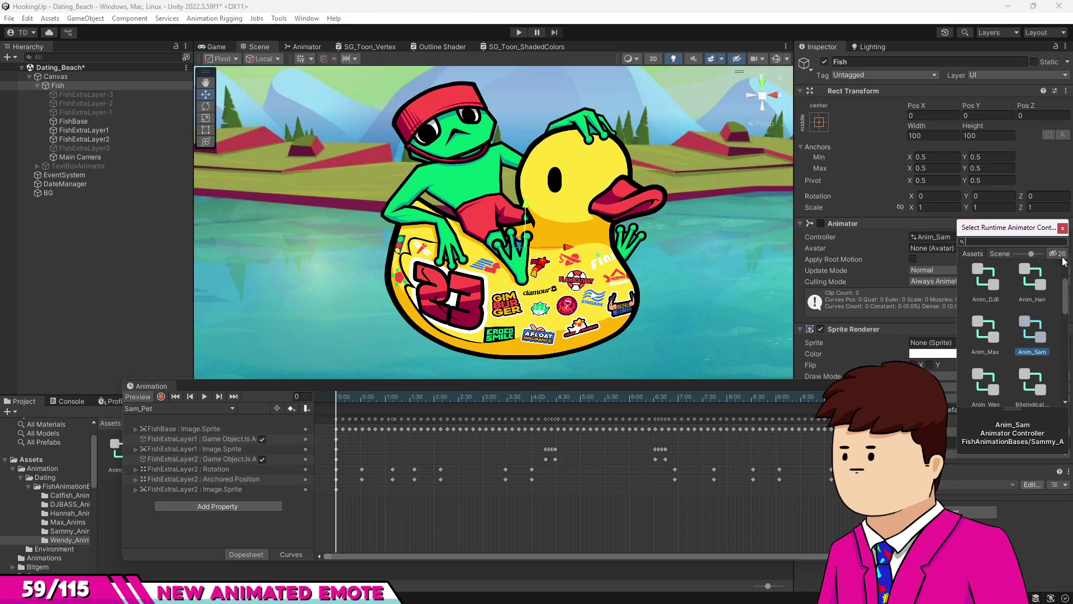
left_click(1031, 299)
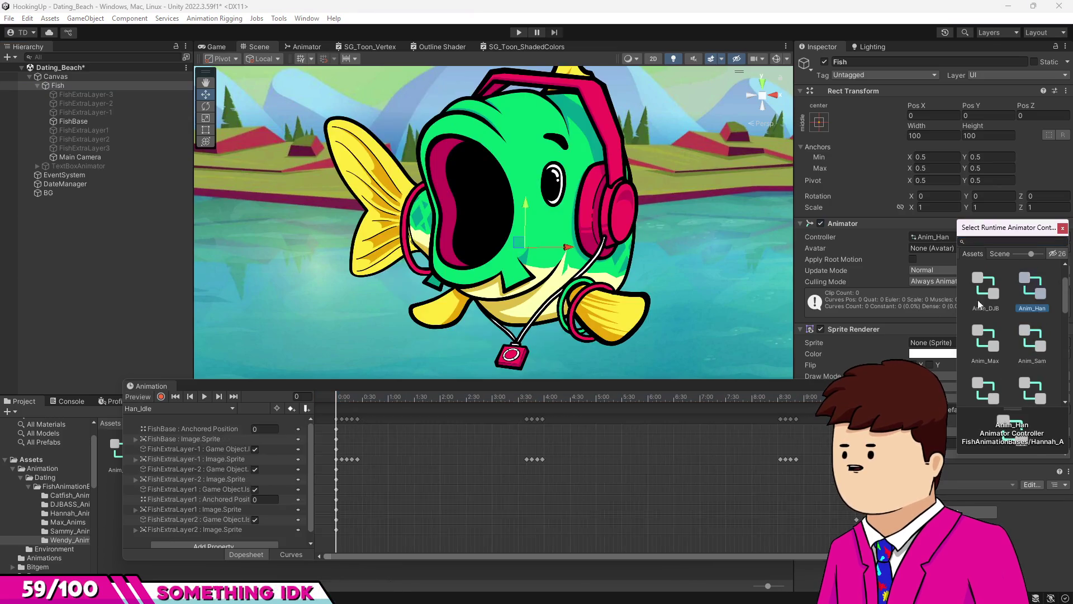
left_click(205, 396)
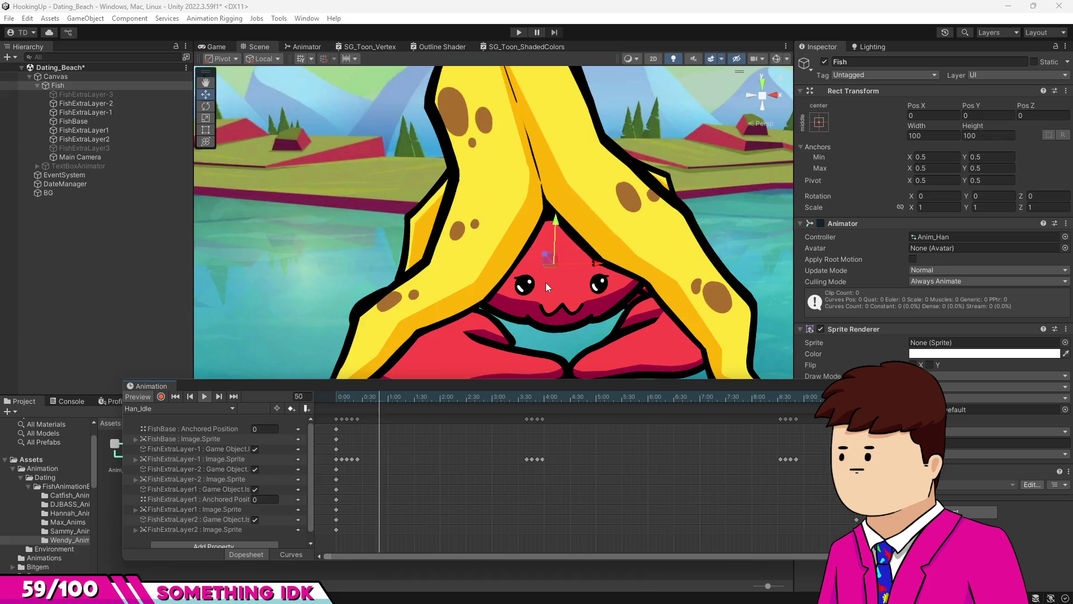
left_click(202, 411)
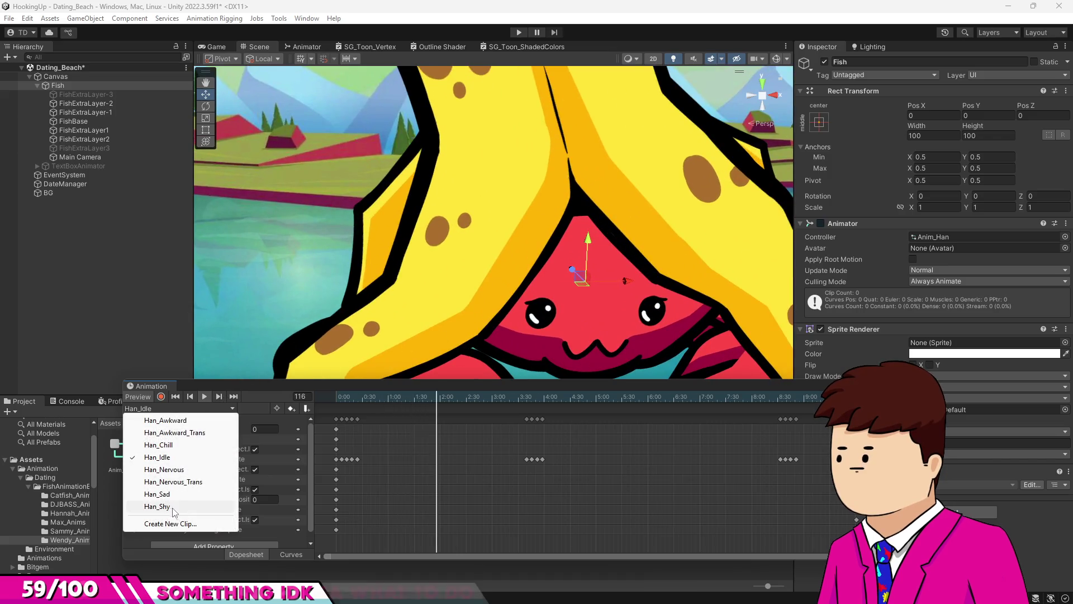
left_click(180, 508)
left_click(204, 396)
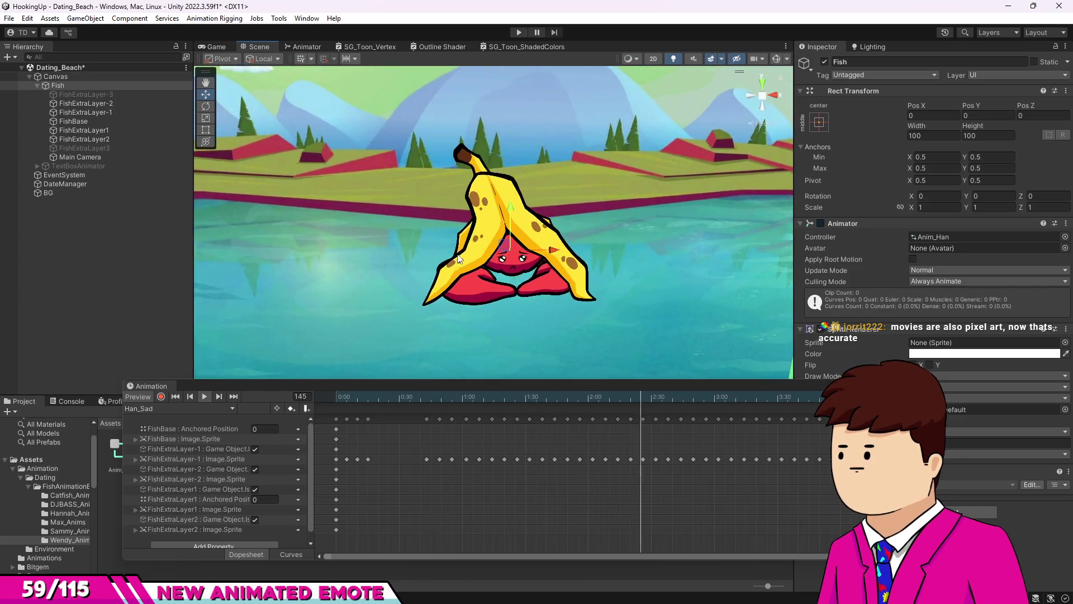
key("q")
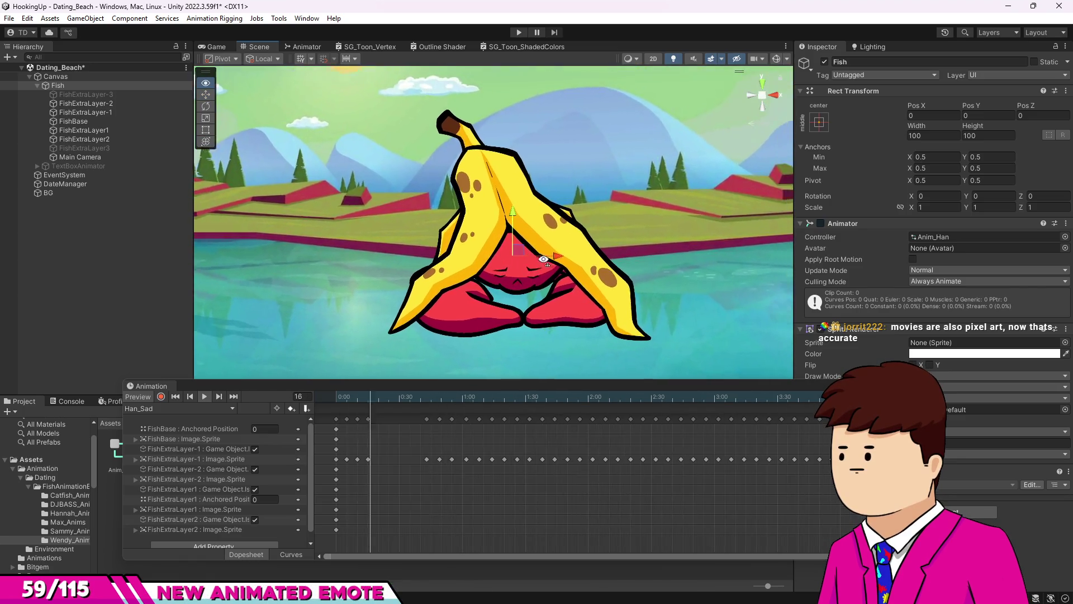
key("w")
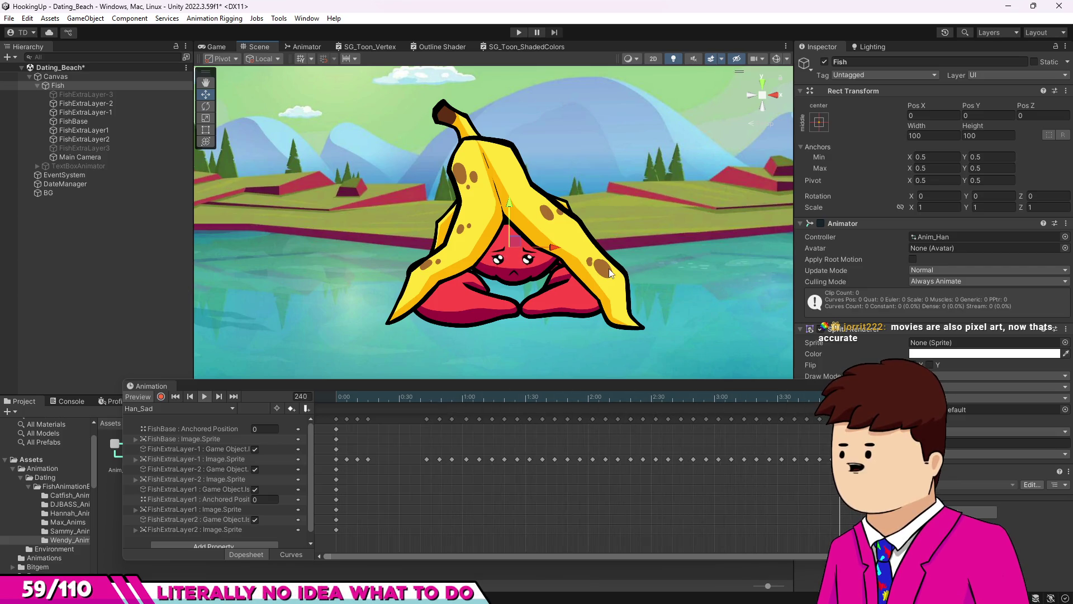
left_click(176, 410)
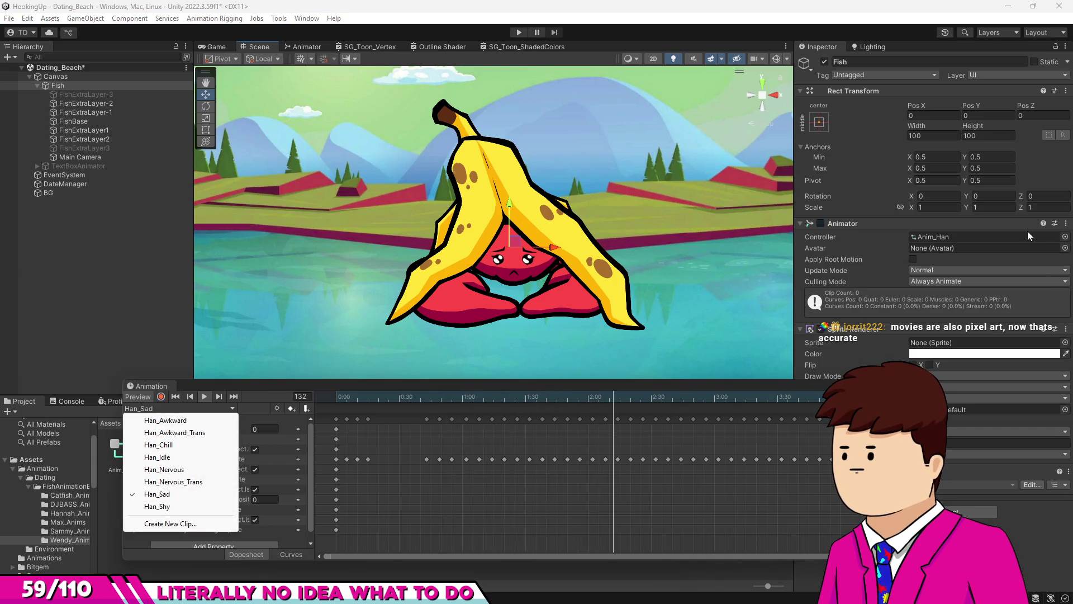
left_click(1065, 236)
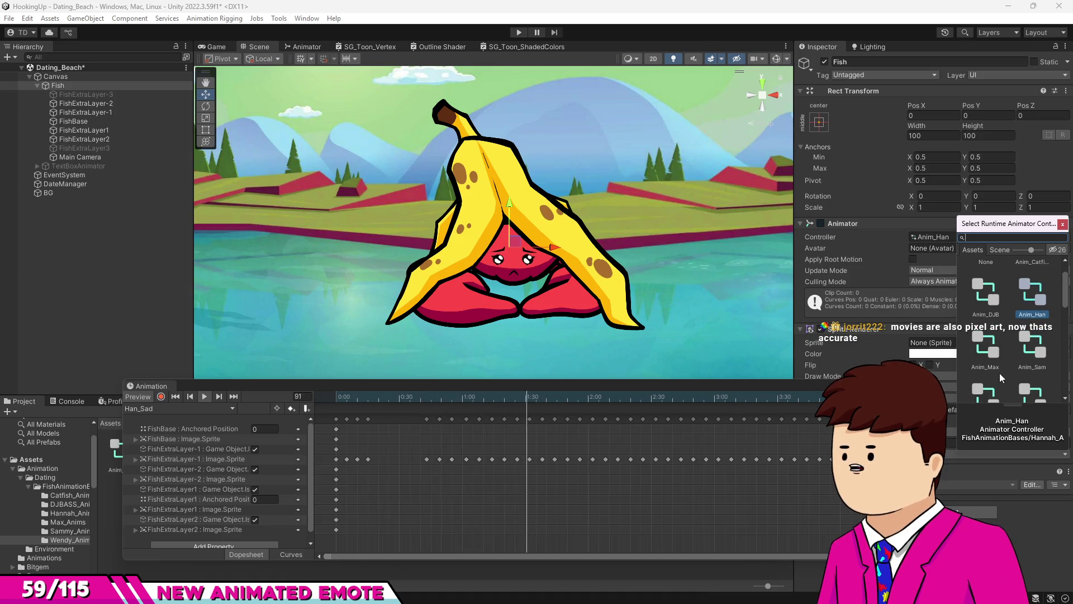
left_click(1022, 354)
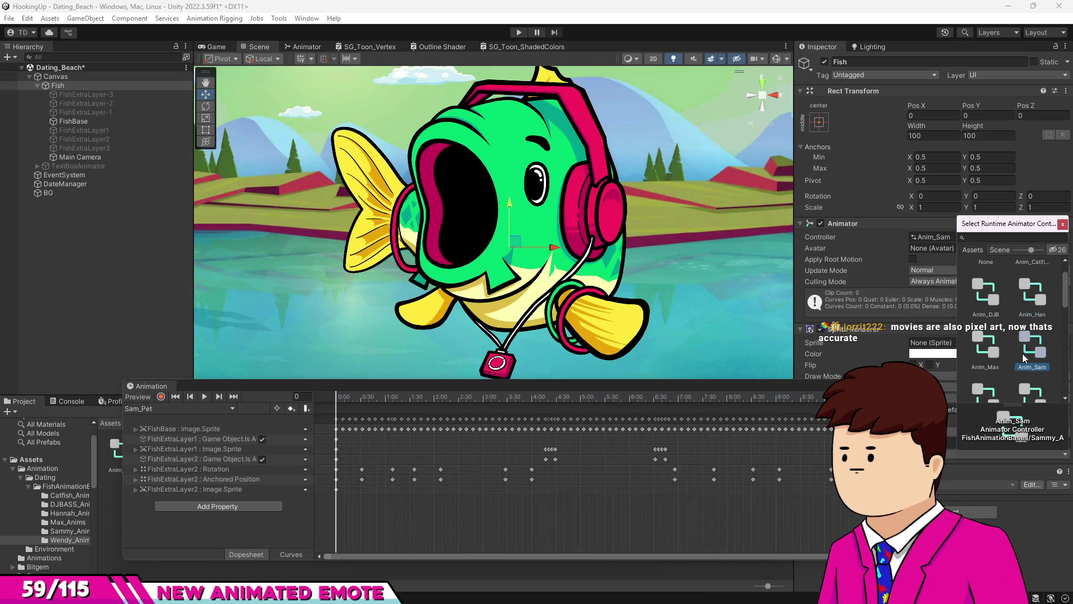
mouse_move(358, 404)
left_mouse_down()
mouse_move(502, 413)
mouse_move(334, 417)
left_mouse_up()
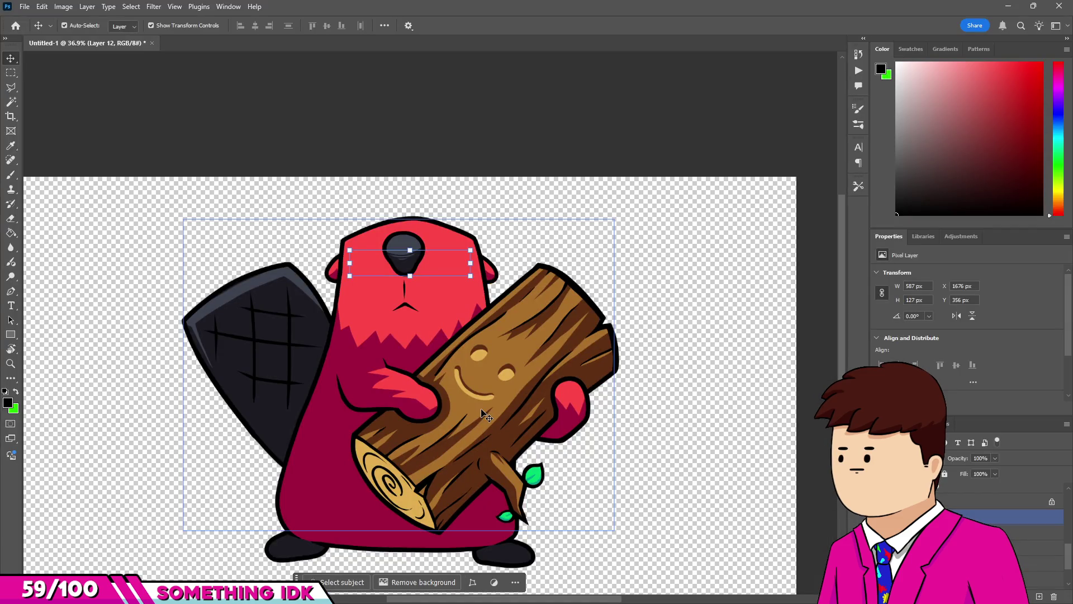
Select the beaver artwork layer, clear it, then undo to bring back the two black eye marks.
scroll(443, 216, "down", 1)
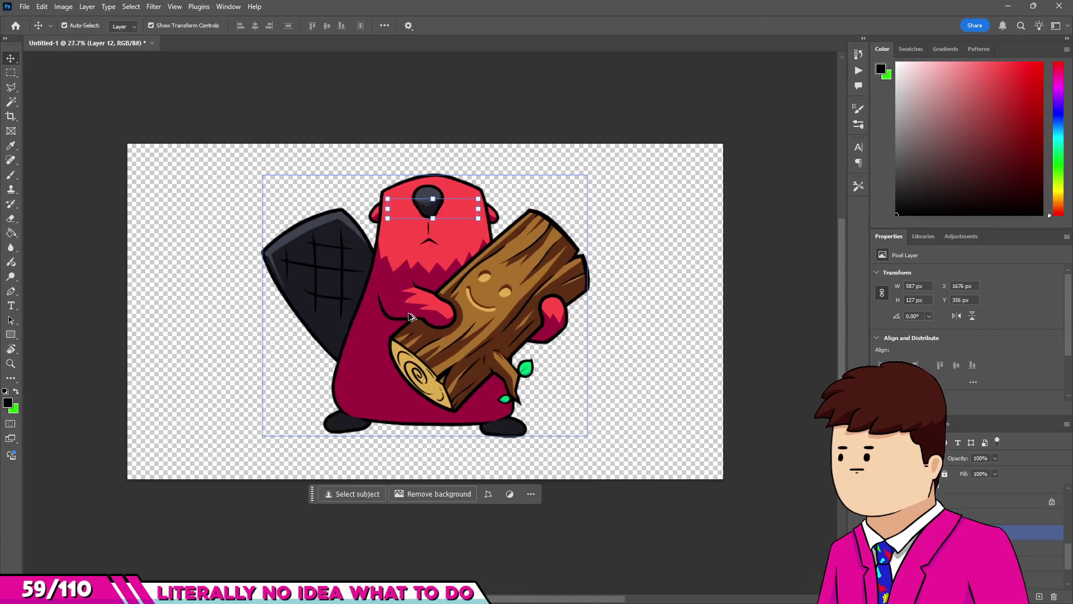
scroll(410, 317, "up", 1)
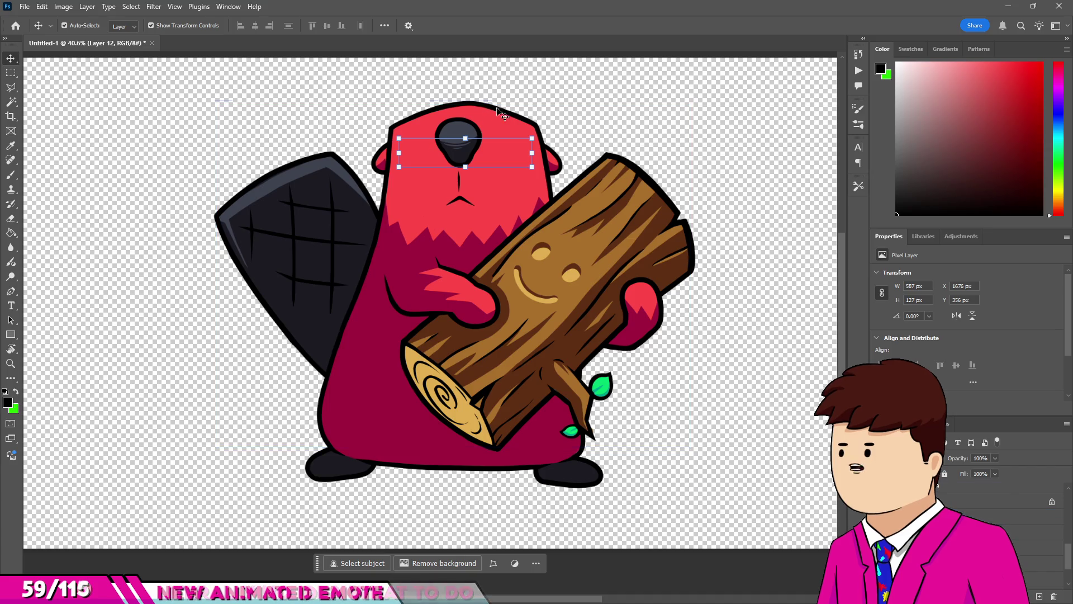
scroll(429, 281, "down", 1)
scroll(428, 281, "up", 1)
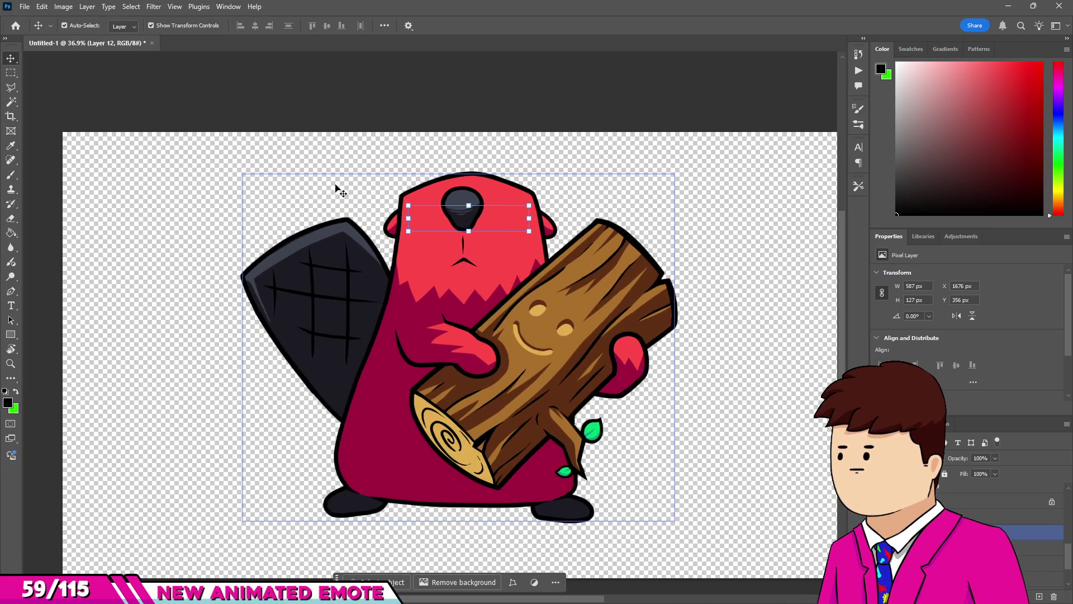
left_click(353, 140)
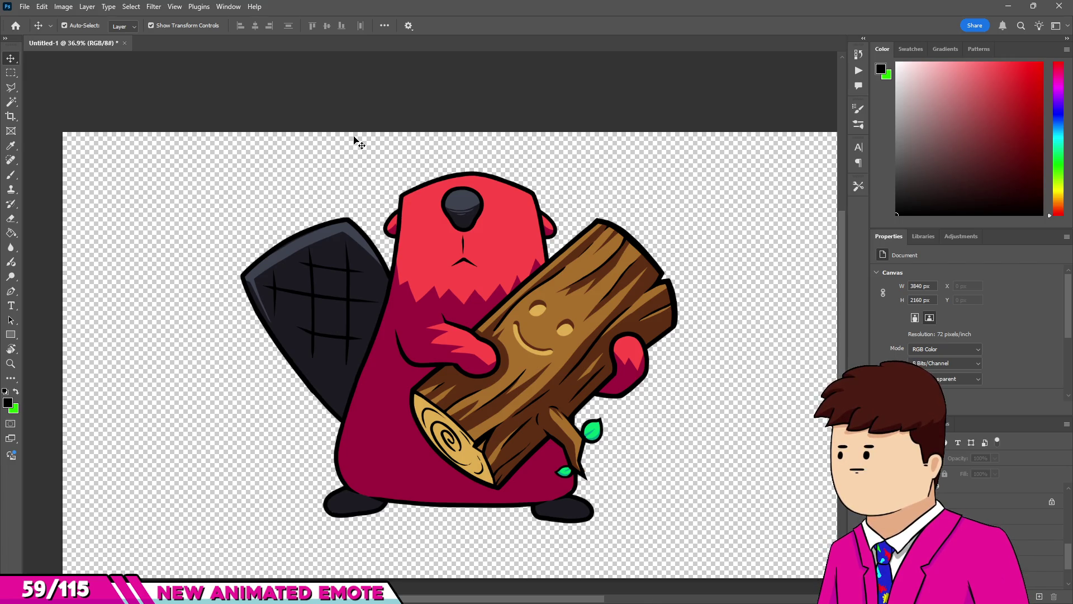
left_click(473, 213)
left_click(567, 142)
scroll(567, 141, "down", 1)
scroll(549, 203, "up", 2)
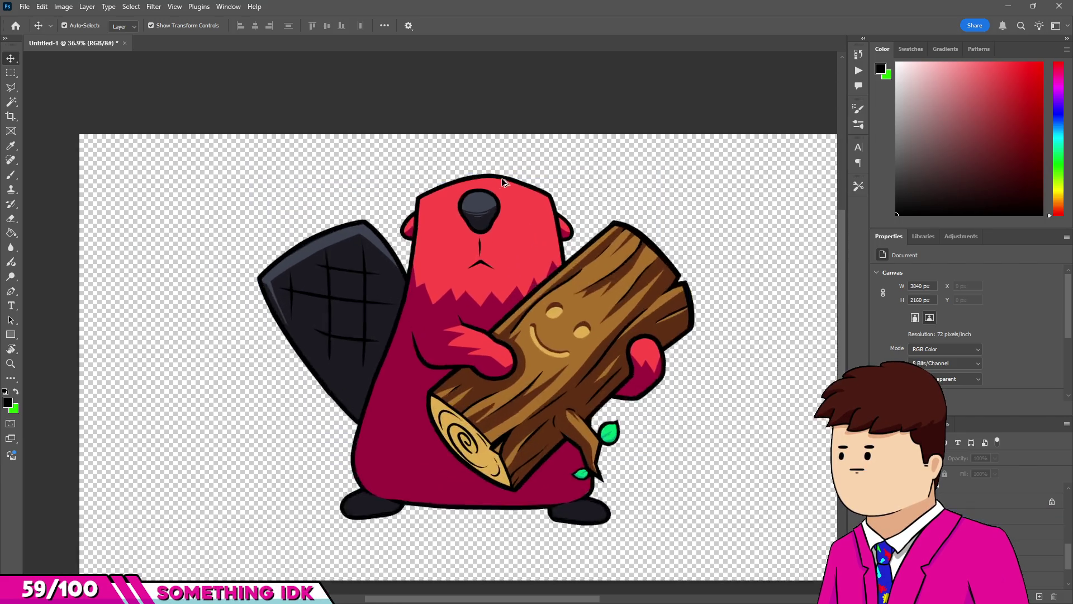
left_click(440, 200)
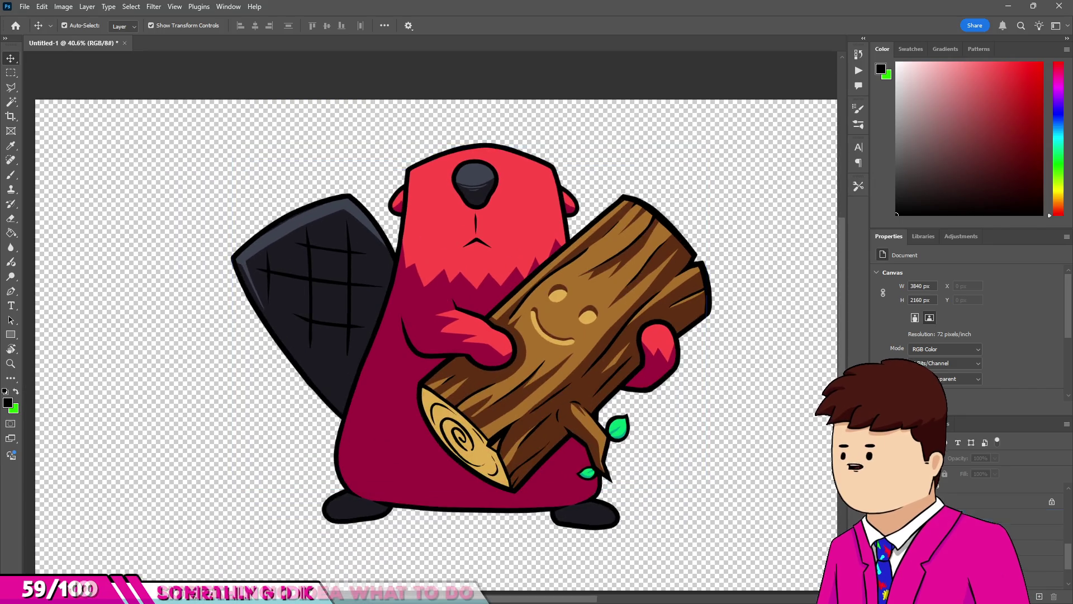
key("Delete")
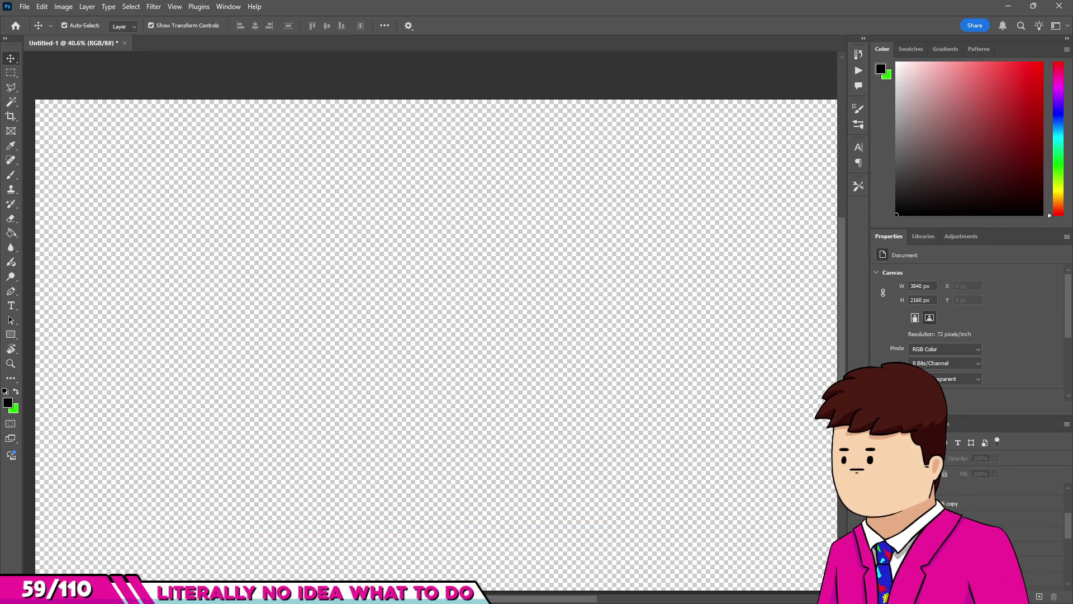
key("ctrl+z")
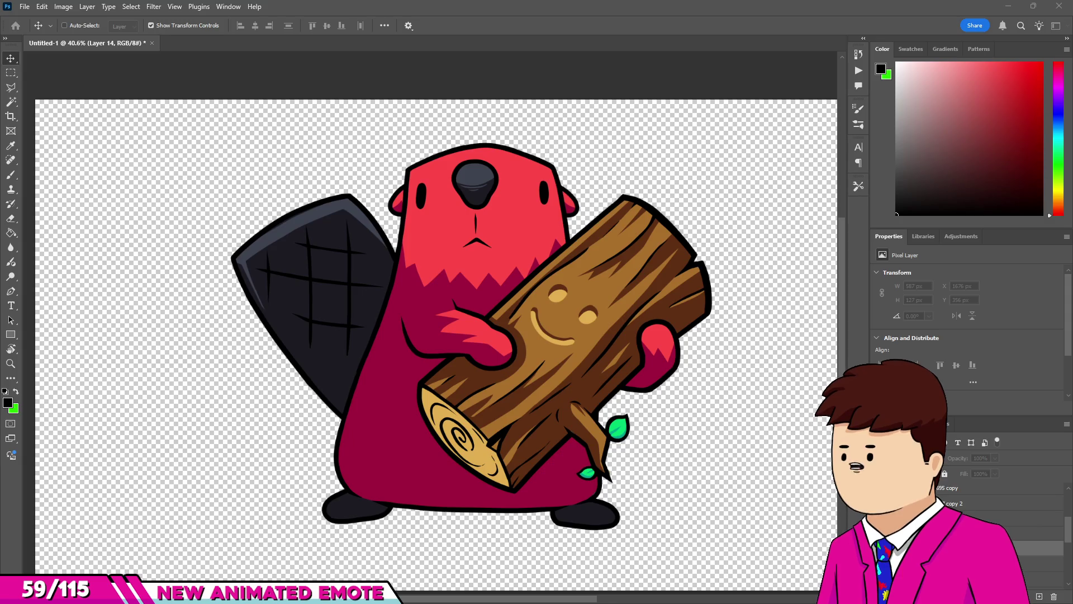
Brush a straight eyebrow line above the beaver's left eye.
key("b")
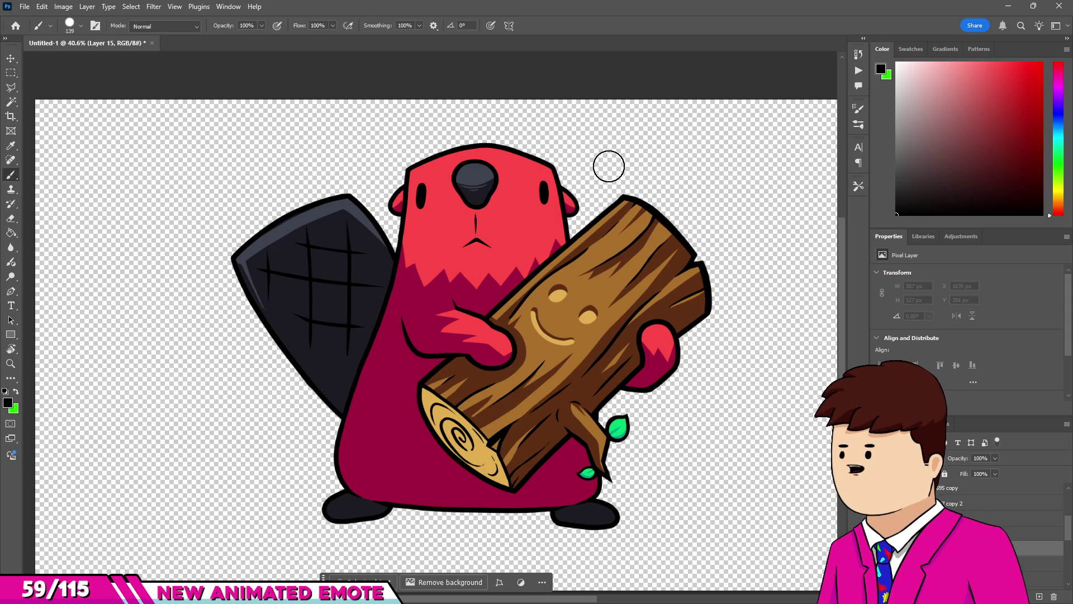
scroll(509, 153, "up", 6)
scroll(313, 209, "down", 4)
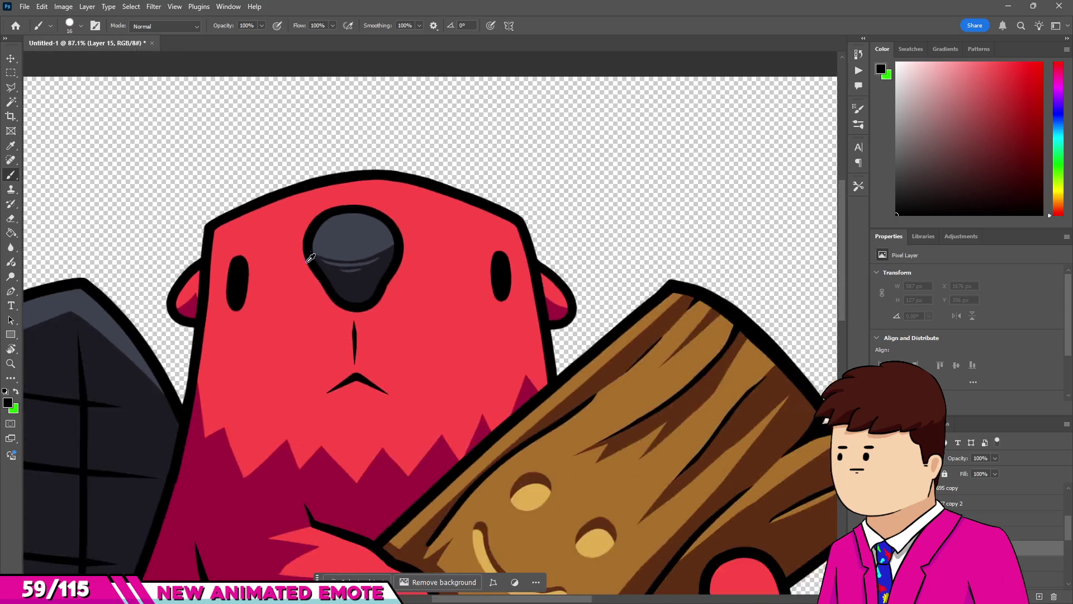
scroll(221, 230, "up", 6)
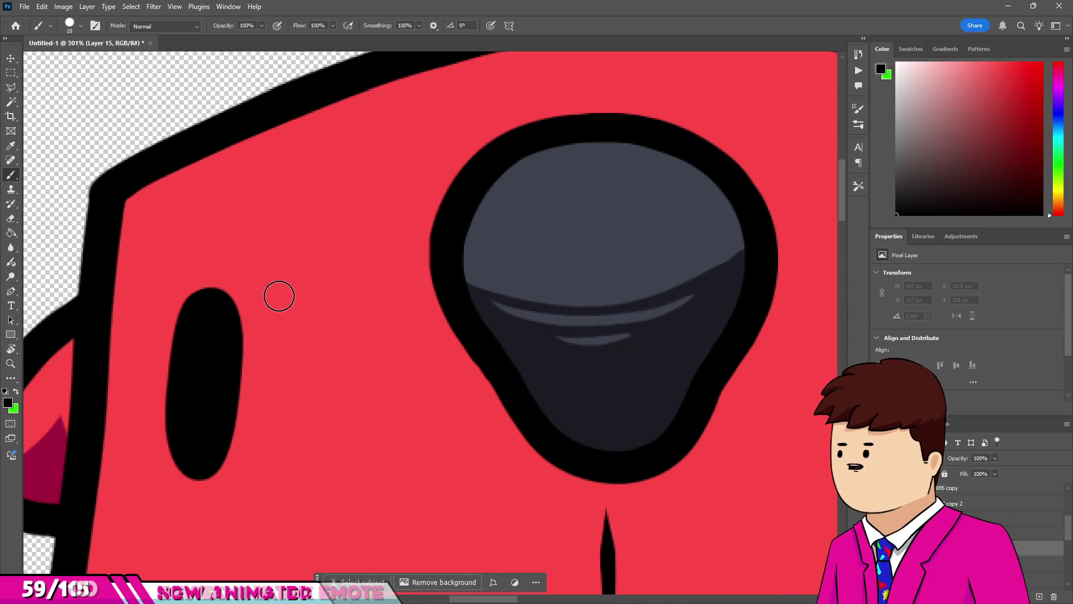
left_click(278, 295)
left_click(175, 215, "shift")
scroll(273, 288, "down", 3)
scroll(269, 273, "down", 2)
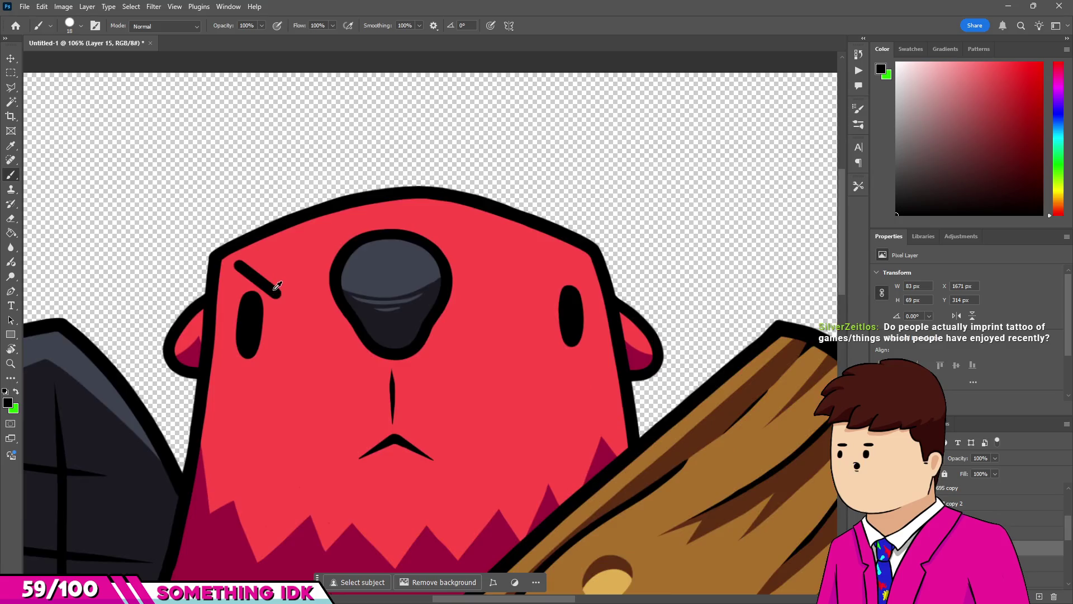
With a 14 px eraser, taper the eyebrow to a thin point and cut its outer end flat.
key("e")
scroll(271, 275, "up", 7)
right_click(230, 287, "alt")
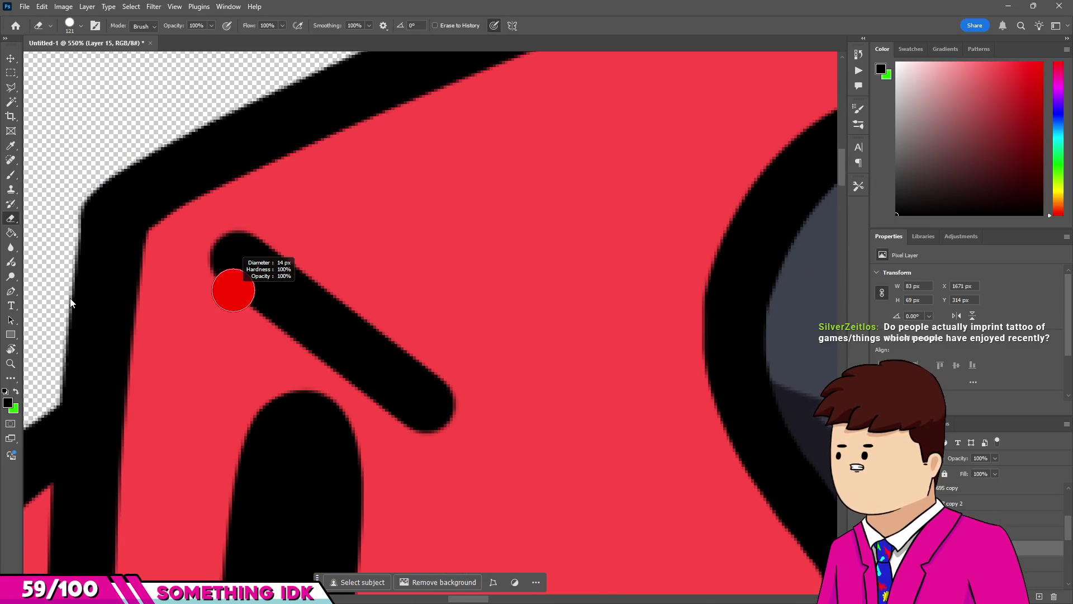
scroll(192, 292, "down", 1)
scroll(1000, 519, "down", 1)
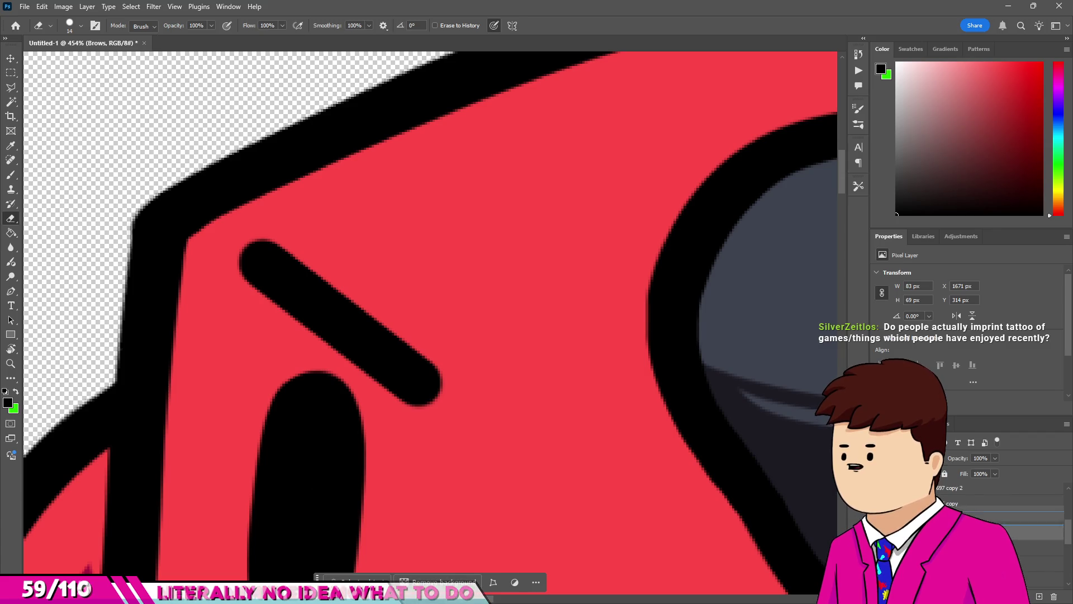
scroll(313, 357, "up", 1)
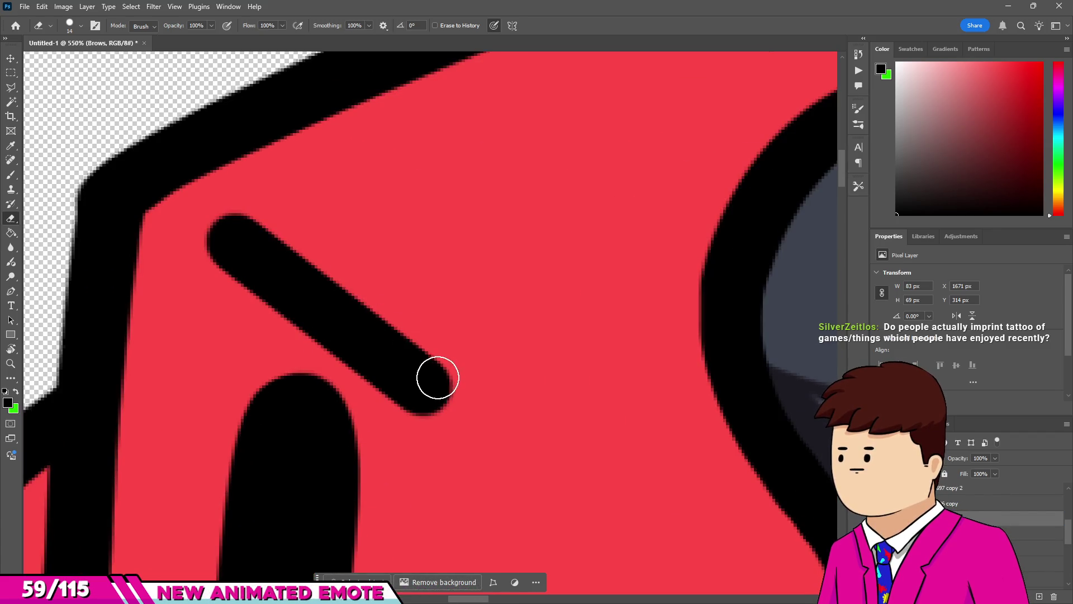
scroll(438, 377, "up", 2)
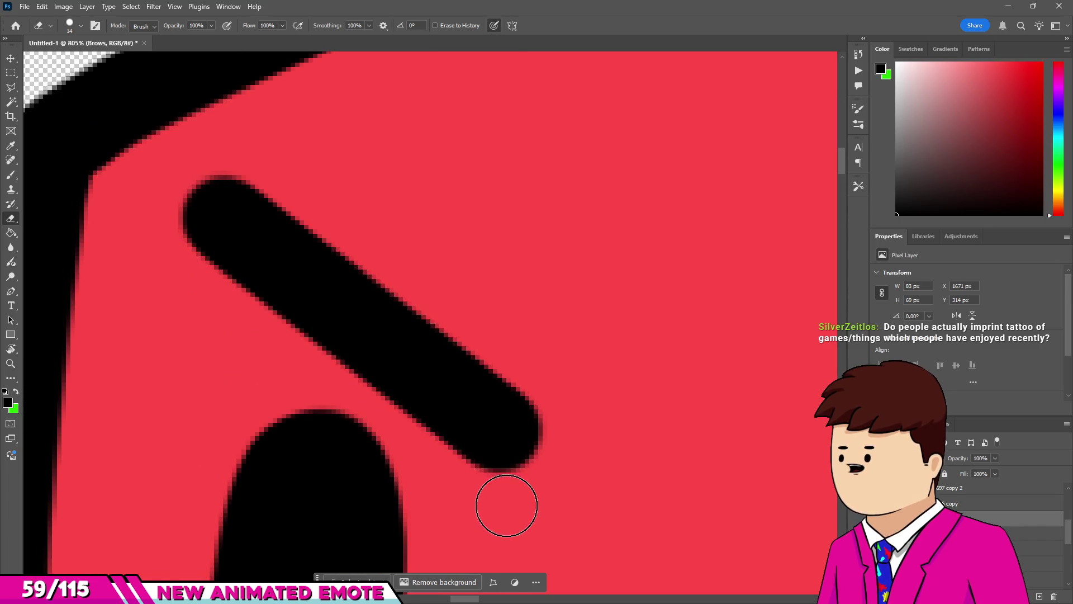
mouse_move(558, 455)
left_mouse_down()
mouse_move(498, 359)
mouse_move(269, 151)
left_mouse_up()
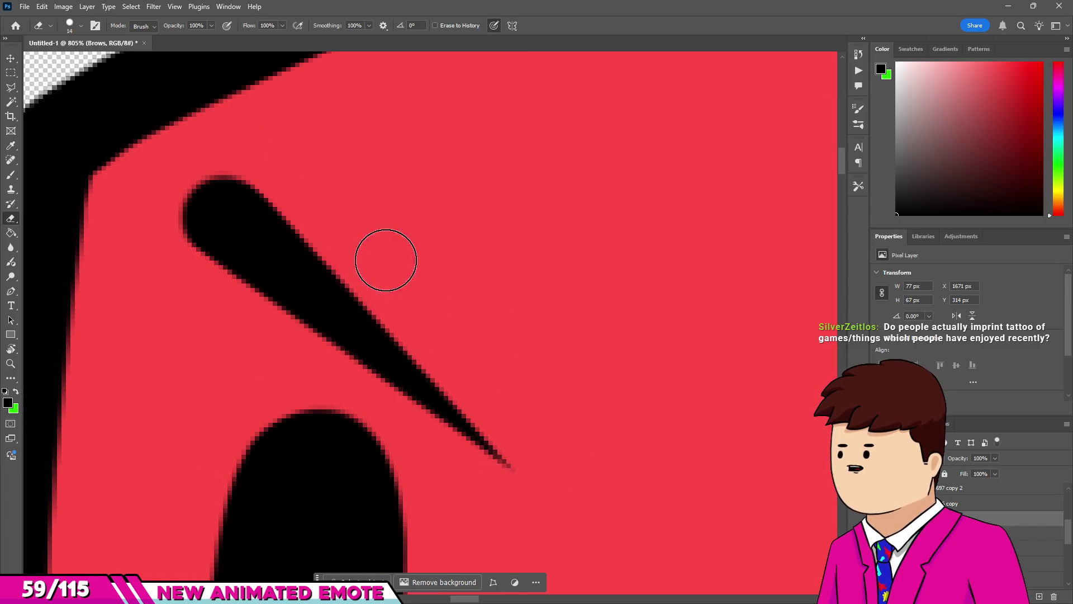
scroll(392, 335, "down", 3)
scroll(297, 281, "up", 3)
left_click_drag(319, 233, 241, 326)
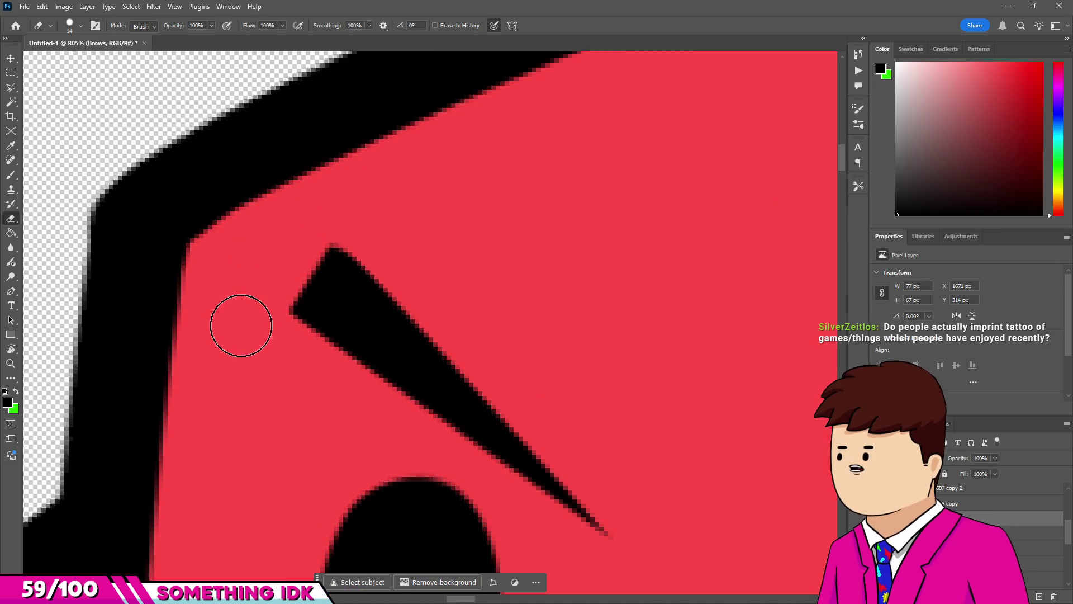
scroll(397, 360, "down", 3)
scroll(383, 373, "up", 3)
Thicken the tapered eyebrow with a size-9 straight stroke and trim its tip.
key("bracketleft")
key("bracketleft")
key("bracketleft")
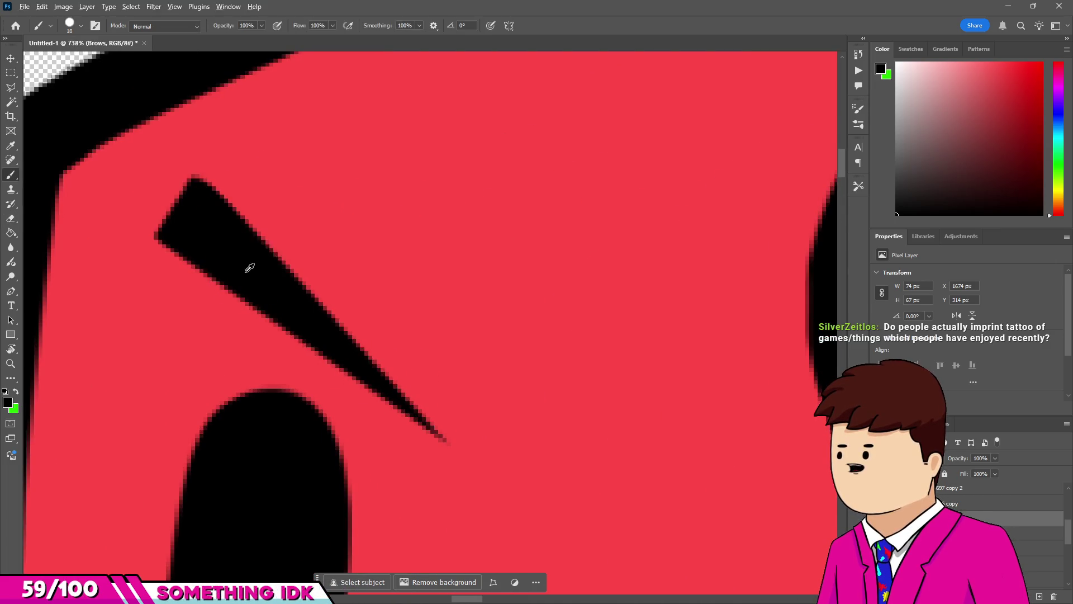
left_click(455, 427, "shift")
key("e")
left_click_drag(475, 474, 465, 480)
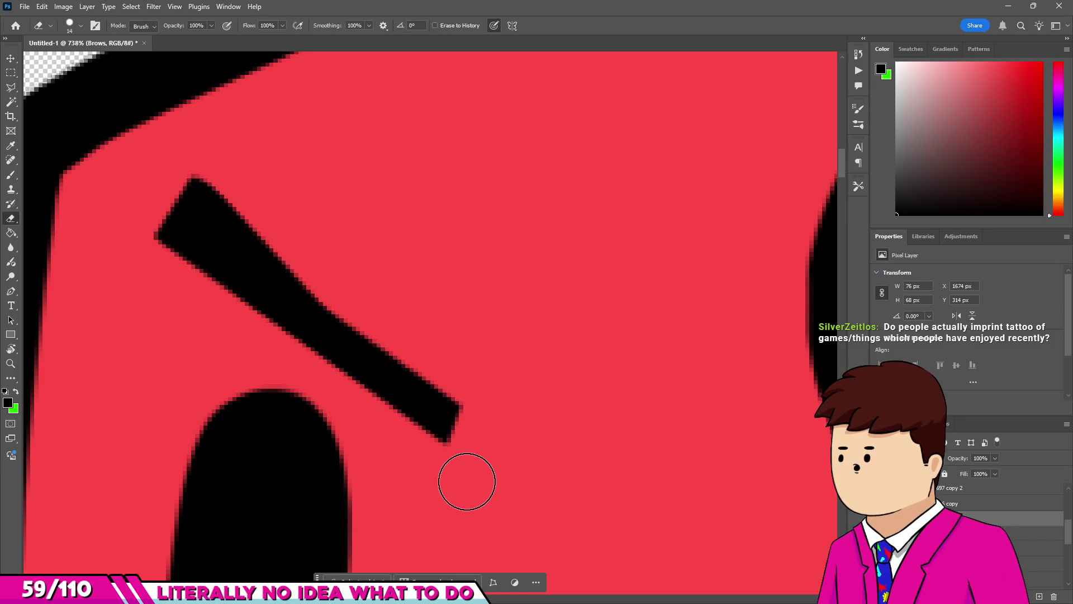
Add a short tick beside the eyebrow's inner end, with a flat bottom and slanted top.
key("b")
left_click(485, 452)
left_click(513, 361, "shift")
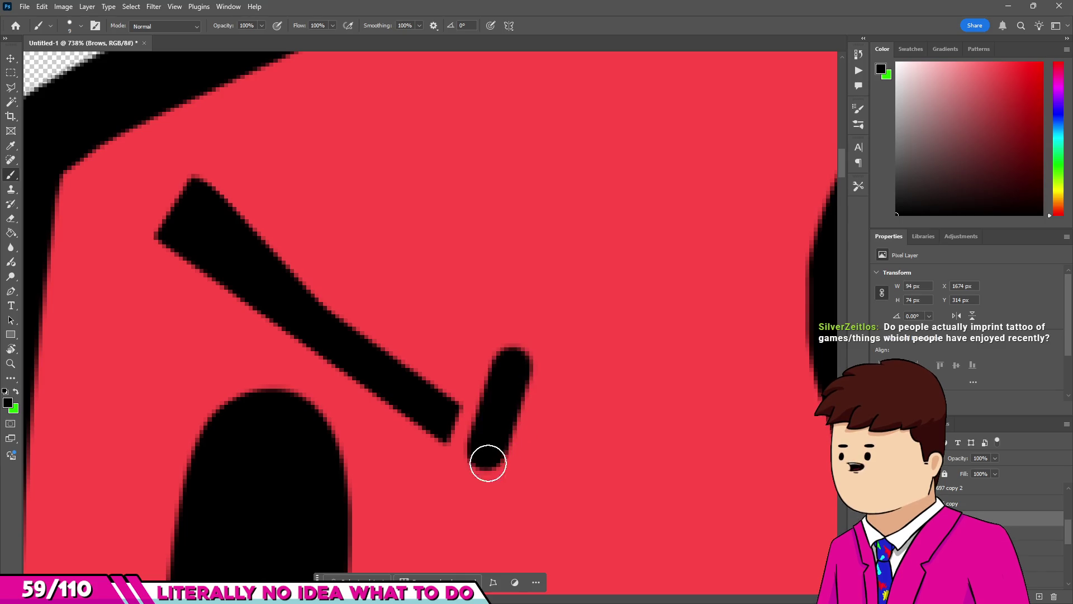
key("e")
left_click_drag(458, 489, 494, 489)
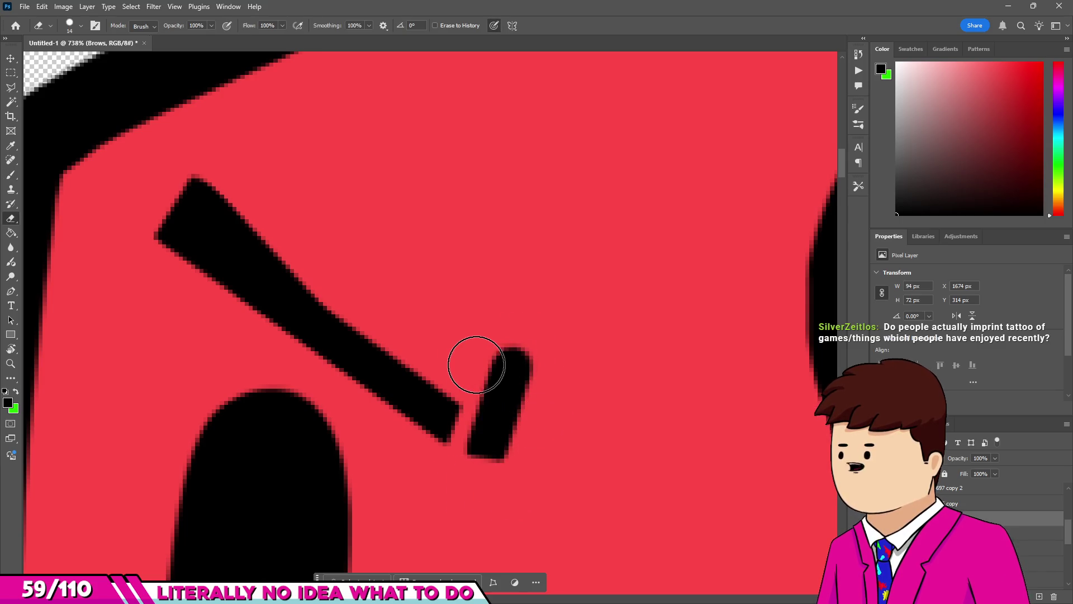
left_click_drag(495, 342, 529, 337)
Lower the eyebrow layer 26 px closer to the eye.
scroll(526, 338, "down", 5)
scroll(517, 338, "down", 8)
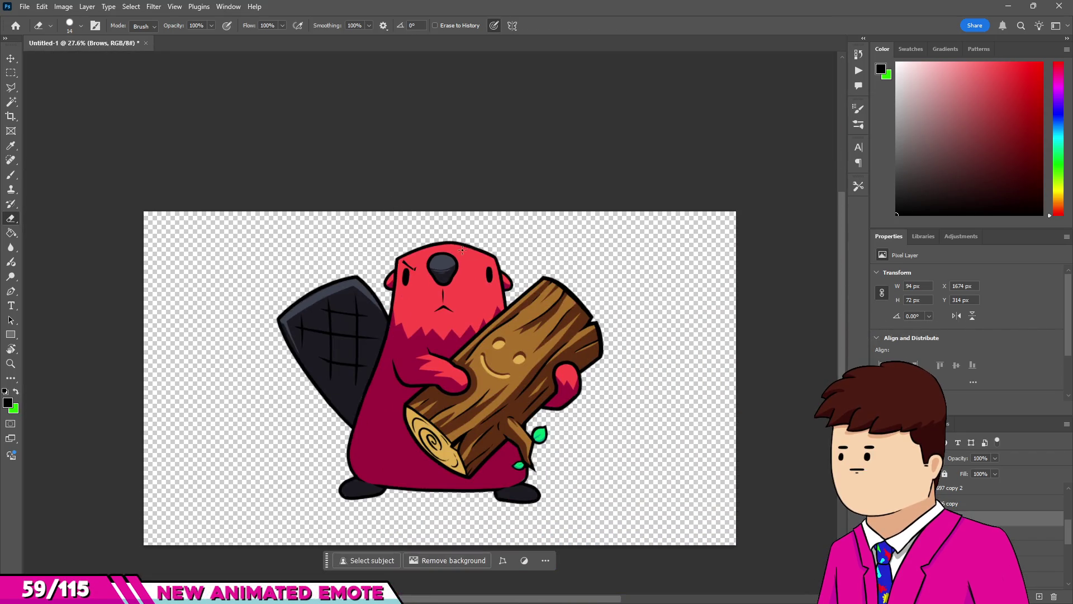
scroll(462, 250, "up", 5)
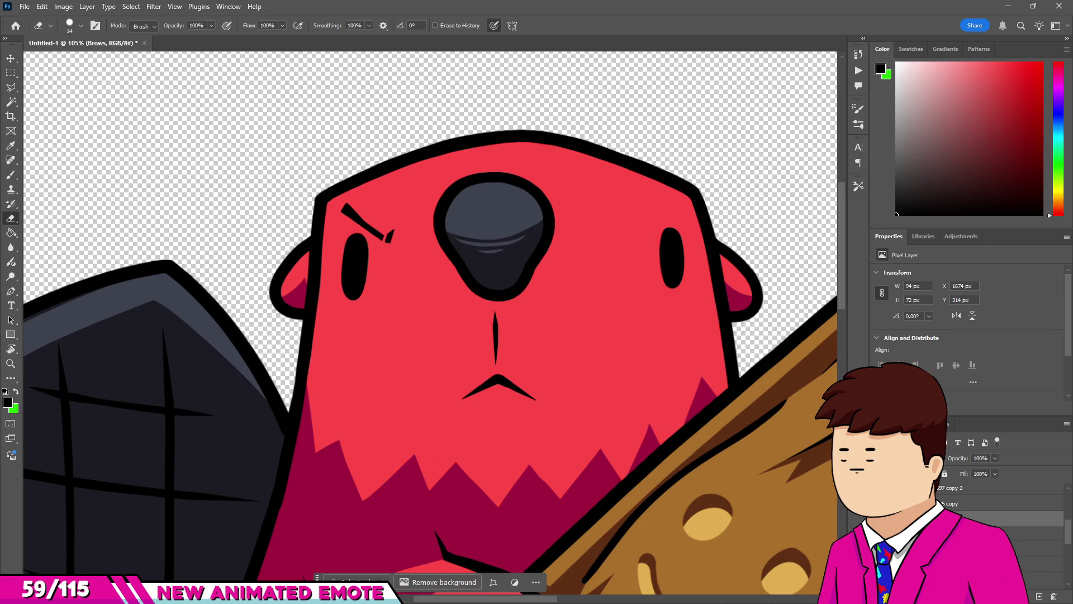
scroll(480, 297, "down", 3)
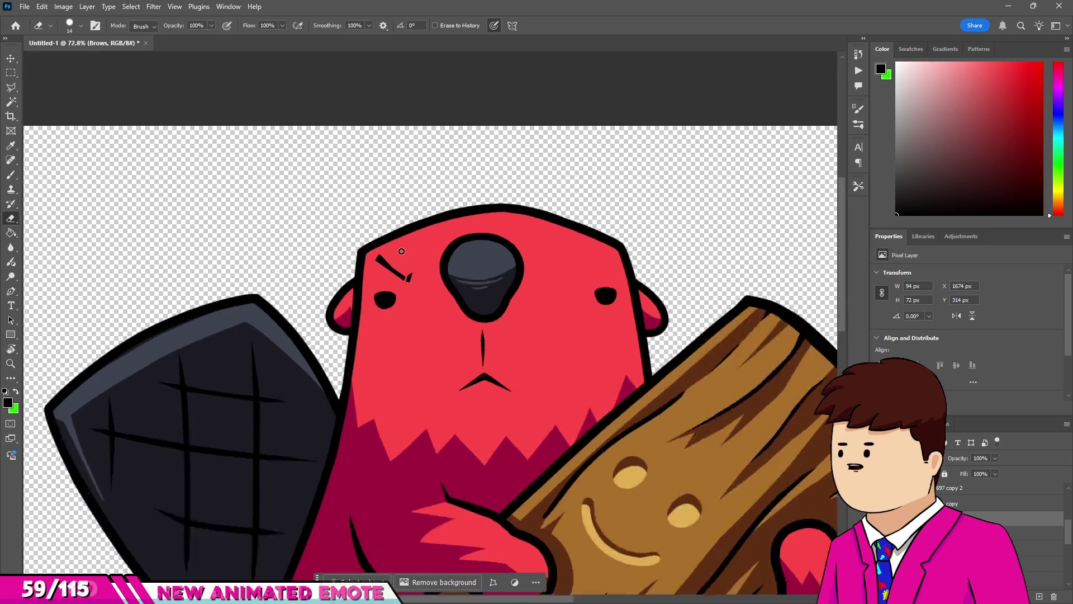
scroll(391, 280, "up", 4)
key("v")
left_click_drag(380, 271, 379, 291)
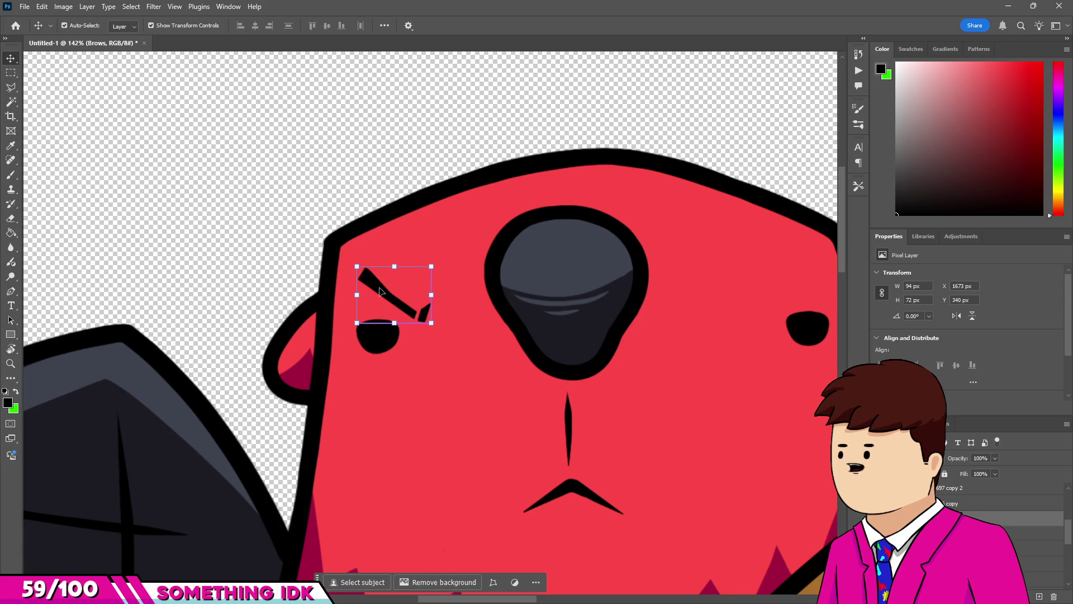
Try extending the eyebrow straight up-left, then undo the extension.
key("b")
scroll(388, 292, "up", 6)
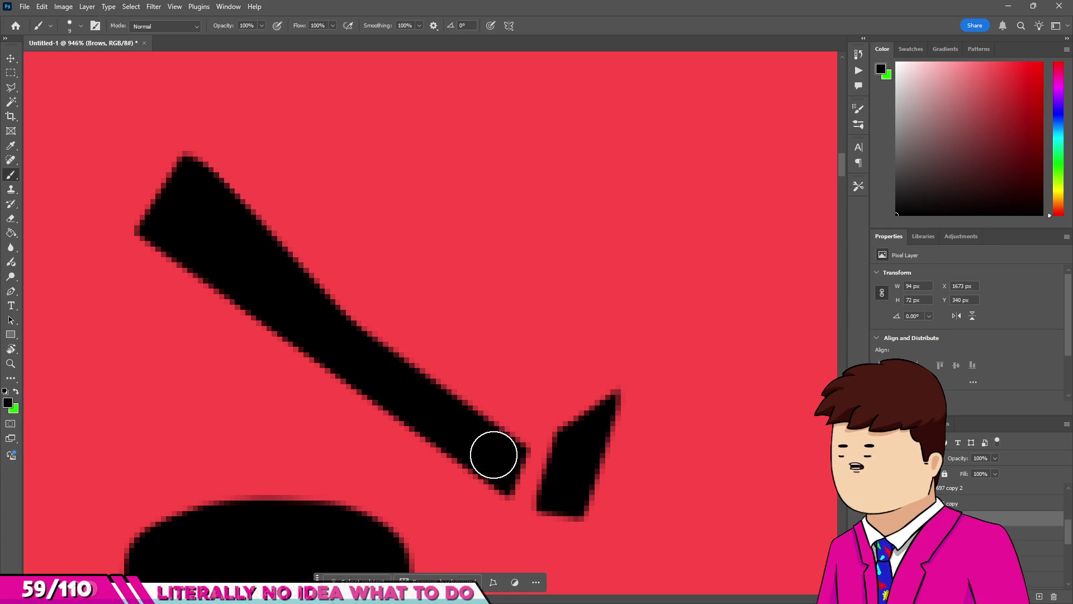
scroll(460, 422, "down", 8)
scroll(354, 300, "down", 1)
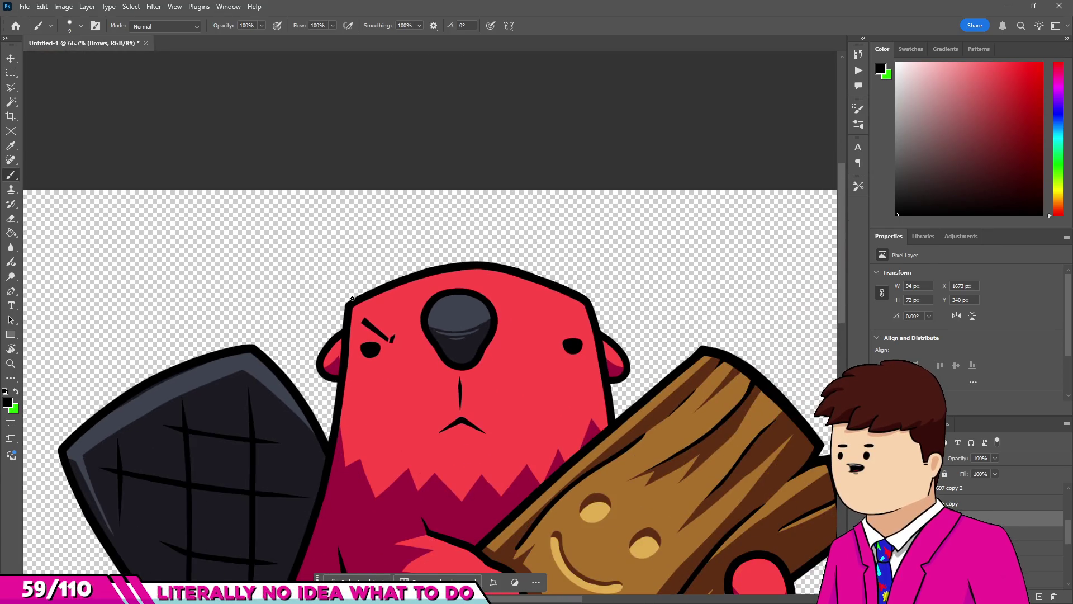
scroll(352, 299, "up", 5)
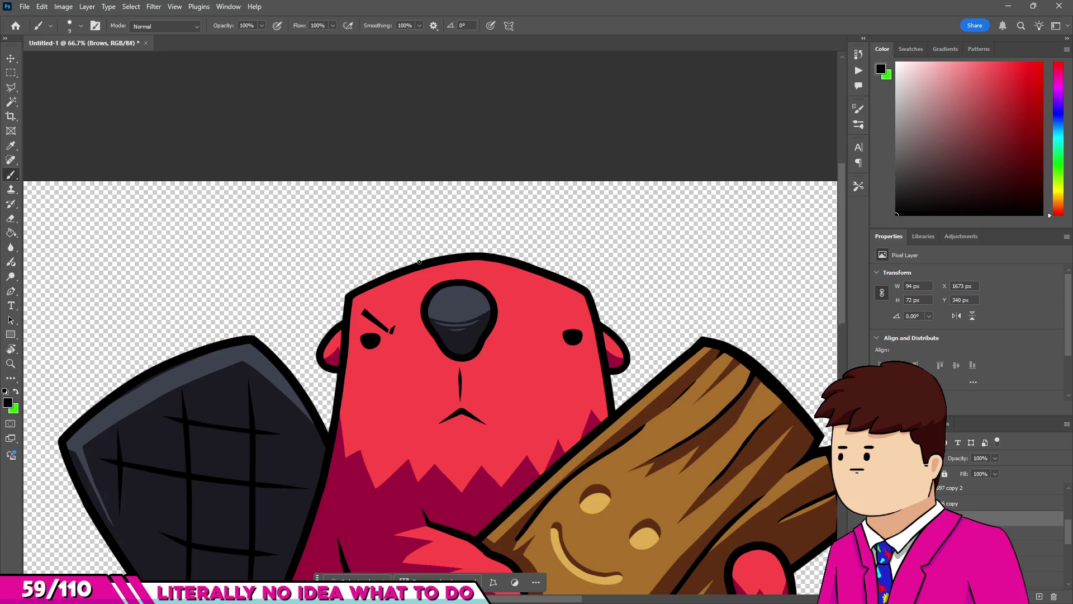
scroll(309, 328, "down", 4)
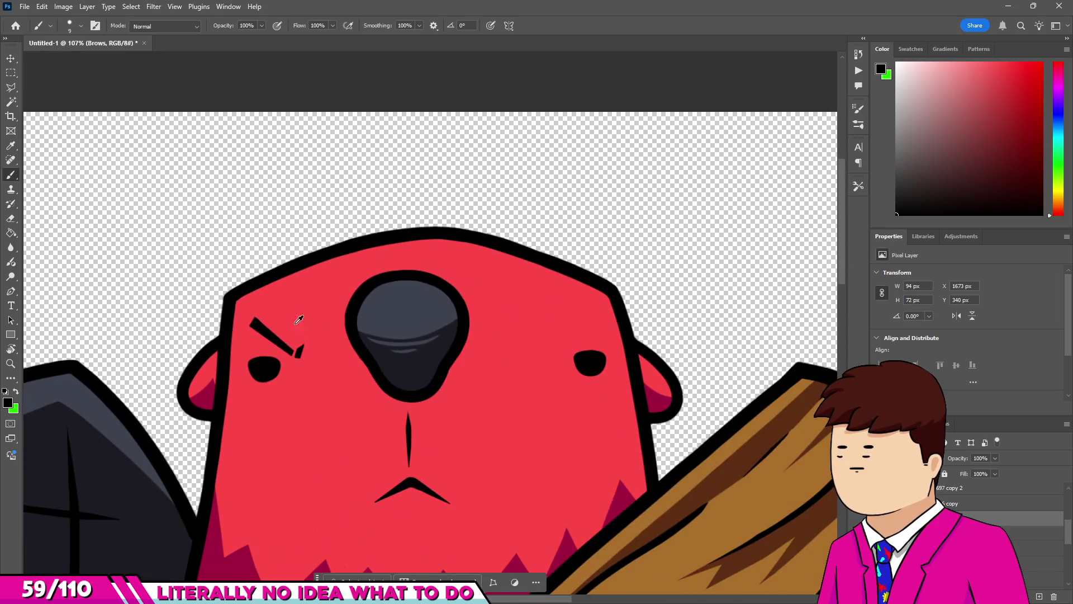
scroll(297, 316, "up", 12)
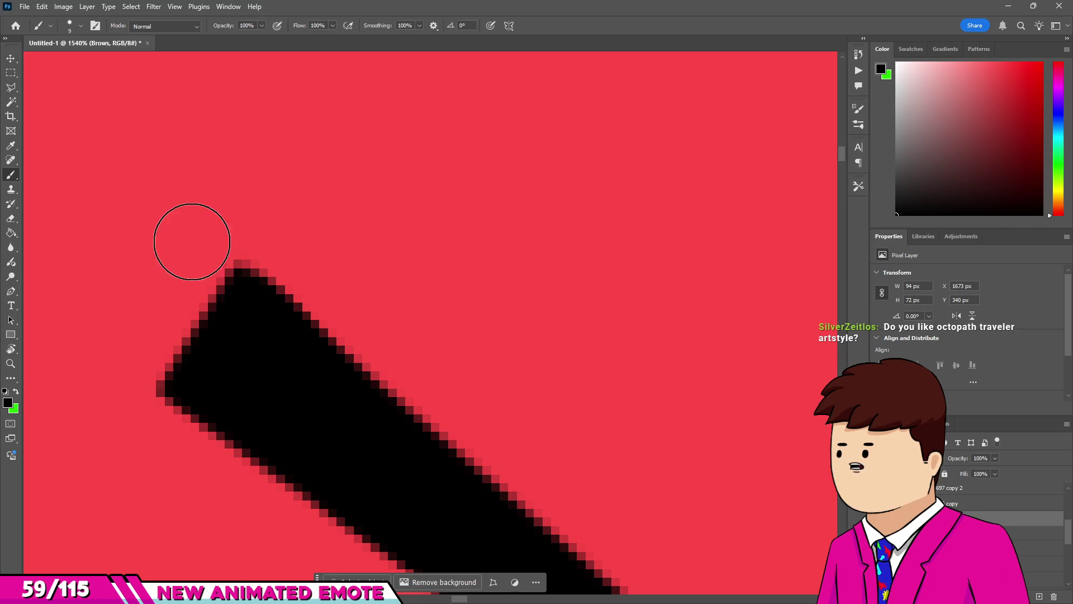
left_click(173, 223, "shift")
key("e")
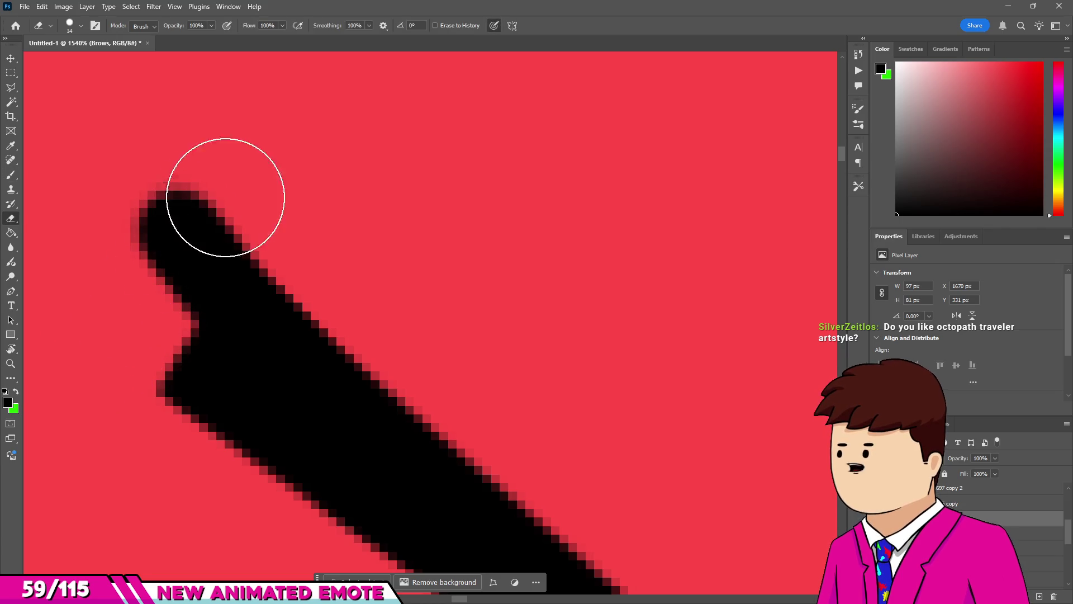
key("ctrl+z")
Inspect the trimmed left eyebrow and tick up close, then return to the Brush.
scroll(148, 241, "down", 1)
scroll(167, 263, "down", 10)
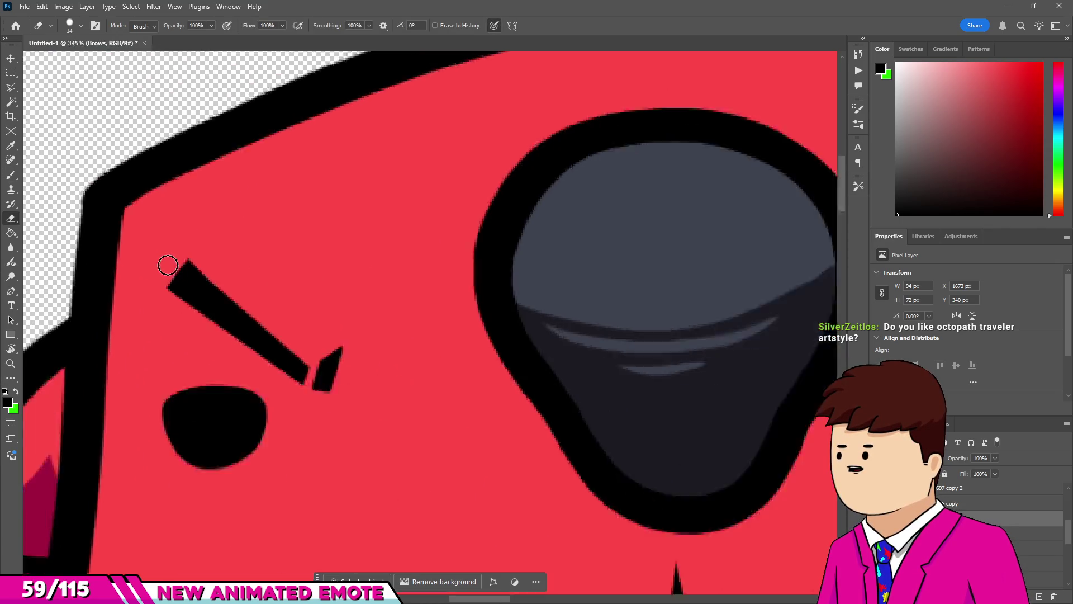
scroll(167, 263, "up", 3)
scroll(166, 262, "down", 3)
scroll(165, 263, "down", 1)
scroll(301, 263, "right", 2)
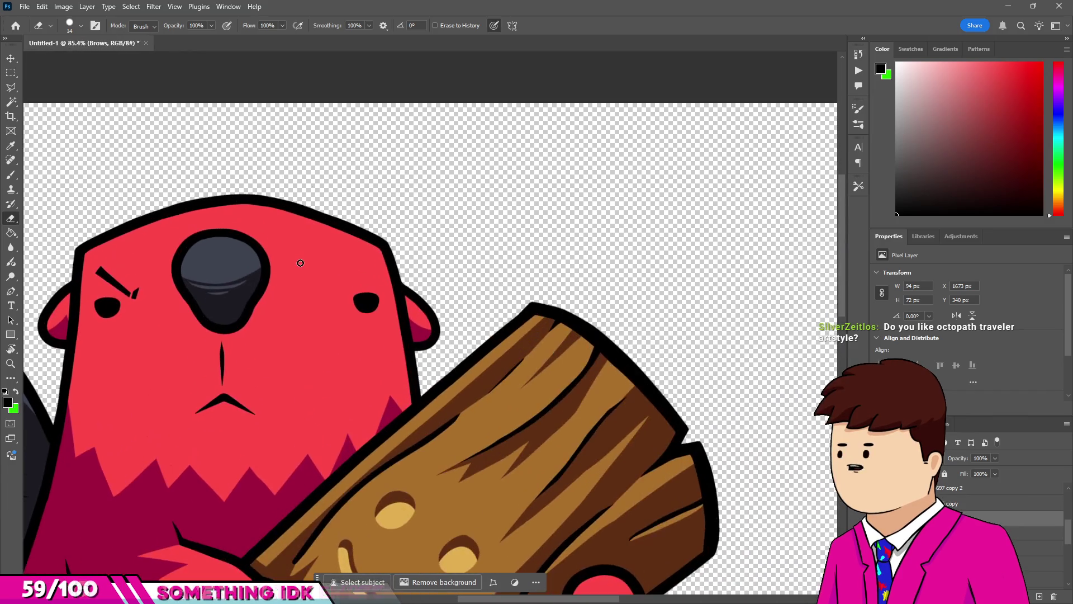
scroll(129, 293, "up", 15)
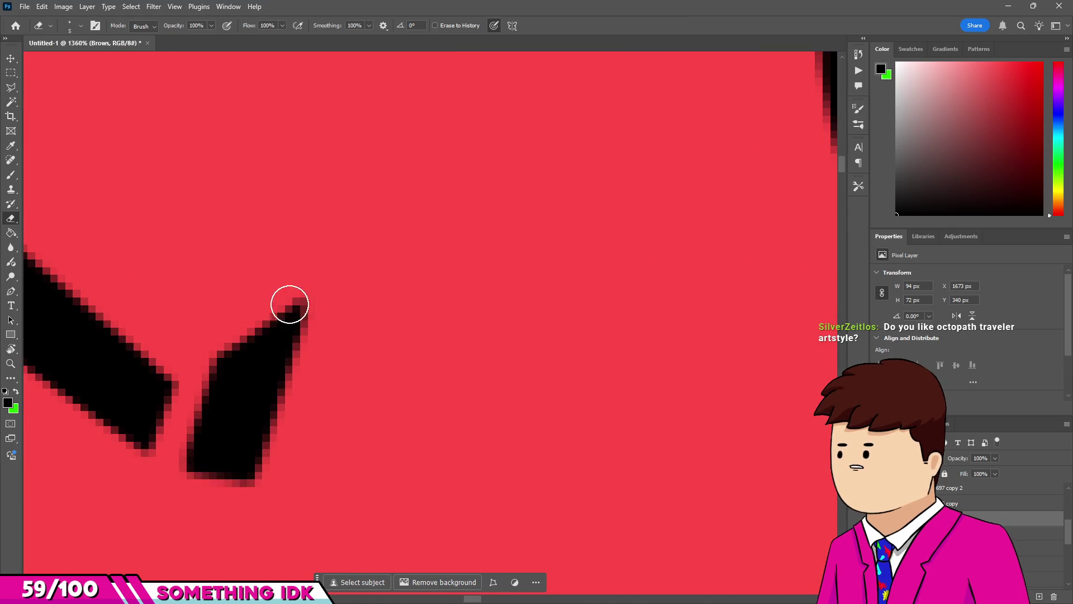
scroll(341, 269, "down", 2)
scroll(233, 412, "up", 2)
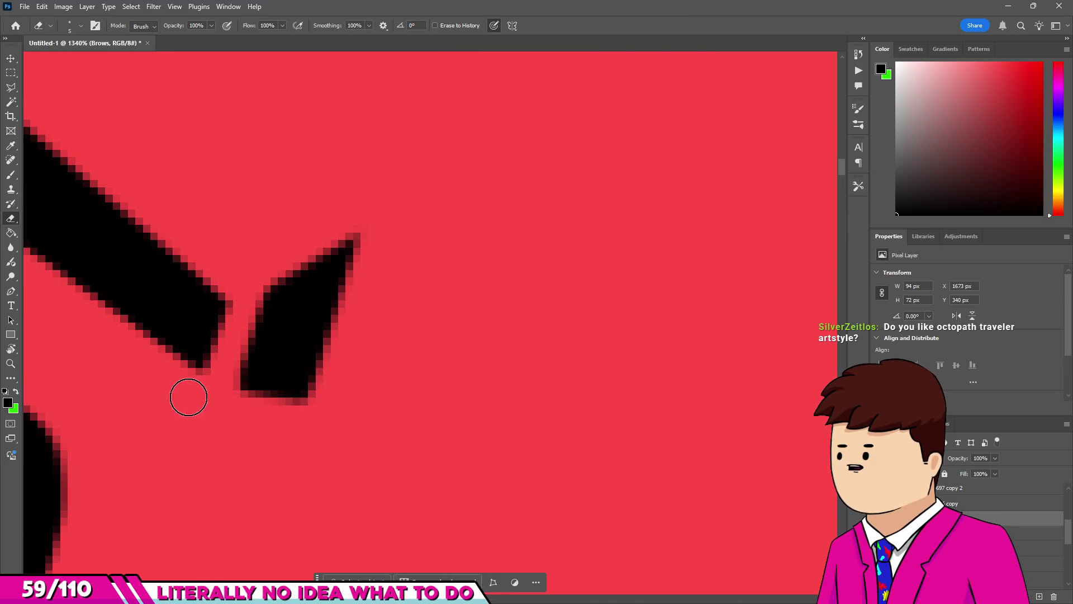
scroll(199, 340, "down", 4)
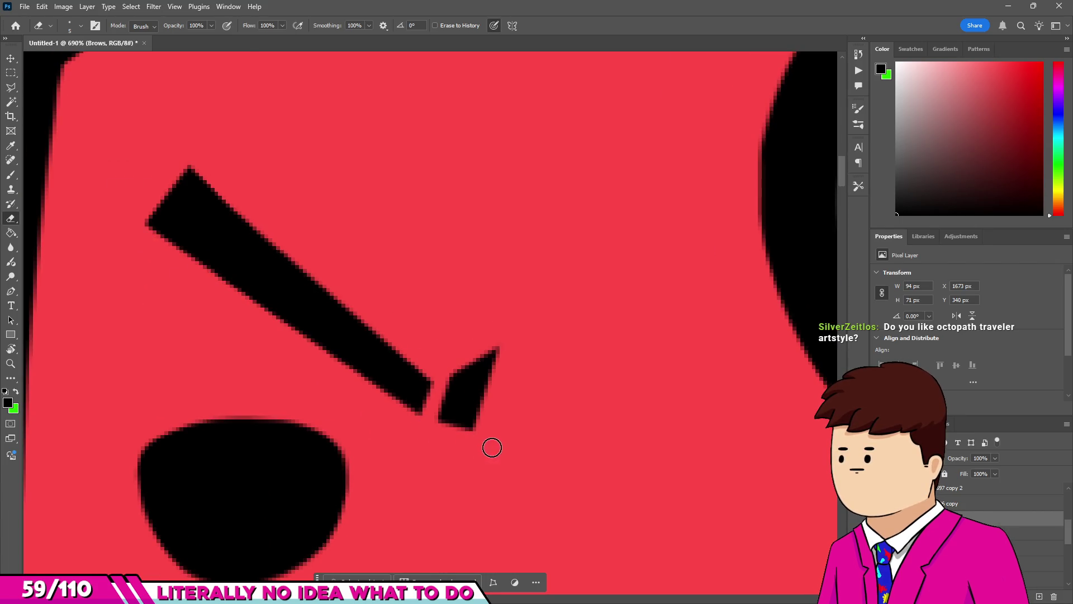
scroll(231, 341, "down", 6)
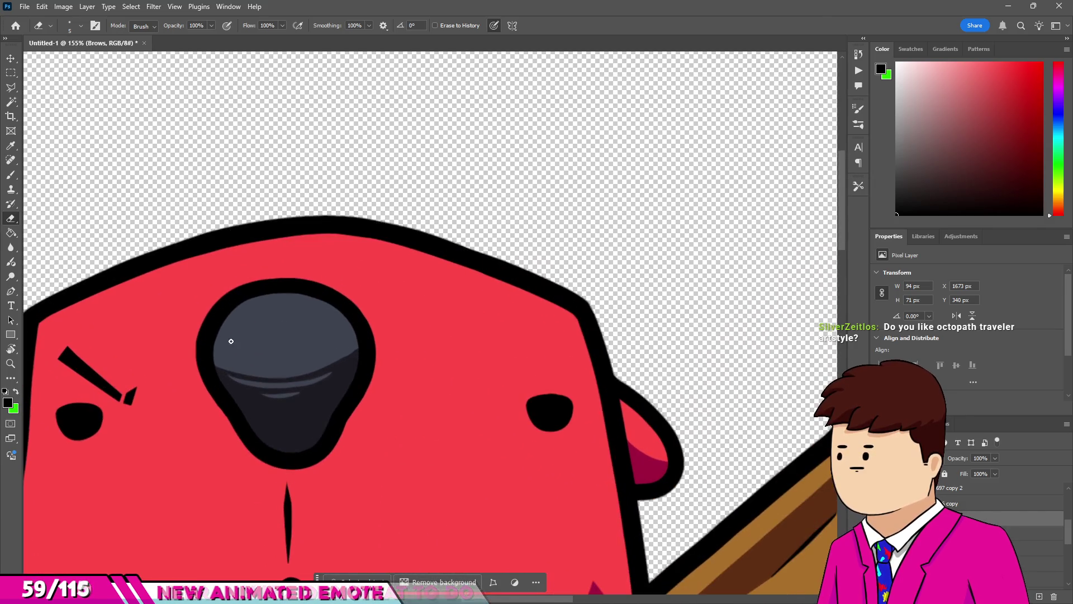
key("b")
scroll(491, 378, "up", 2)
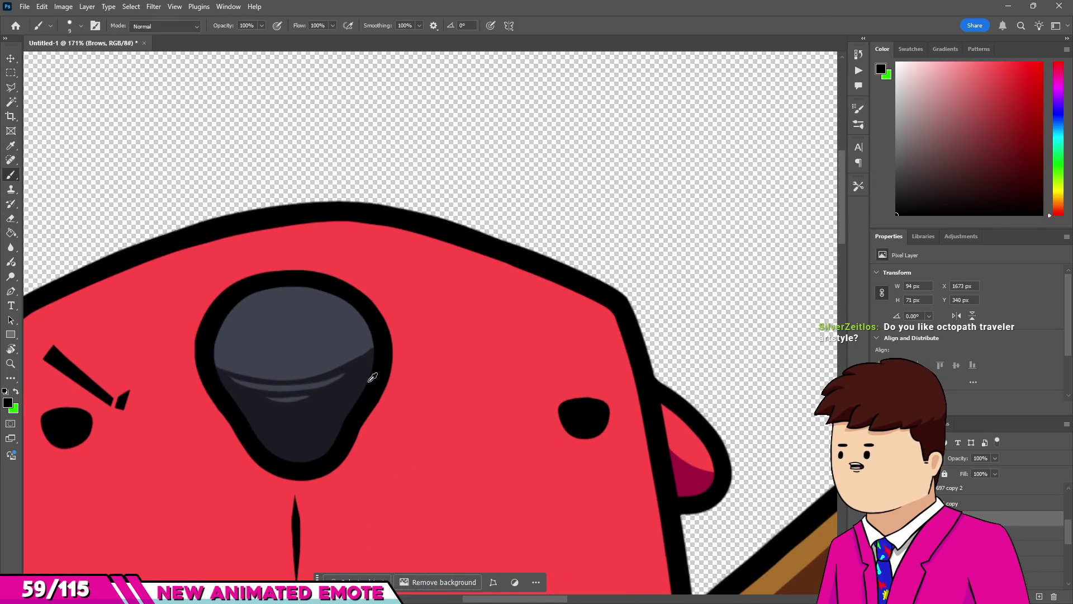
Duplicate the eyebrow, flip the copy horizontally, and place it over the right eye.
key("v")
left_click_drag(79, 380, 516, 390, "alt")
right_click(518, 388)
key("Escape")
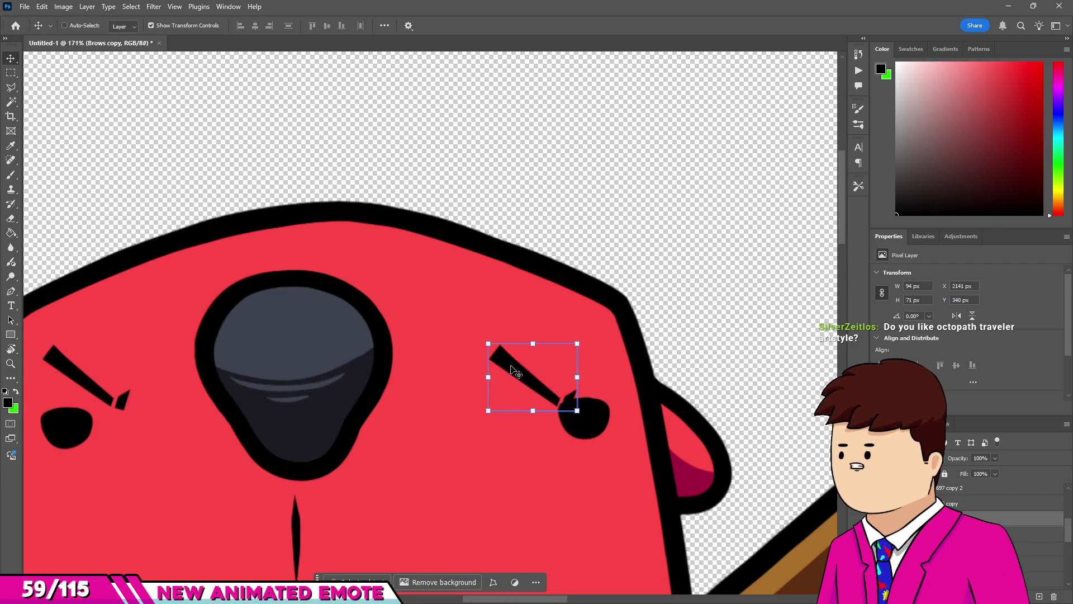
key("ctrl+t")
right_click(519, 374)
left_click(539, 351)
mouse_move(540, 383)
left_mouse_down()
mouse_move(578, 383)
mouse_move(564, 381)
left_mouse_up()
key("Return")
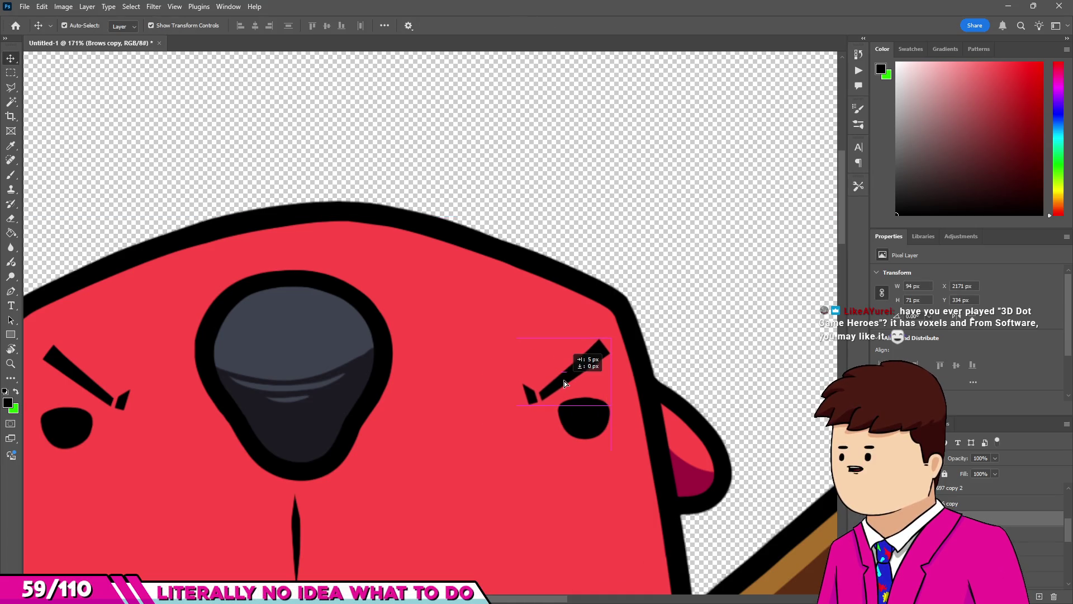
Nudge the right eyebrow slightly right and select both brow layers for merging.
key("m")
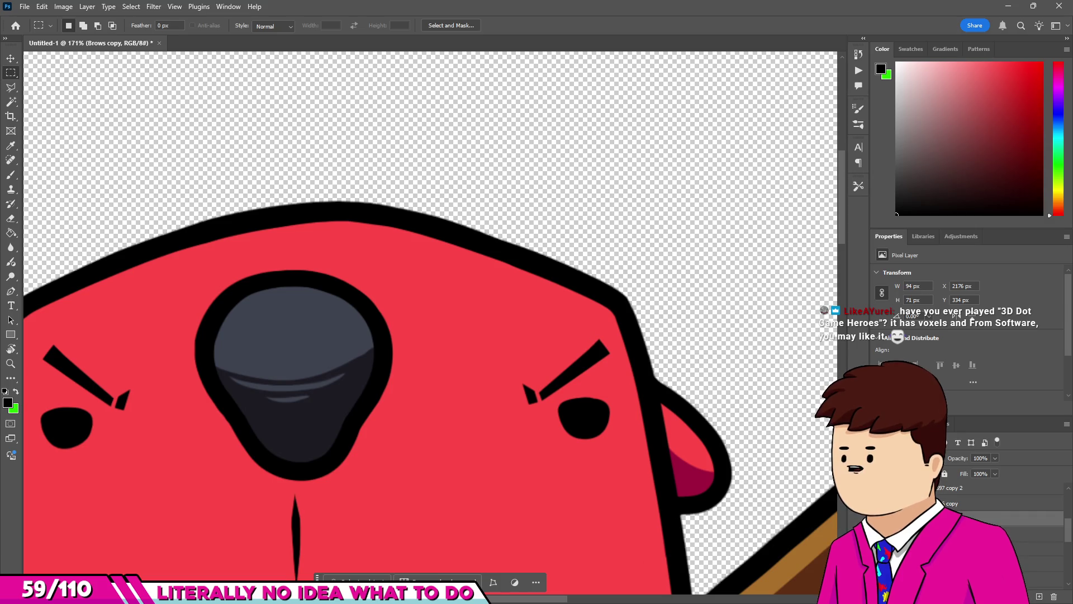
left_click(950, 503, "shift")
right_click(942, 519)
left_click(957, 497)
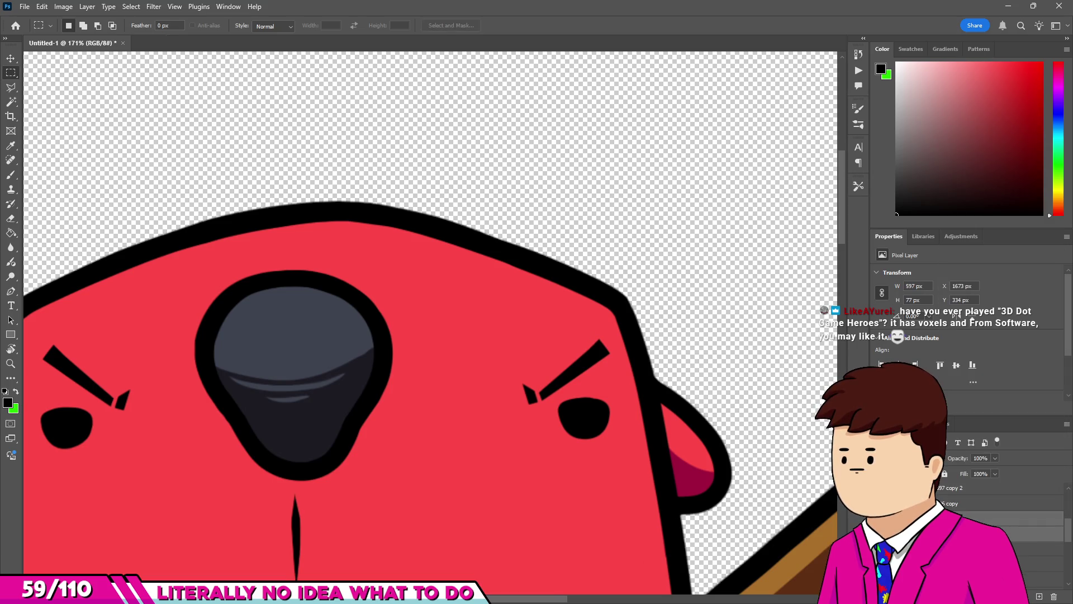
Merge the left and right eyebrow layers into one Brows layer.
right_click(948, 518)
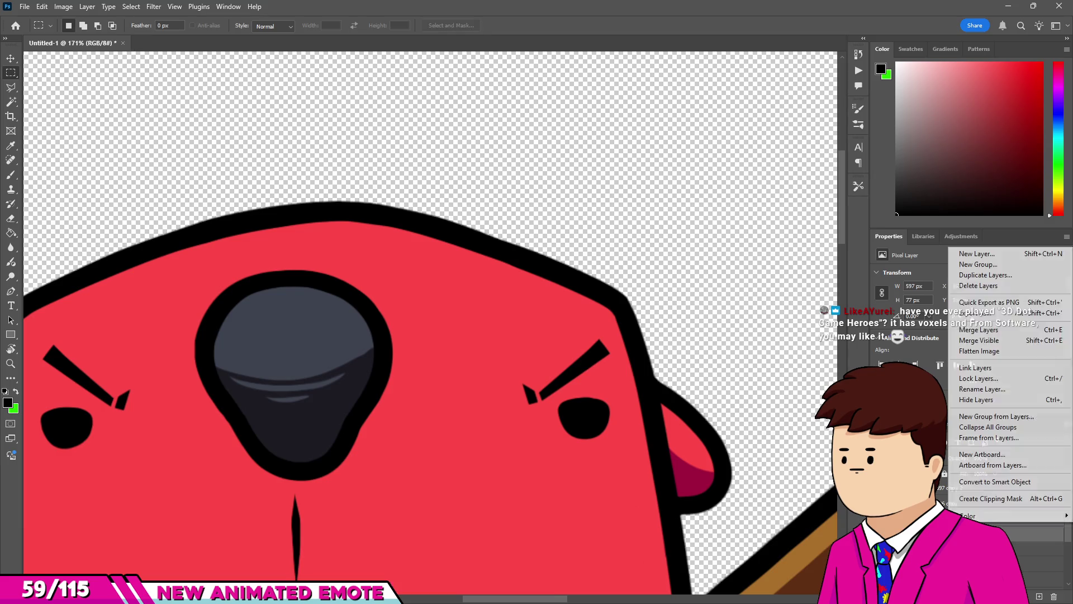
left_click(984, 335)
scroll(541, 291, "down", 2)
scroll(541, 291, "down", 5)
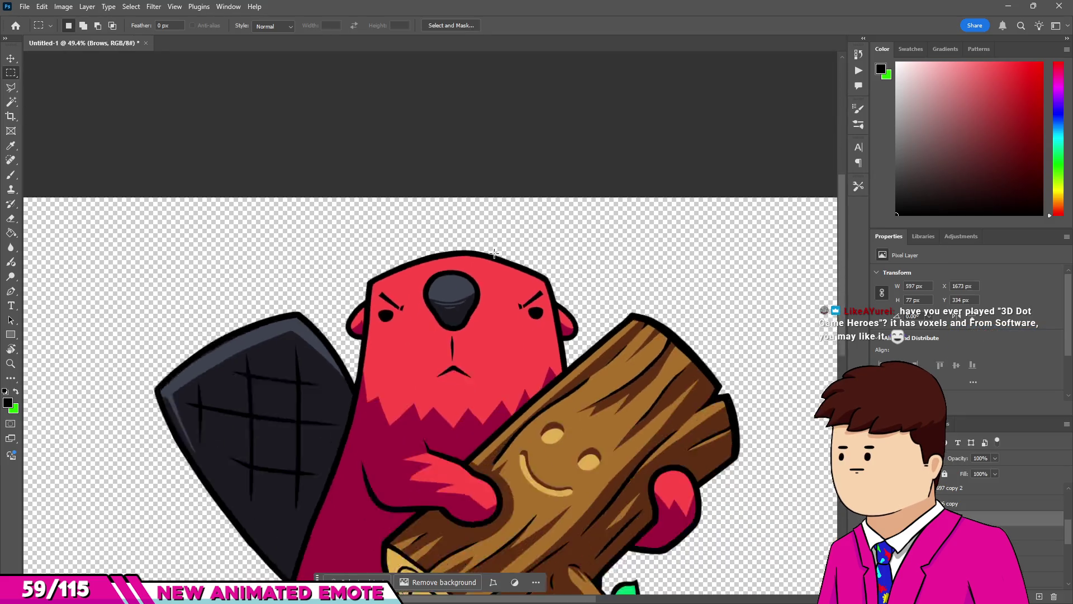
scroll(486, 257, "up", 2)
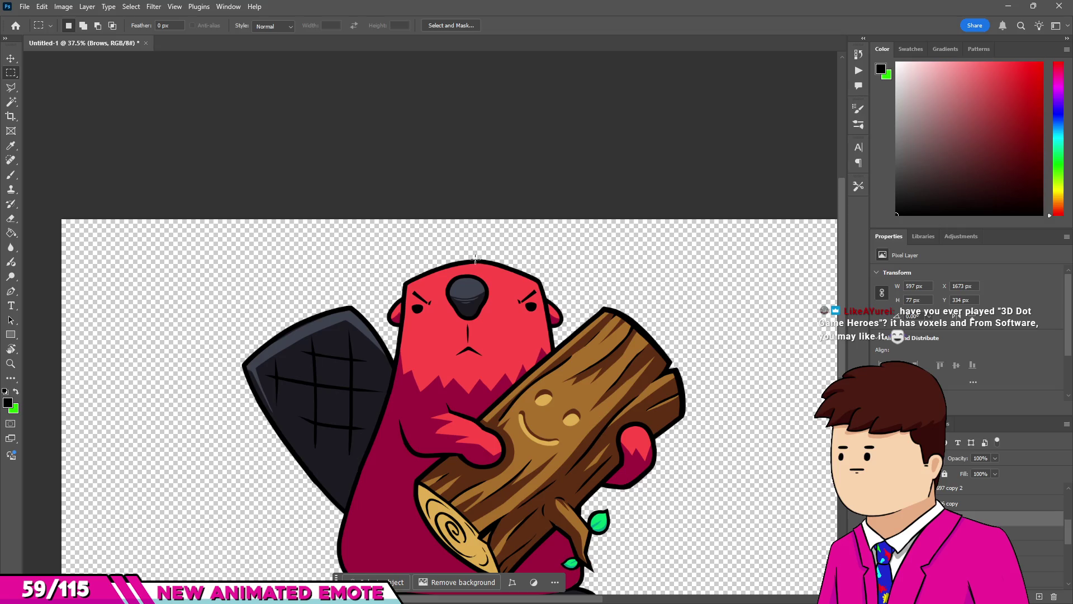
scroll(475, 258, "down", 2)
scroll(395, 248, "up", 3)
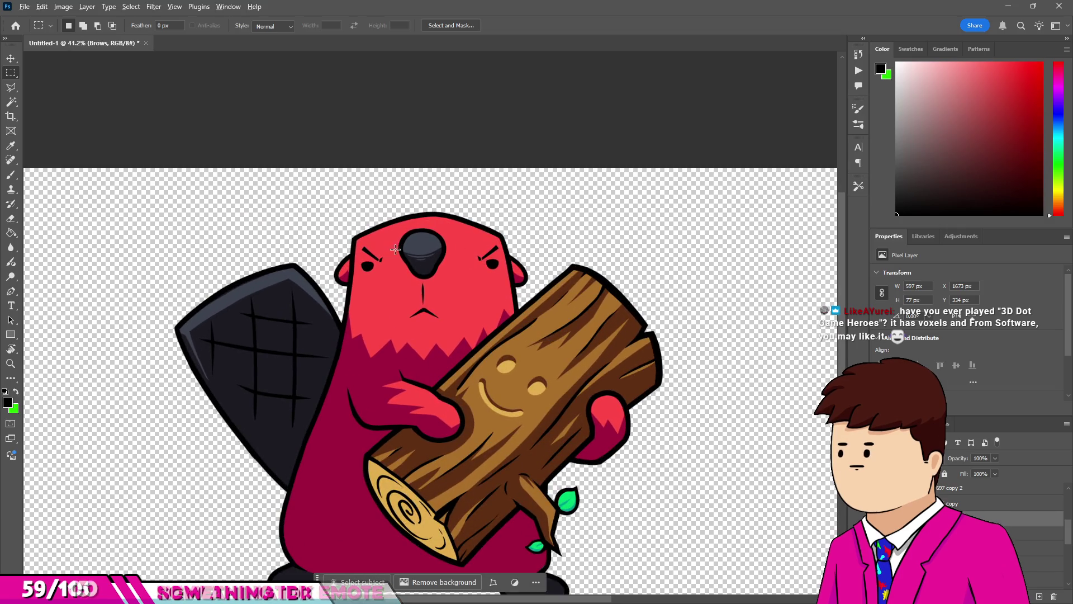
scroll(395, 249, "up", 4)
scroll(431, 276, "down", 4)
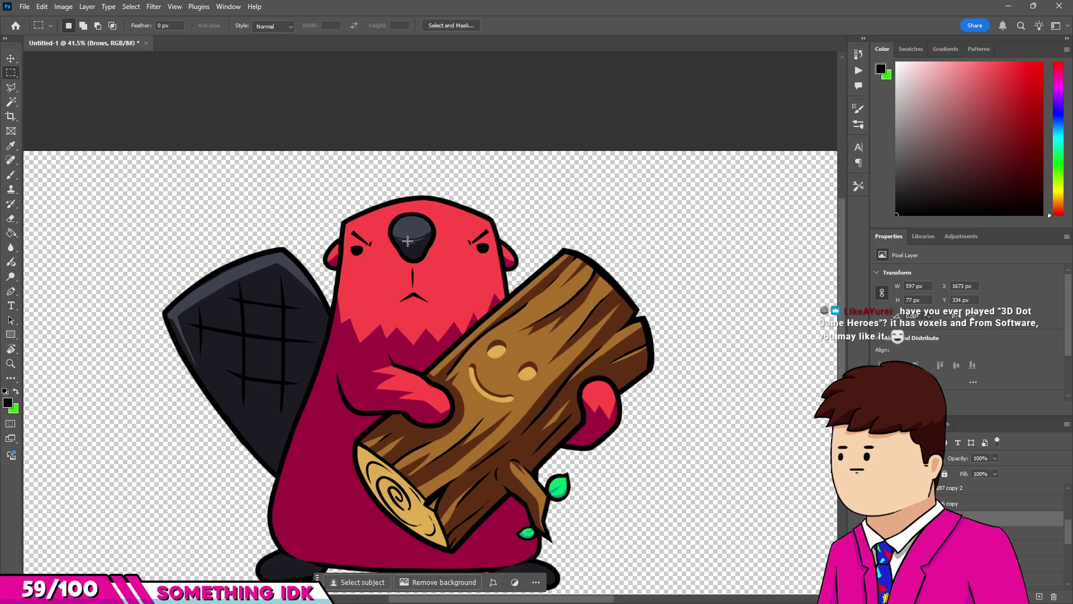
scroll(431, 270, "down", 2)
scroll(428, 283, "up", 1)
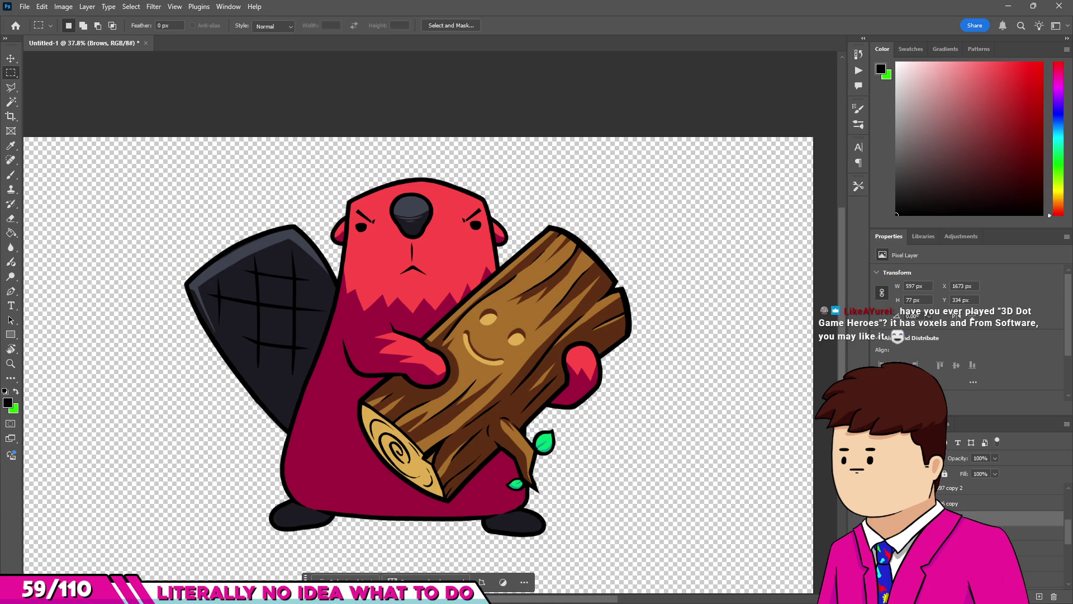
Look through the export options without exporting, then select the next layer down.
left_click(20, 6)
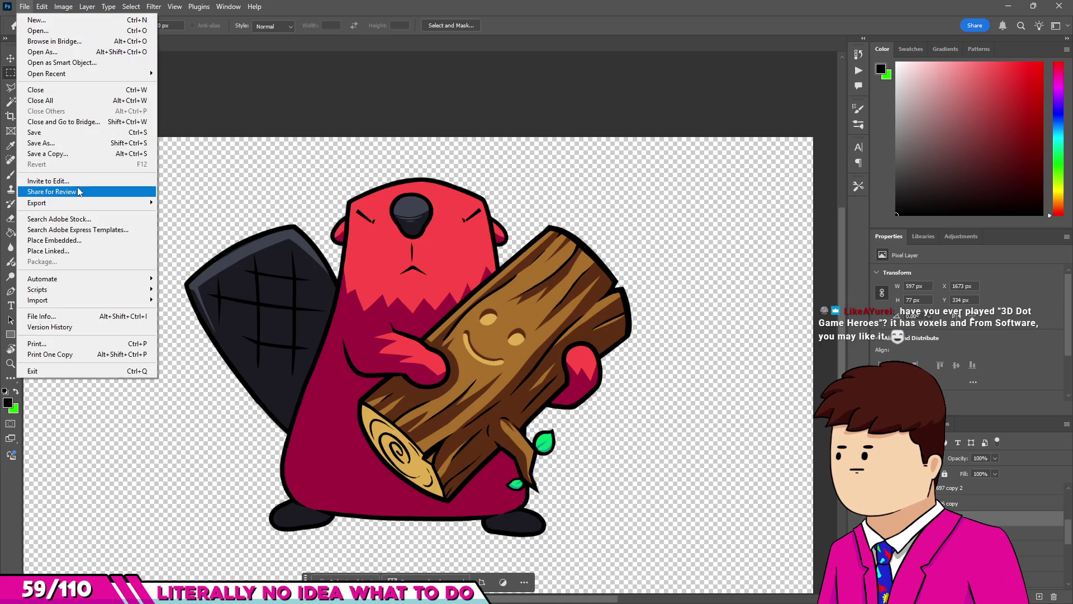
mouse_move(56, 202)
key("Escape")
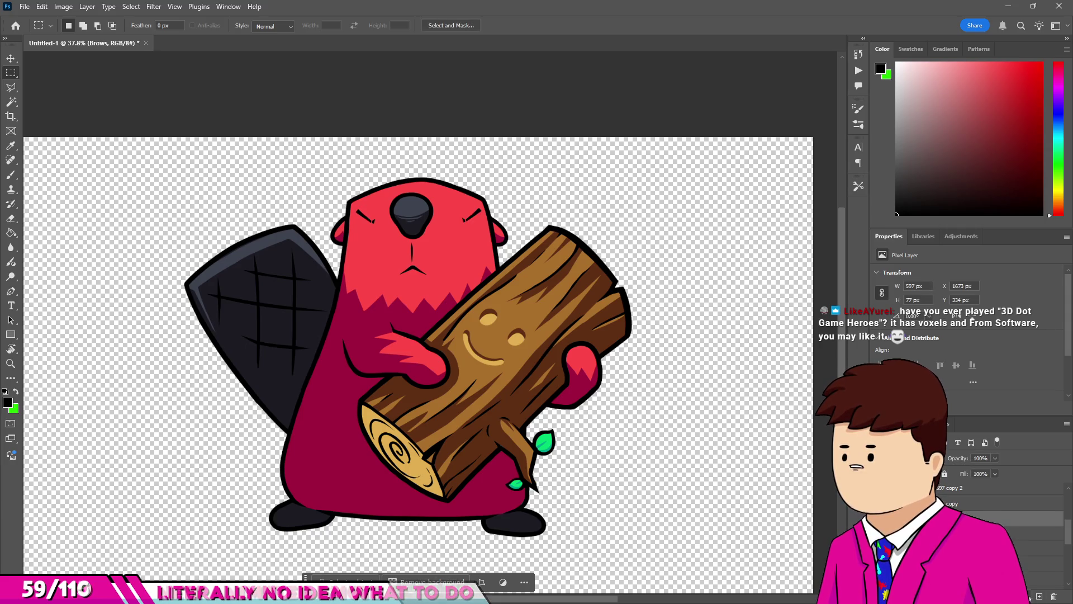
left_click(1000, 532)
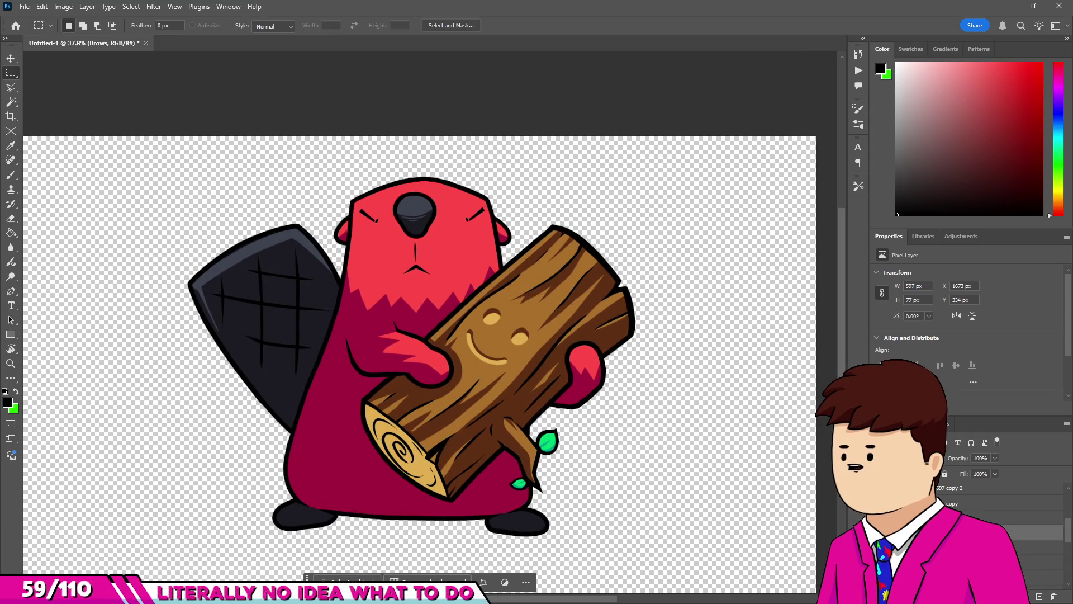
scroll(1000, 531, "down", 2)
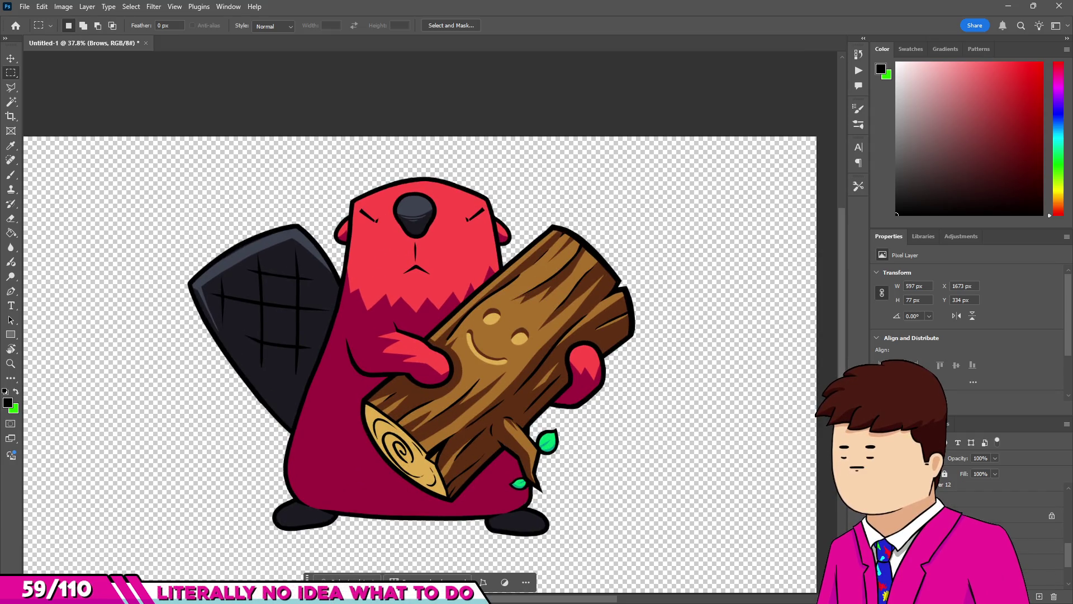
Solo the Brows layer and quick-export the eyebrows alone as a PNG.
left_click(879, 484, "alt")
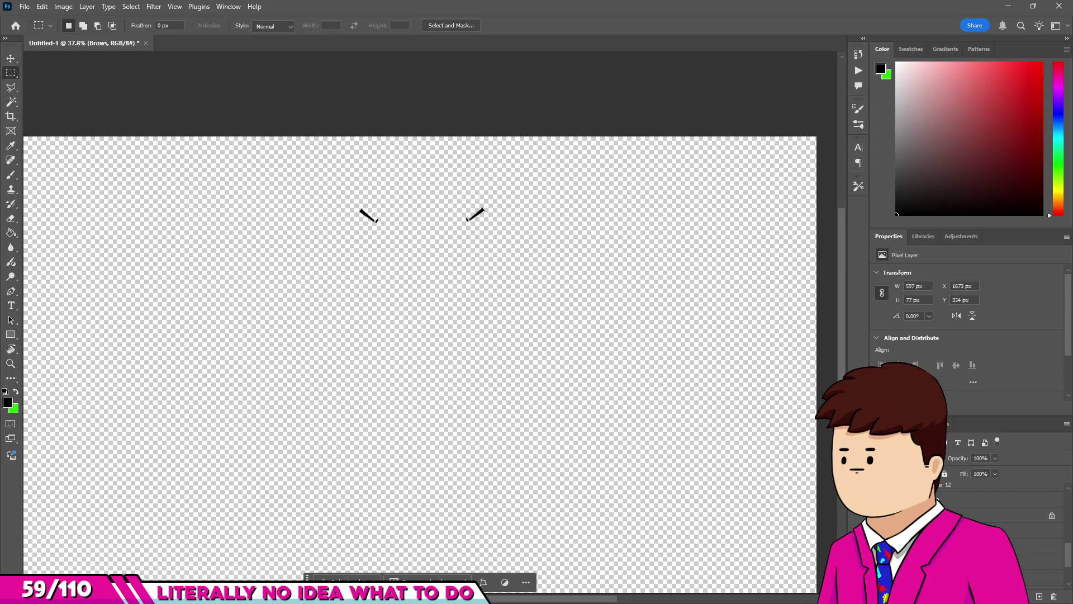
left_click(24, 7)
mouse_move(48, 175)
left_click(168, 208)
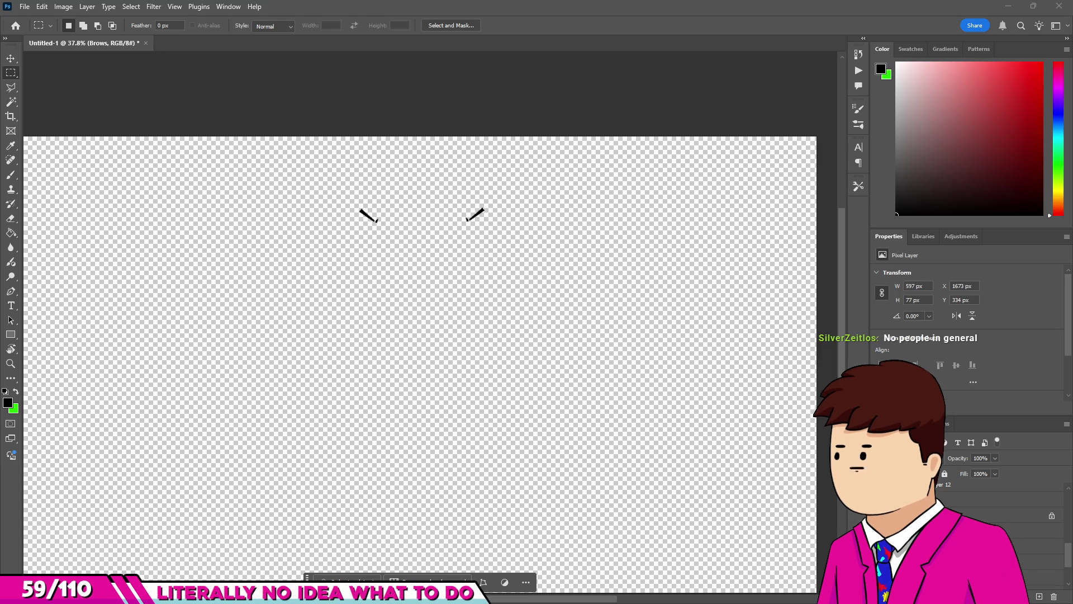
scroll(371, 146, "down", 2)
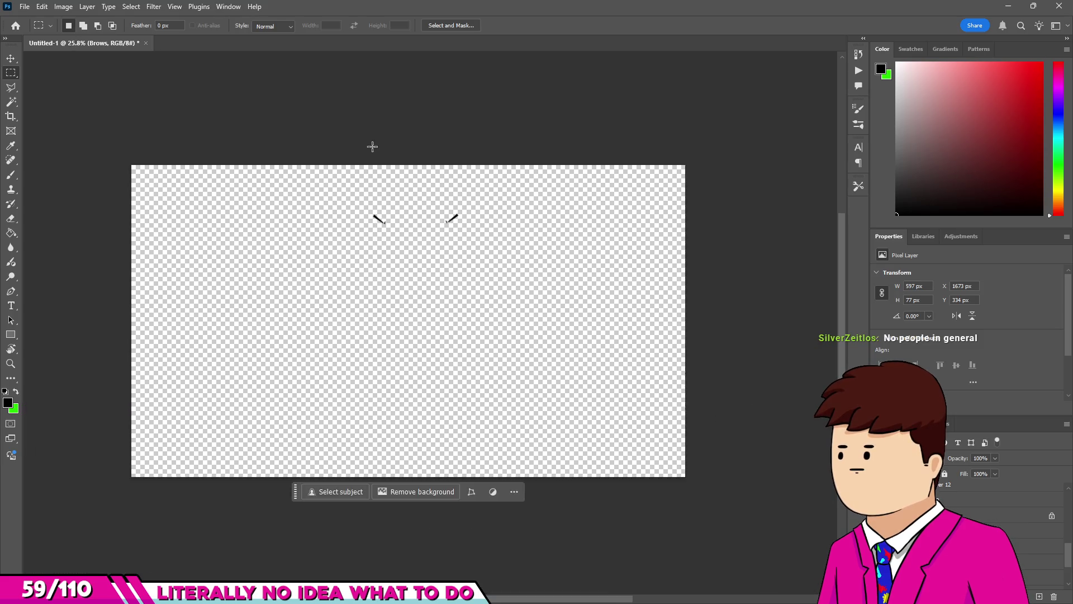
scroll(367, 229, "up", 6)
scroll(367, 229, "down", 5)
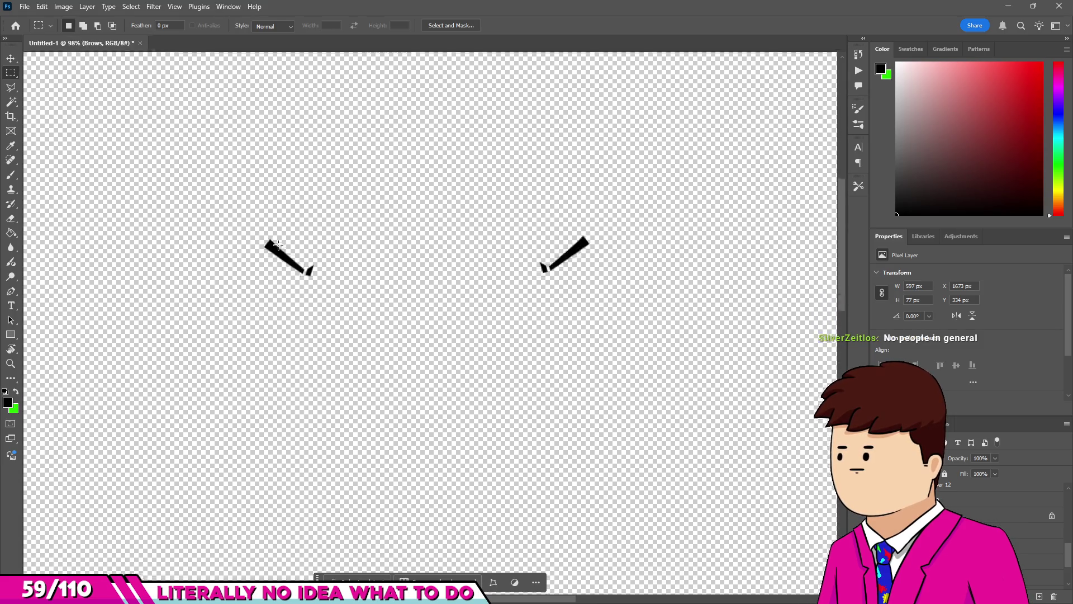
scroll(356, 215, "up", 3)
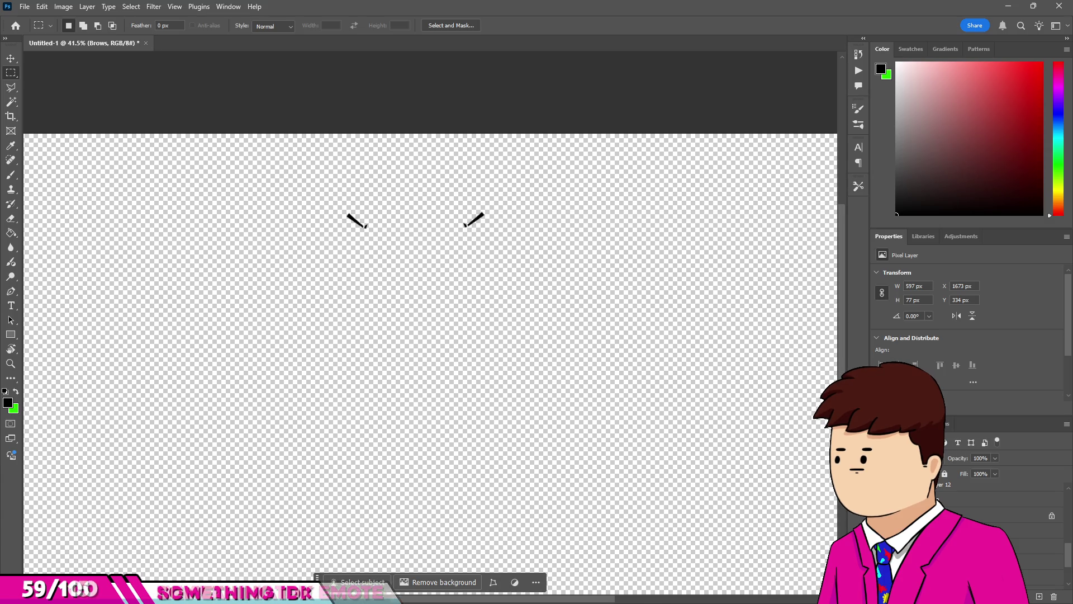
Search Google for 'voxel art' and show the image results.
type("voxel art")
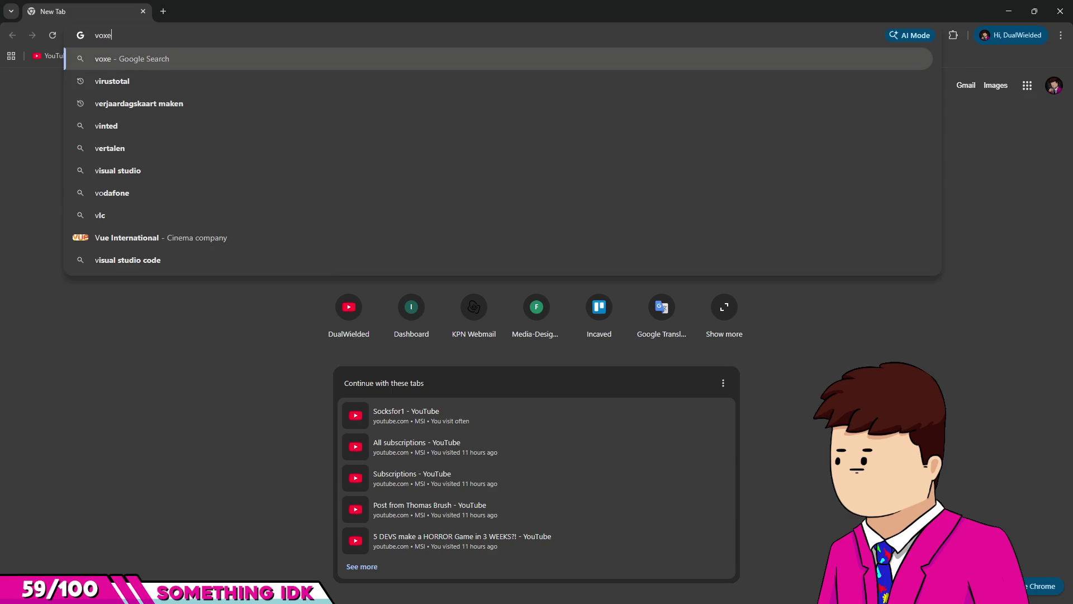
key("Return")
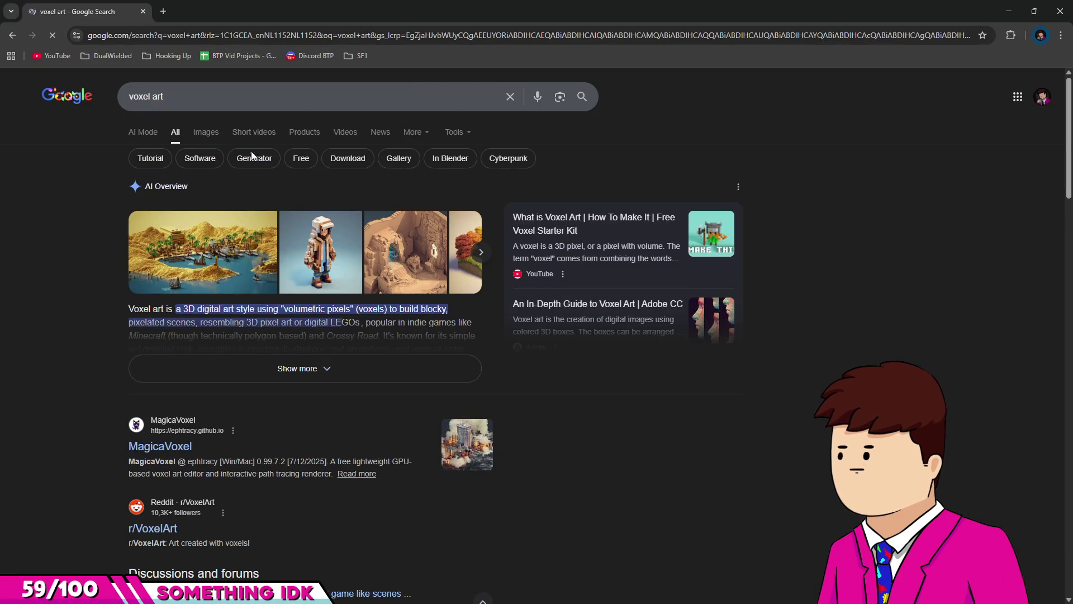
left_click(211, 135)
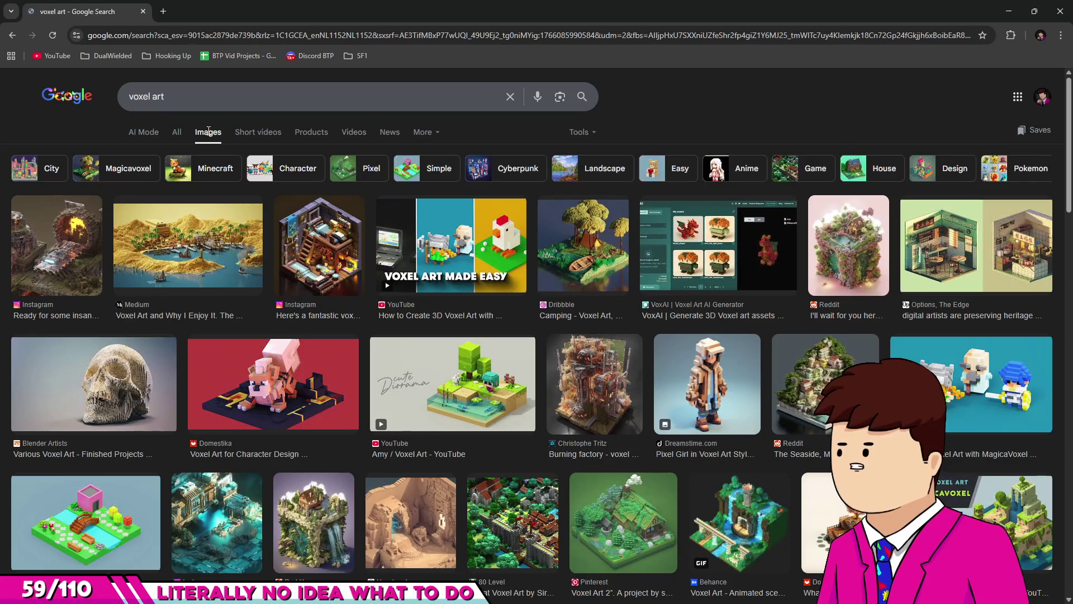
Preview several voxel art results, including The Edge and Pixel Girl images.
left_click(74, 255)
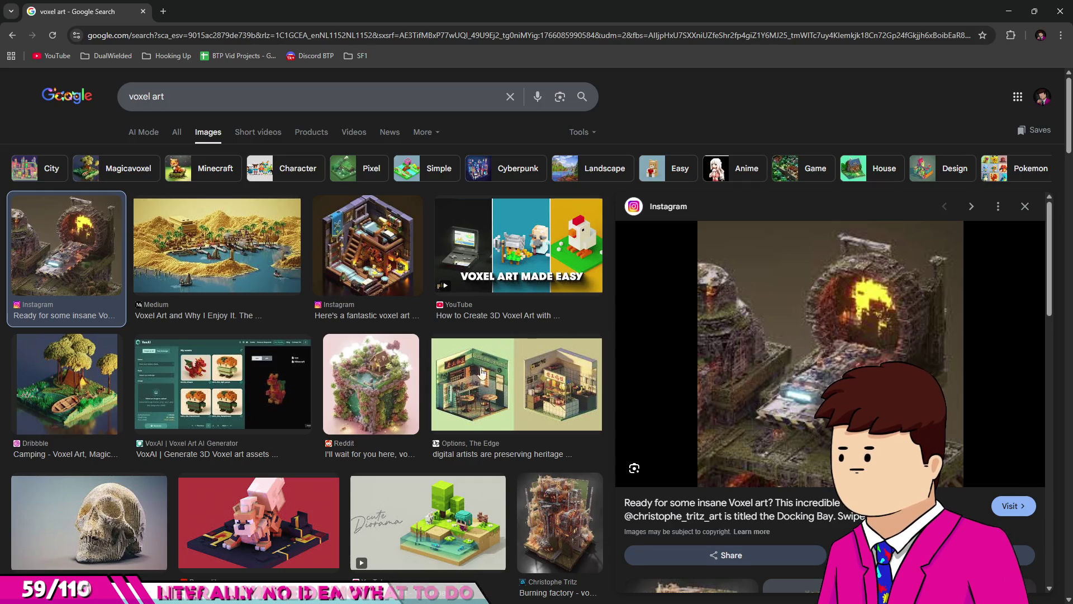
left_click(486, 413)
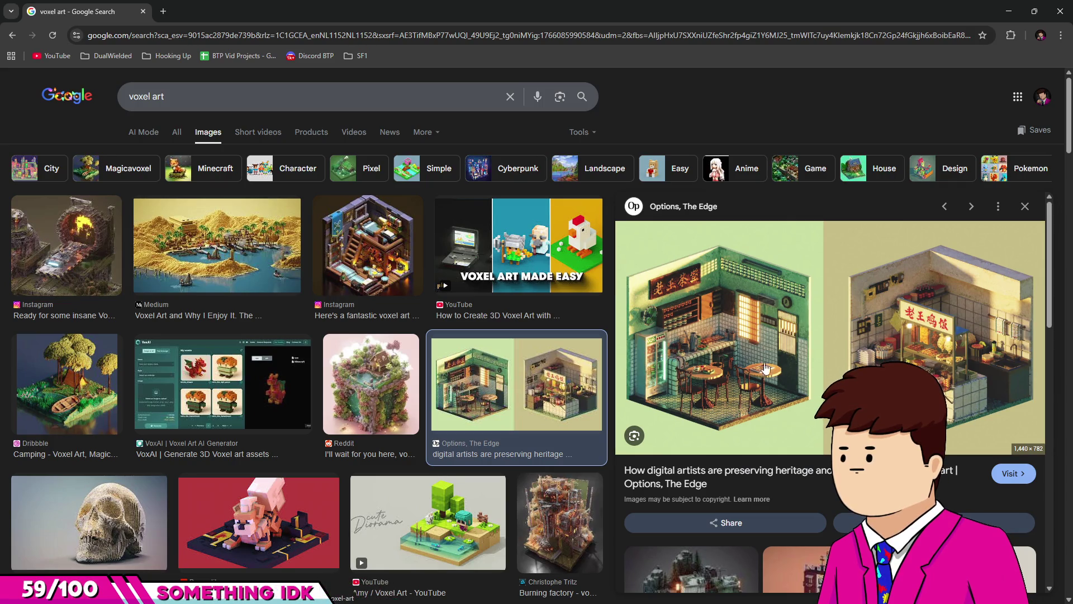
key("Left")
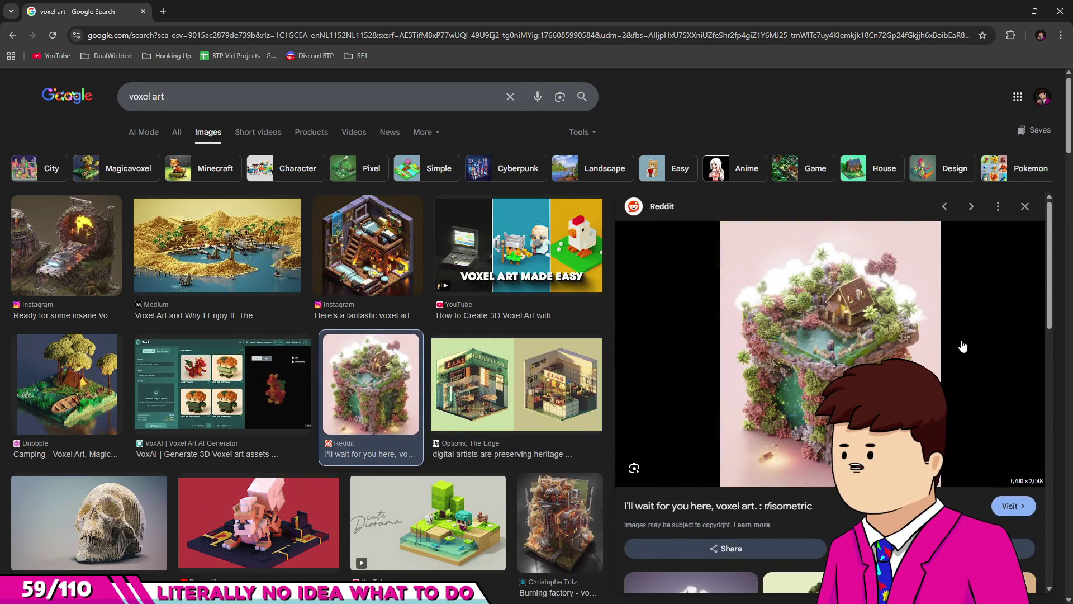
scroll(424, 393, "down", 5)
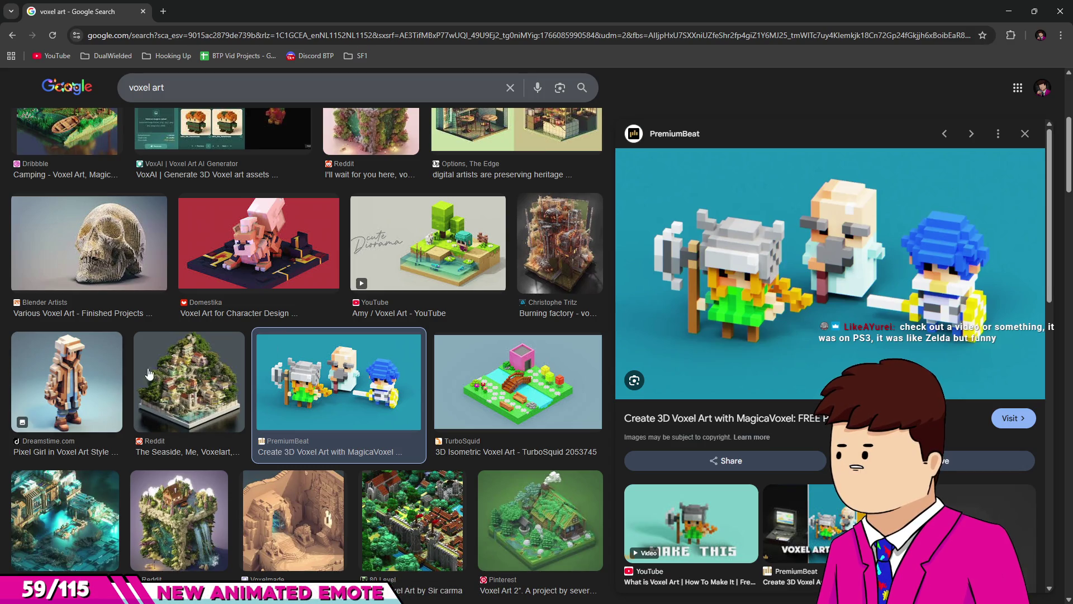
left_click(98, 392)
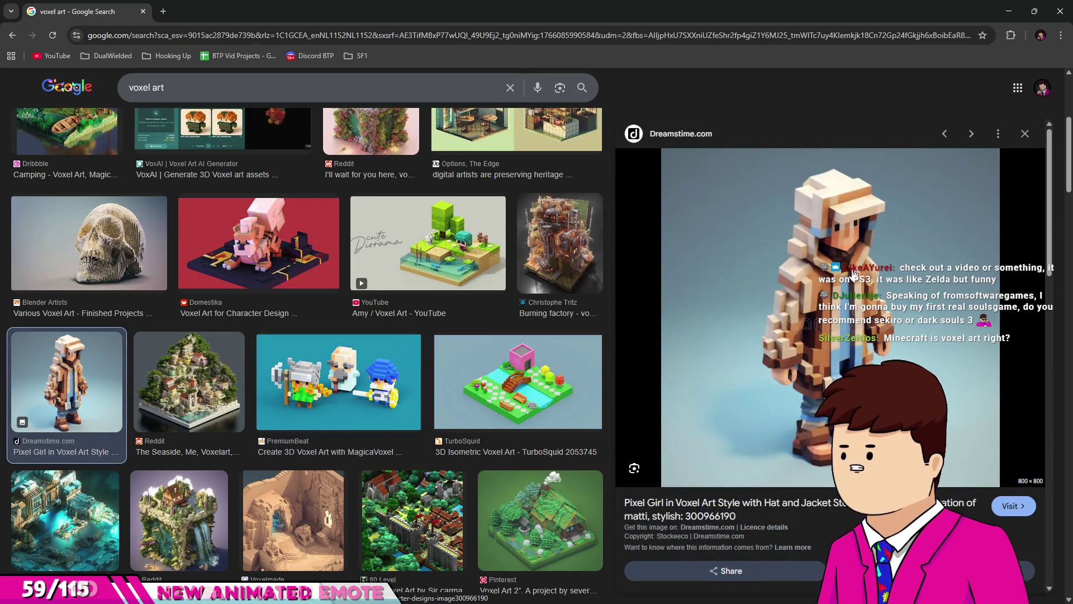
scroll(512, 297, "down", 4)
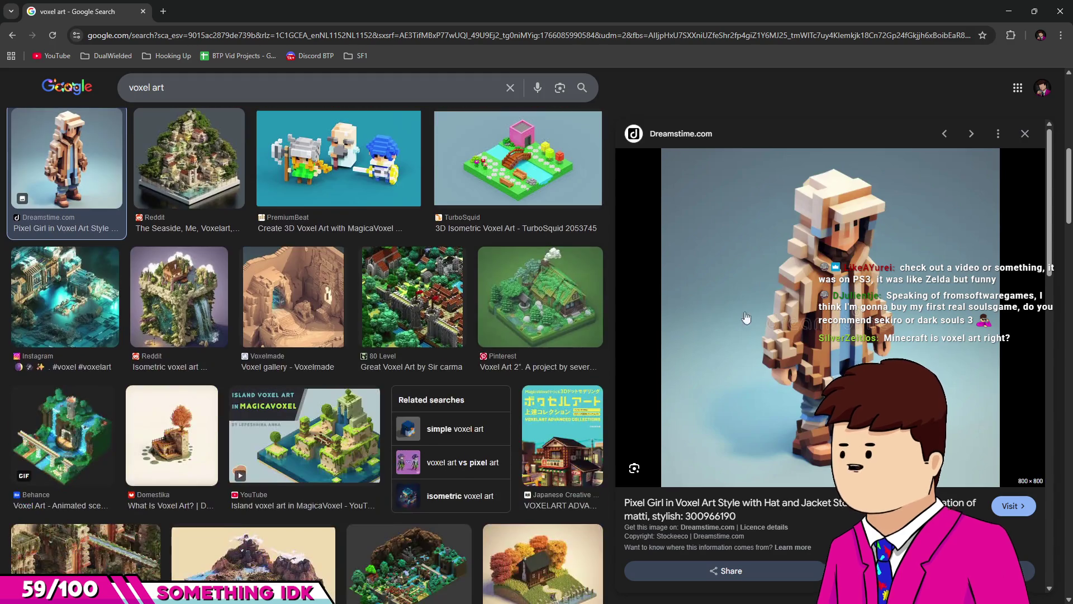
scroll(270, 334, "up", 2)
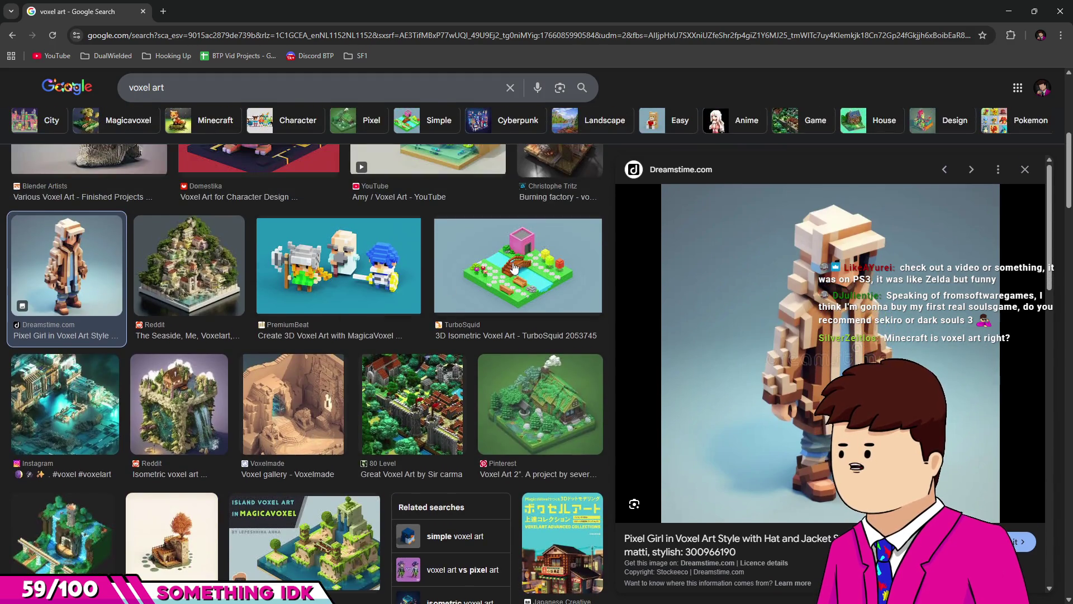
Preview the TurboSquid, Voxelmade and Reddit isometric island voxel images in turn.
left_click(515, 268)
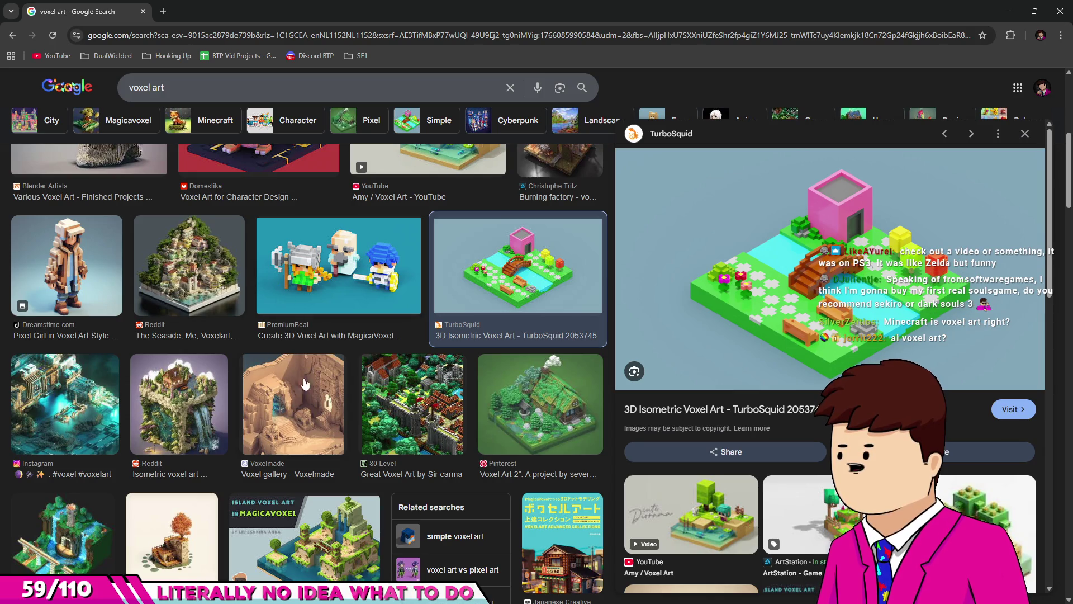
left_click(295, 405)
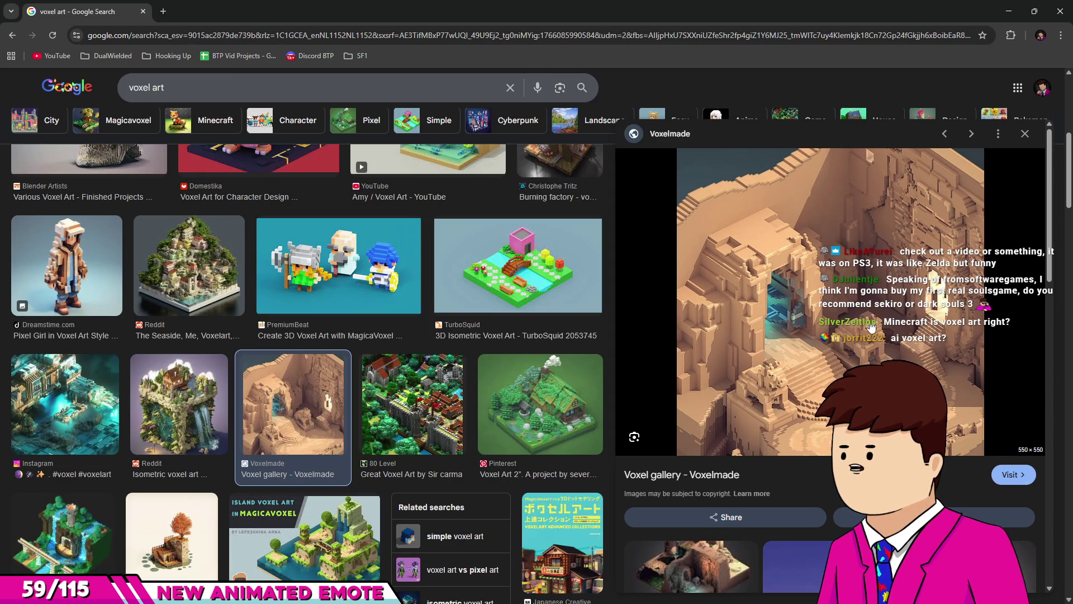
left_click(205, 406)
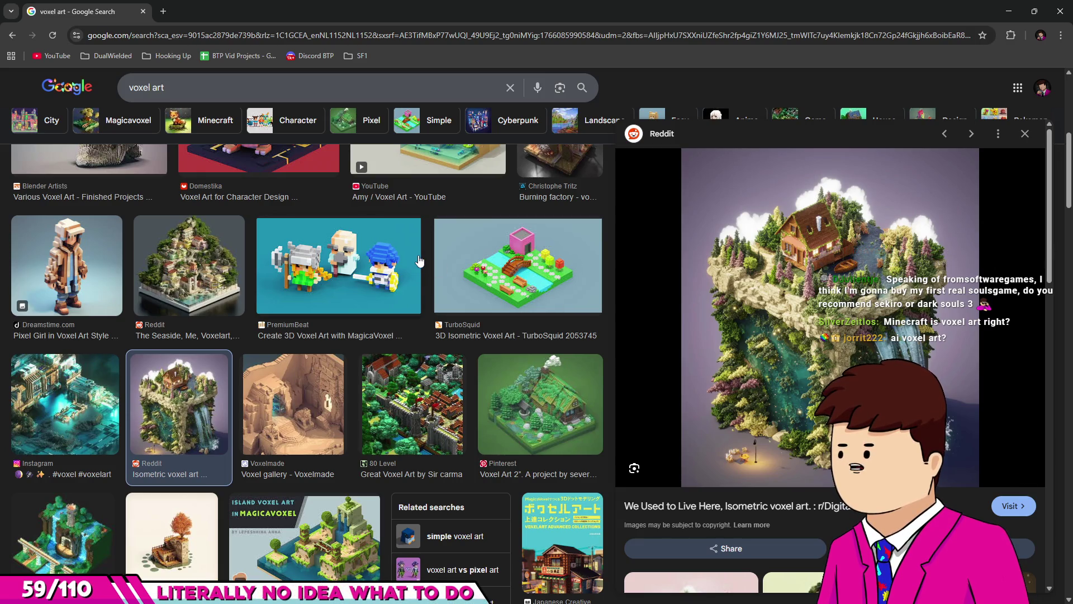
scroll(391, 252, "down", 6)
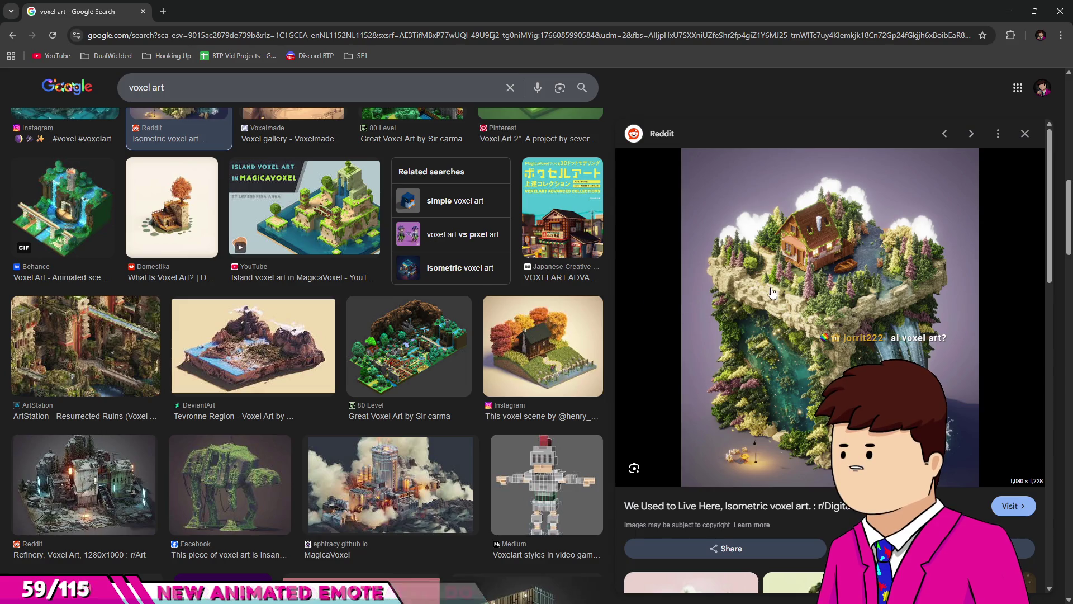
scroll(492, 325, "down", 4)
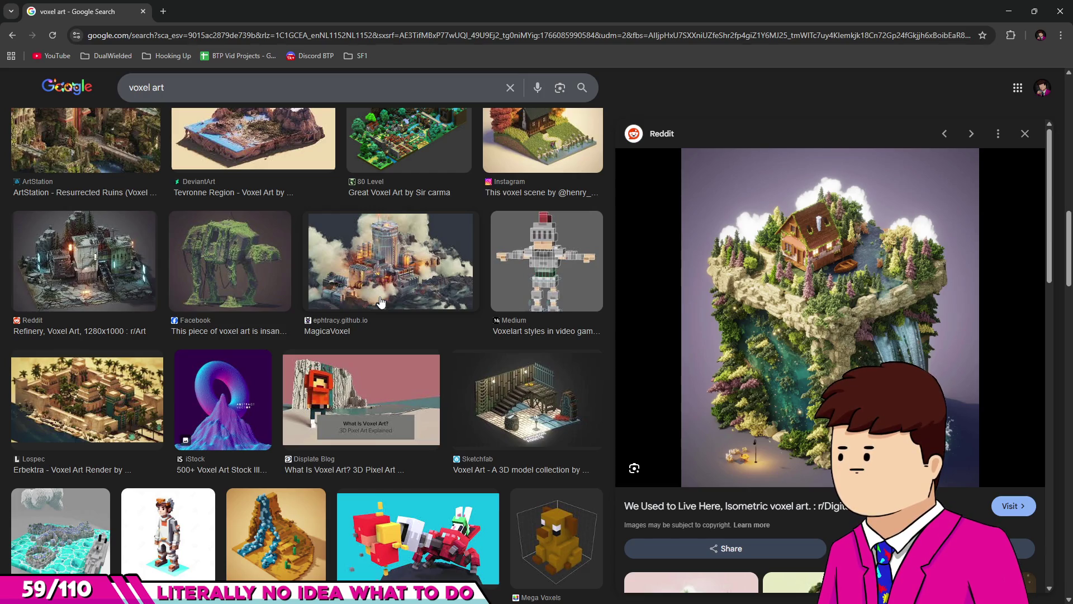
Scroll down the results and preview Nintendo Everything's Bonfire Peaks image.
scroll(322, 292, "down", 4)
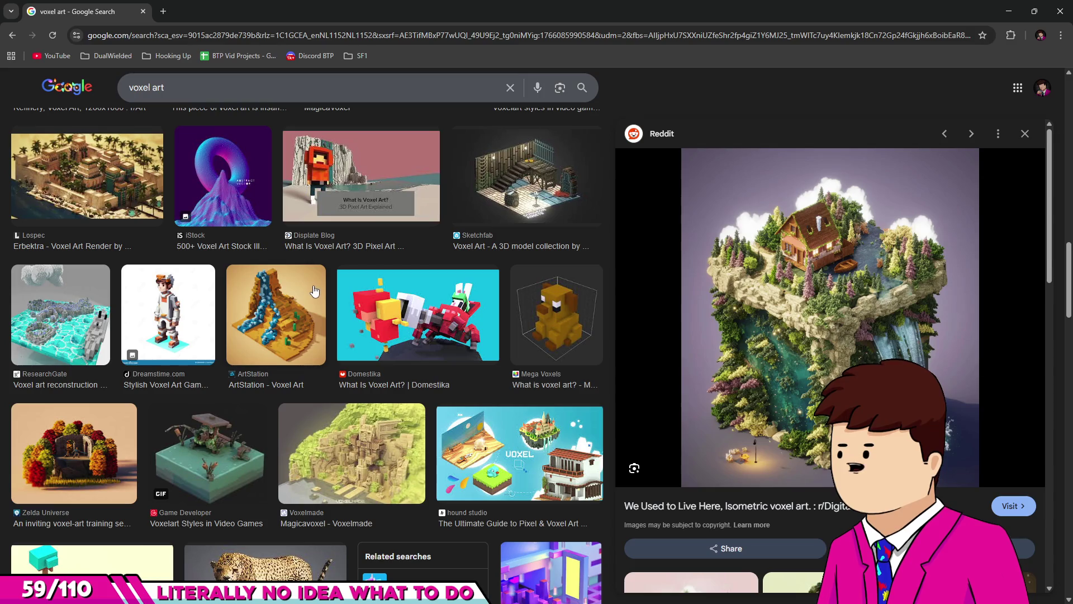
scroll(447, 289, "down", 3)
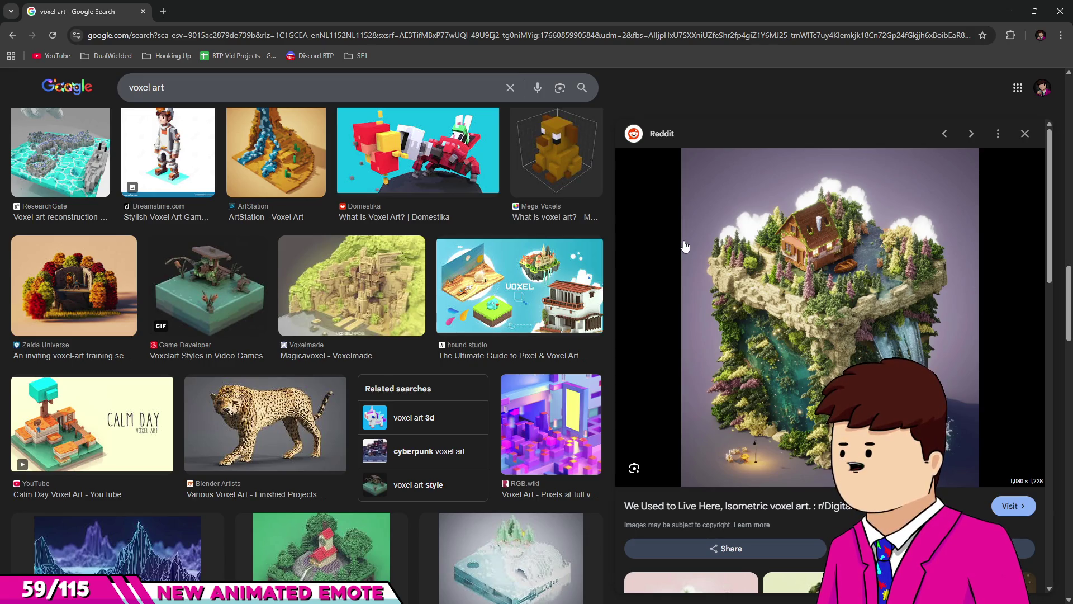
scroll(684, 246, "down", 3)
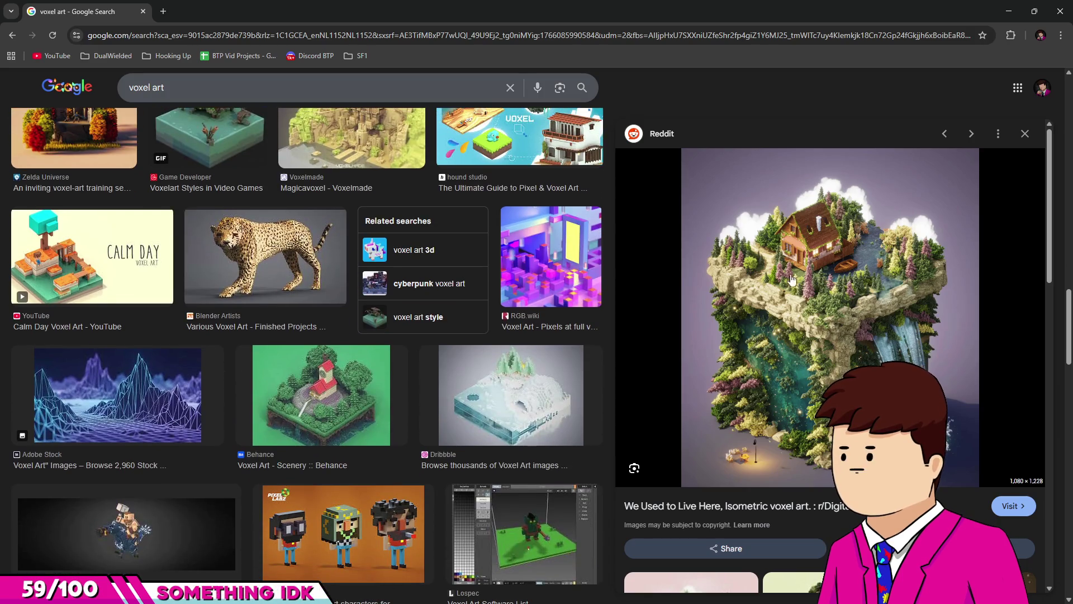
scroll(727, 282, "down", 4)
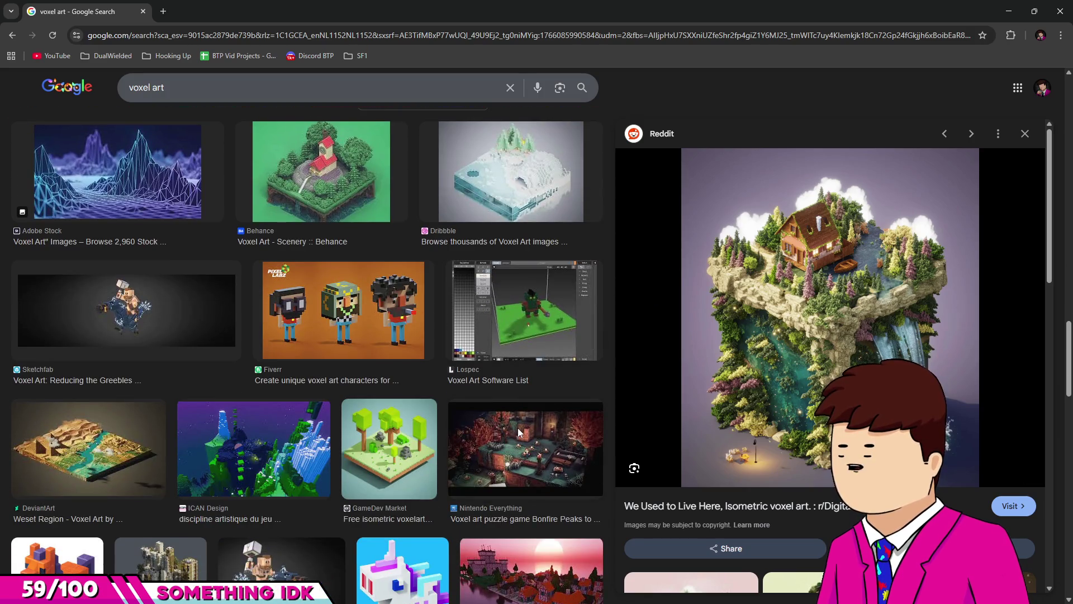
left_click(519, 432)
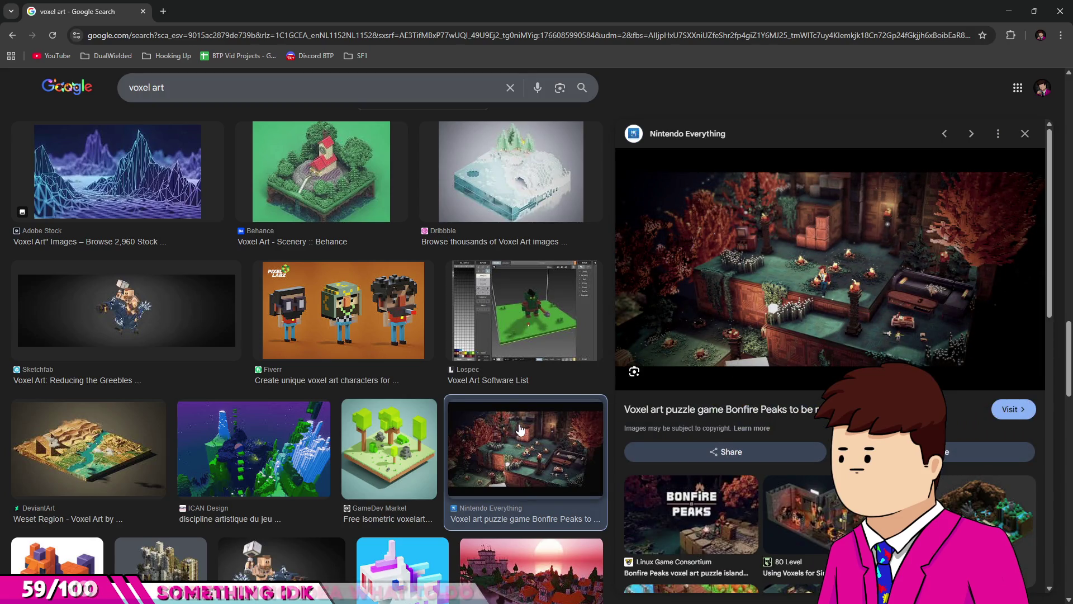
Browse further down the results, then preview the Pixel Girl voxel art image.
scroll(523, 425, "down", 4)
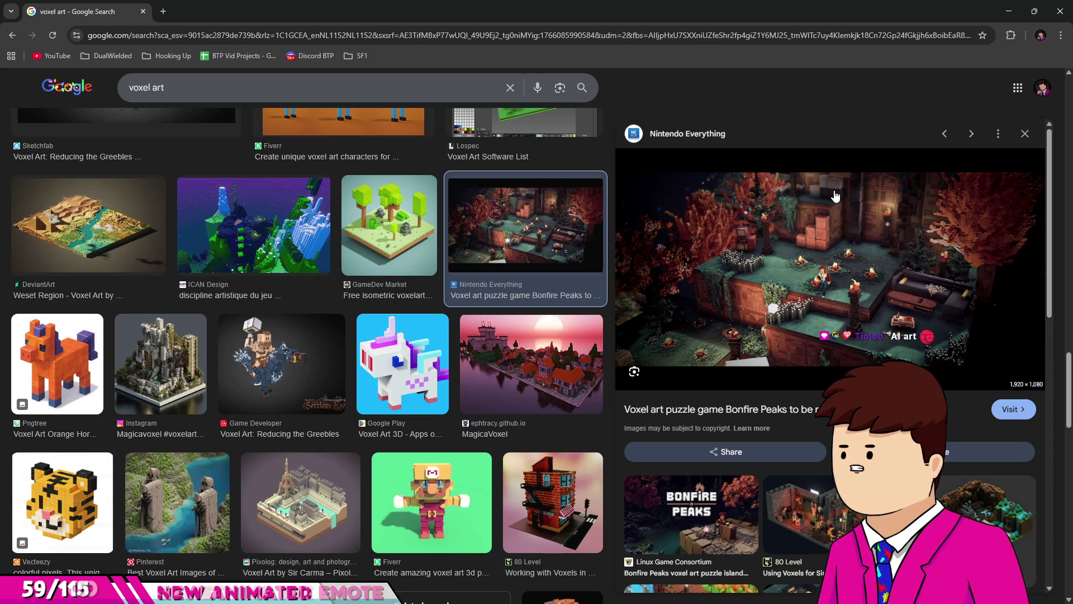
scroll(419, 287, "down", 4)
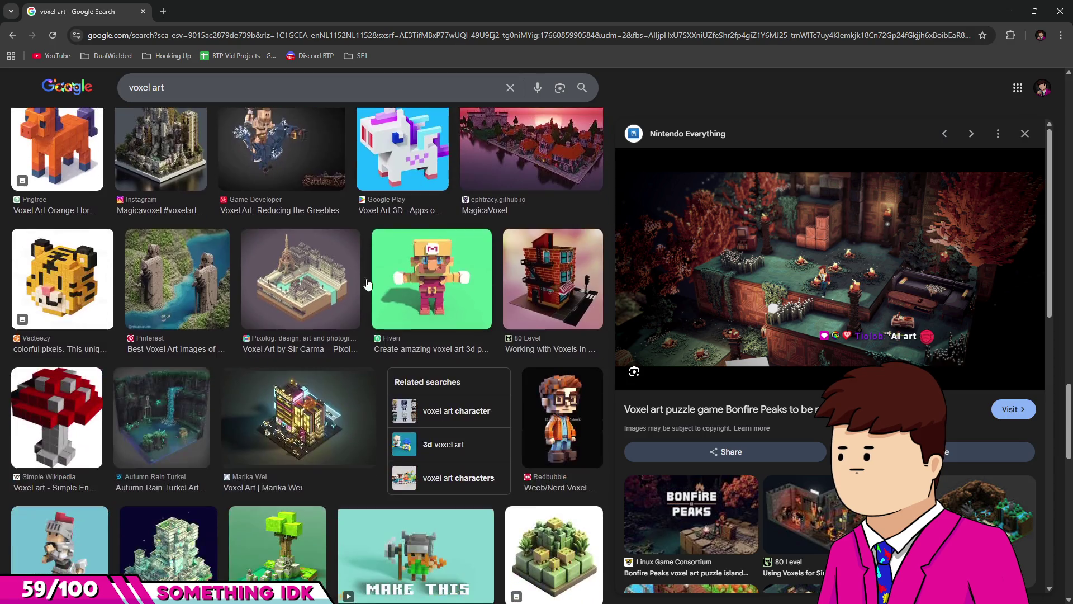
scroll(167, 251, "down", 3)
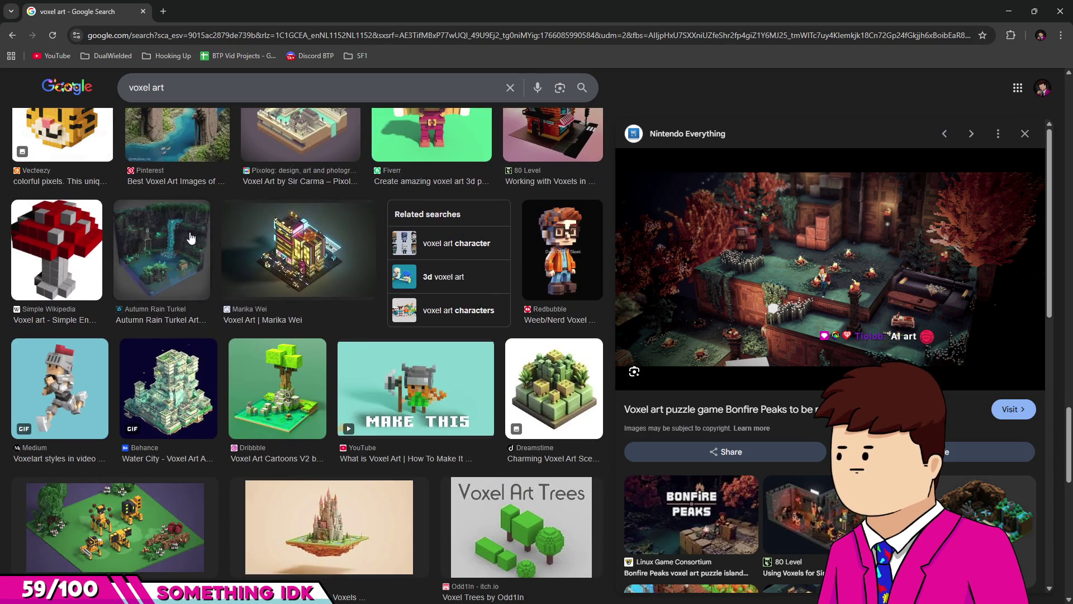
scroll(455, 249, "down", 2)
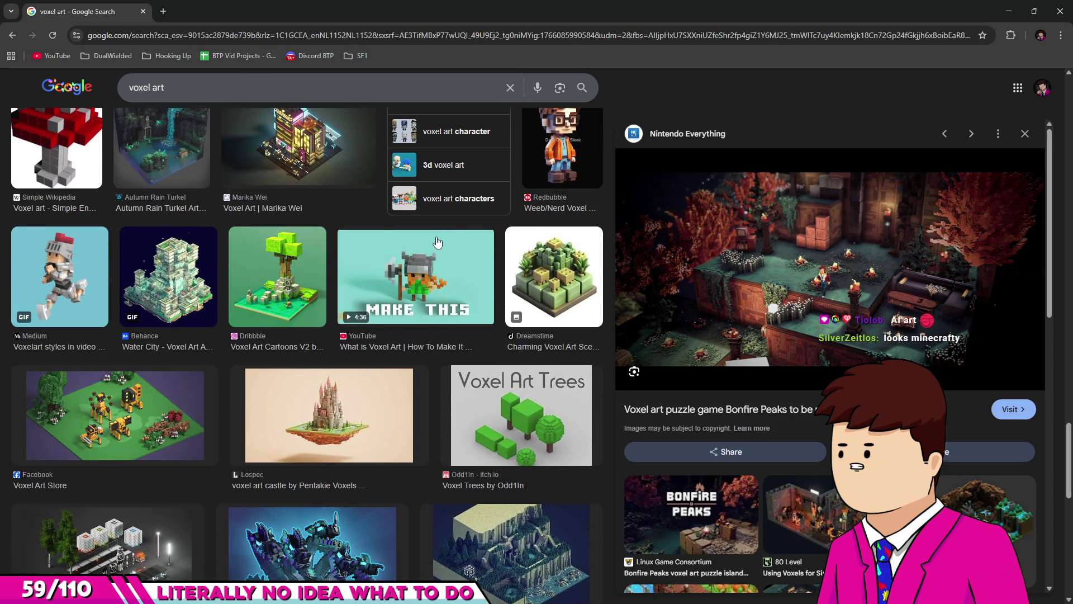
scroll(438, 241, "down", 3)
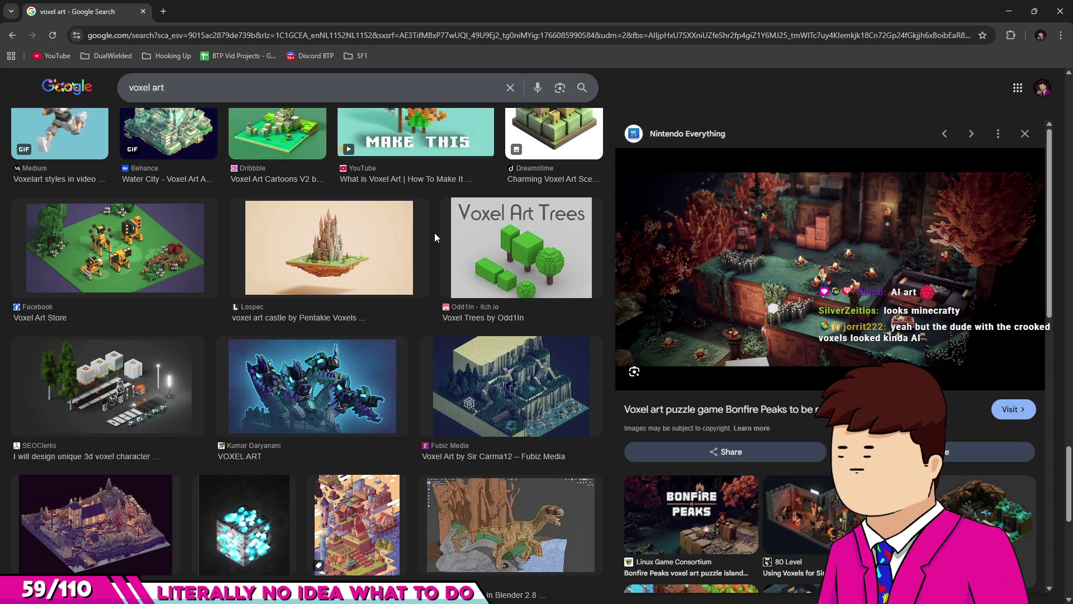
scroll(434, 237, "up", 15)
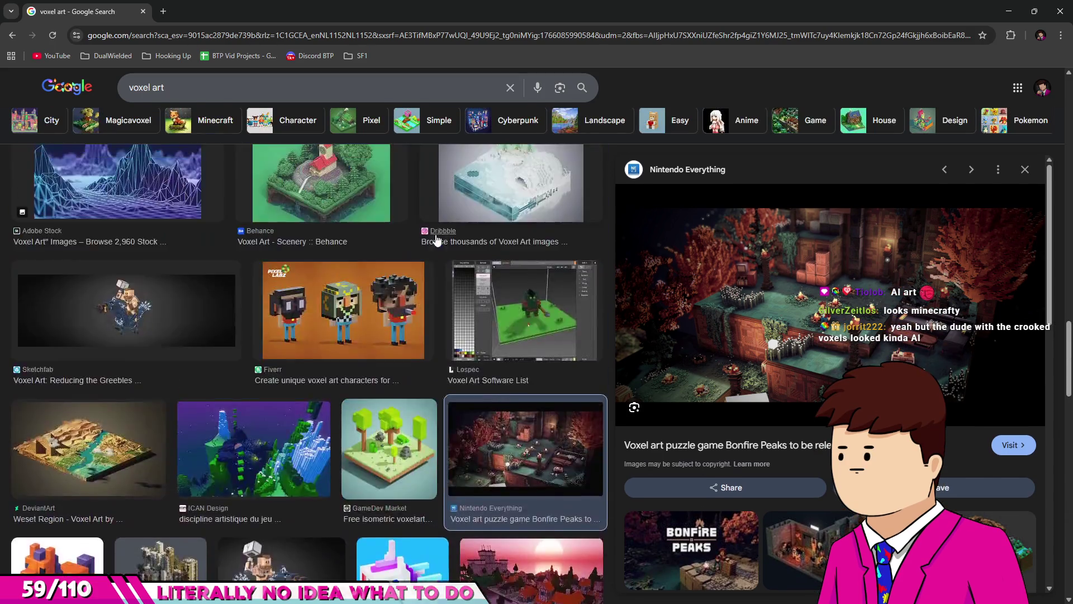
scroll(431, 249, "up", 5)
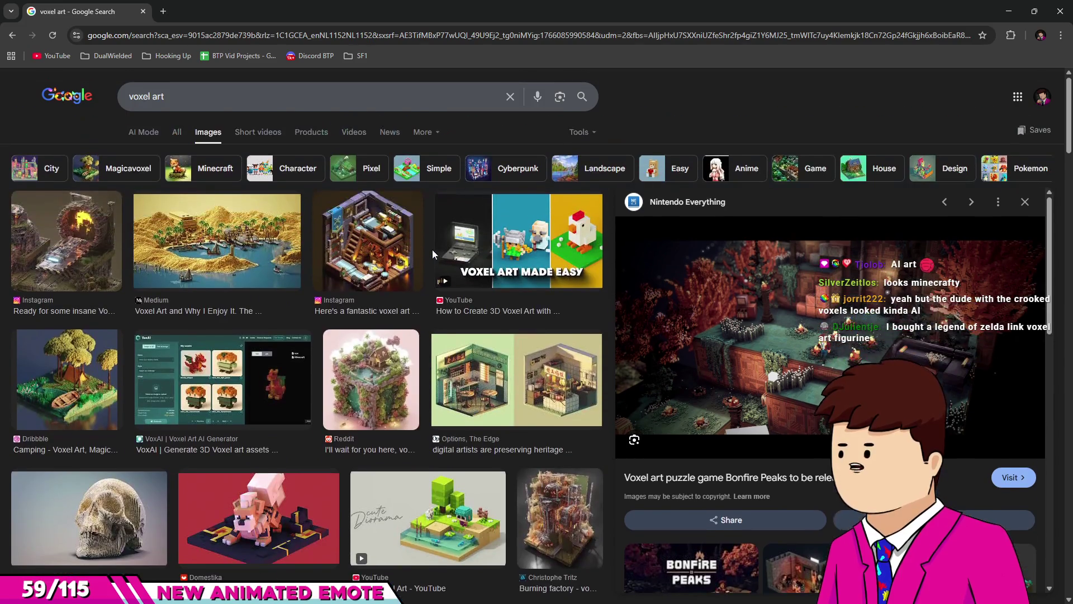
scroll(432, 250, "down", 7)
left_click(82, 273)
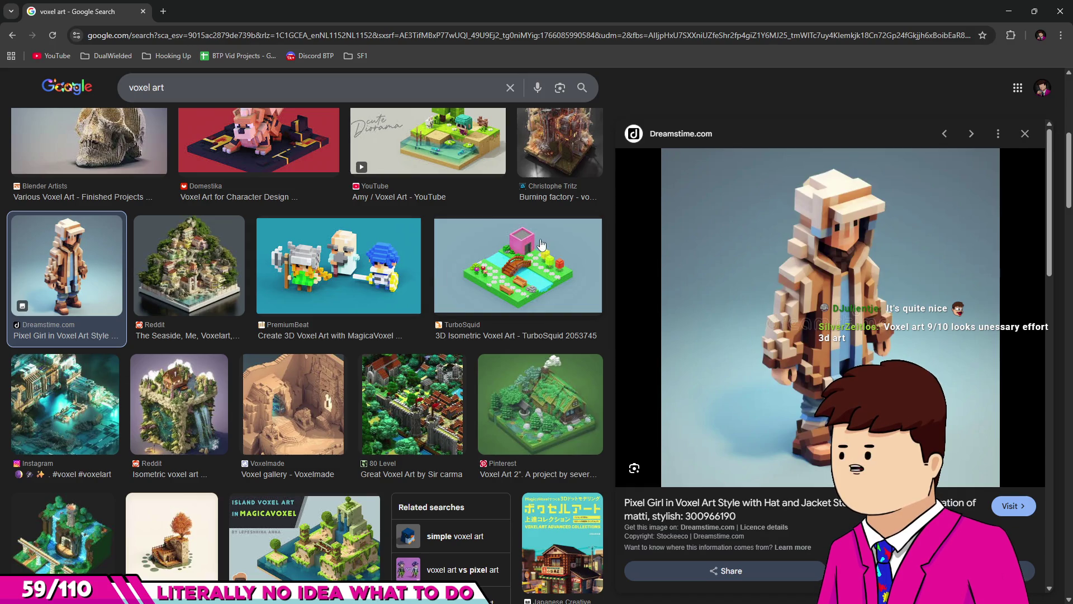
Minimize the Chrome window to get back to Photoshop.
scroll(486, 222, "down", 5)
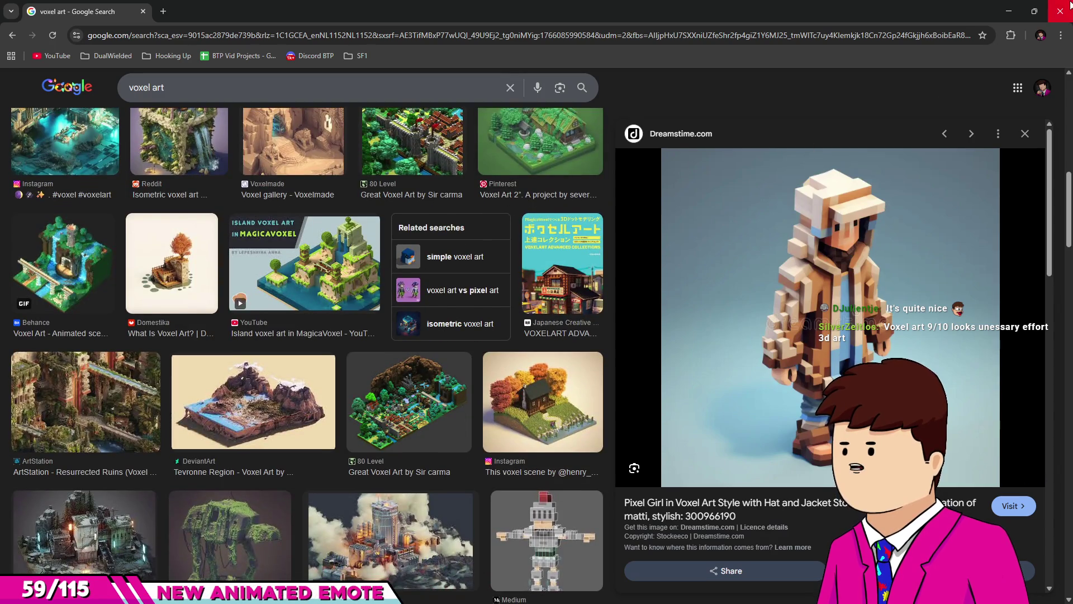
left_click(1060, 11)
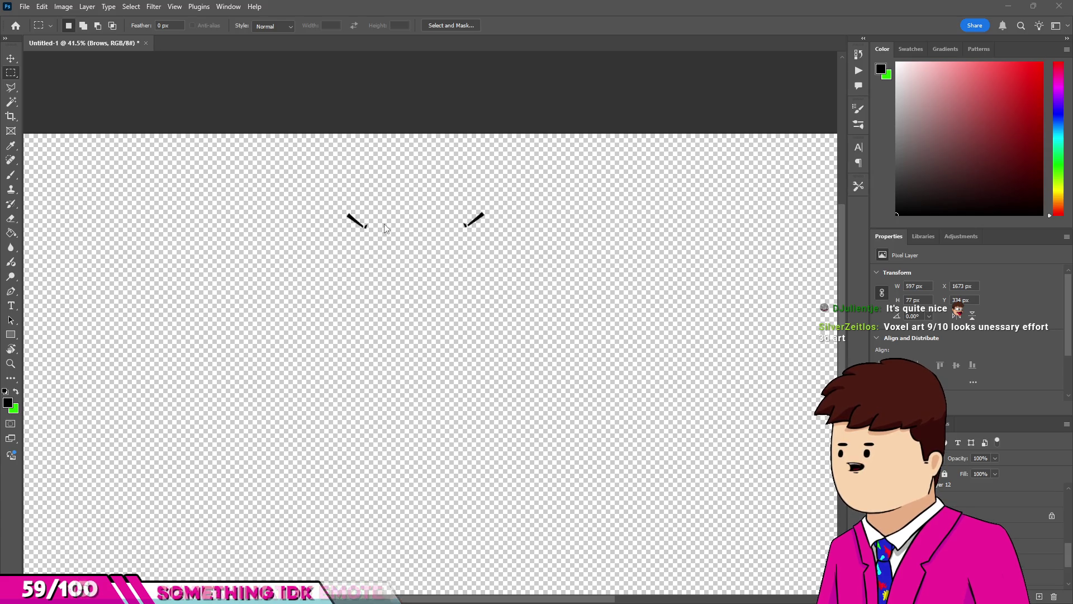
Select the Brows layer and turn the beaver artwork layers' visibility back on.
scroll(995, 500, "up", 2)
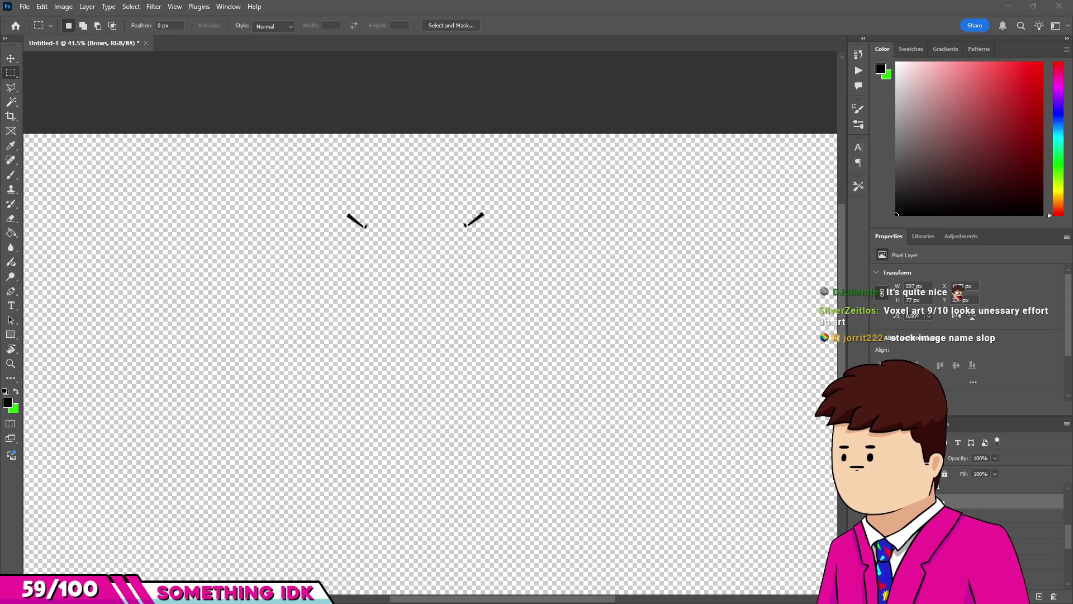
scroll(995, 500, "down", 2)
left_click(995, 500)
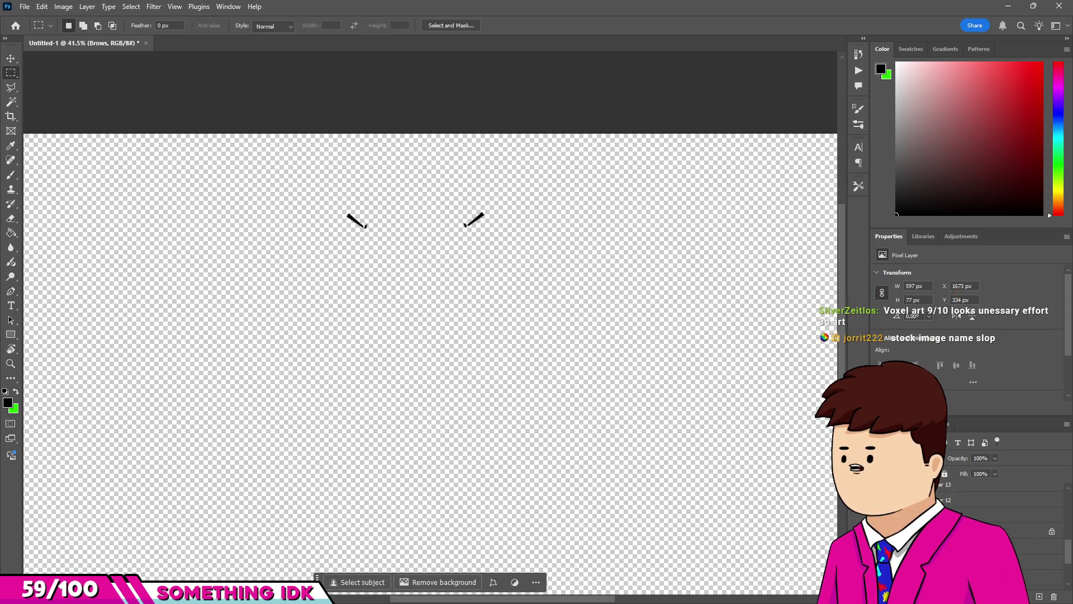
left_click(880, 486, "alt")
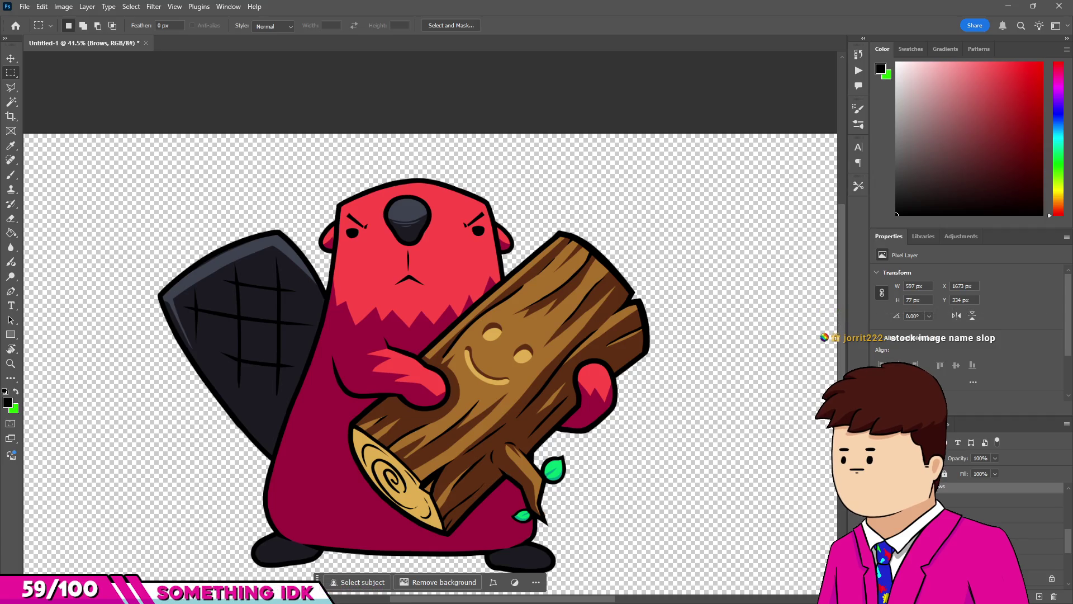
With the Move tool, shift the Brows layer up about 16 px (Y 334 to 318).
scroll(399, 213, "up", 6)
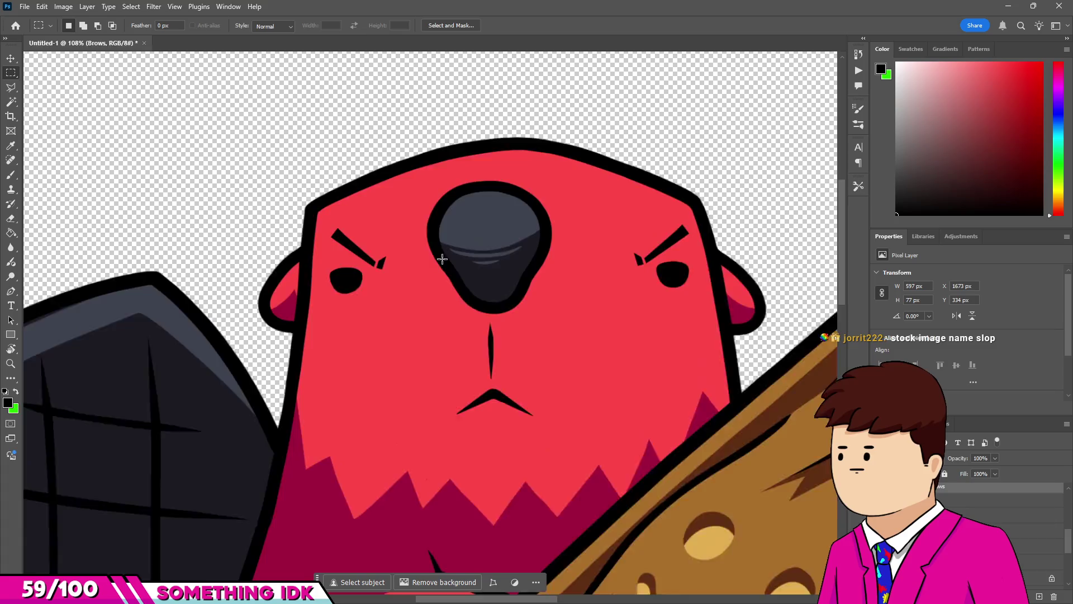
scroll(178, 284, "down", 4)
scroll(190, 263, "up", 3)
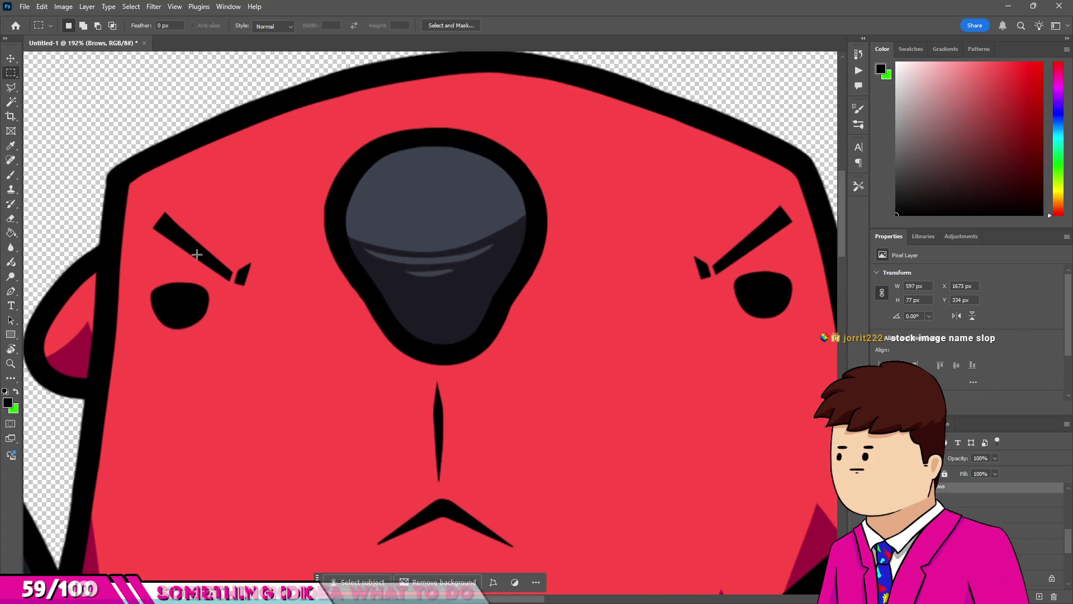
key("v")
scroll(195, 255, "down", 3)
scroll(201, 251, "up", 3)
mouse_move(213, 245)
left_mouse_down()
mouse_move(220, 203)
mouse_move(216, 275)
left_mouse_up()
scroll(218, 226, "down", 3)
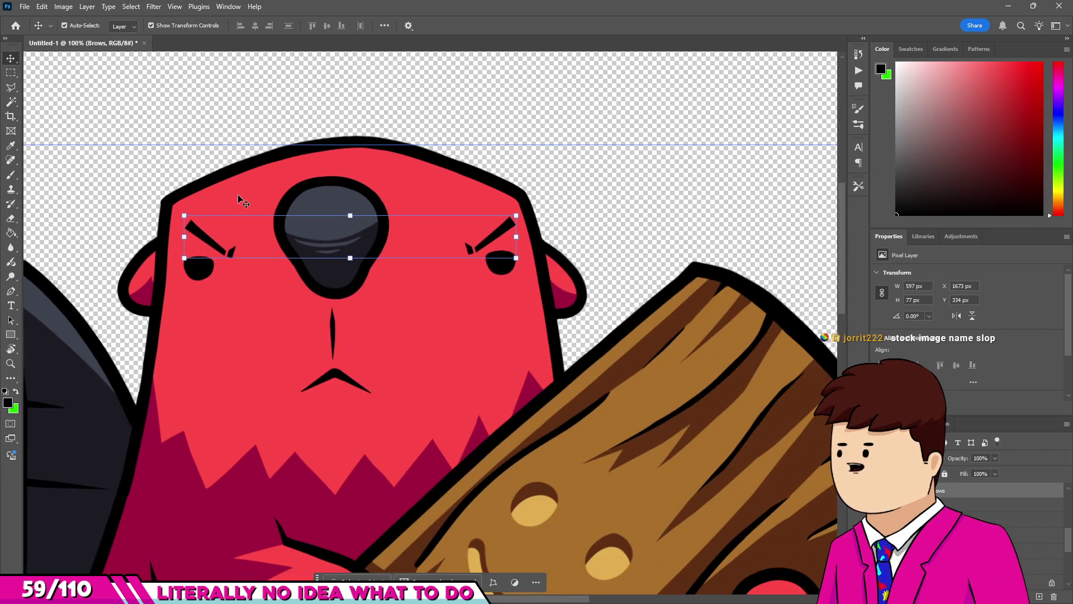
mouse_move(205, 235)
left_mouse_down()
mouse_move(192, 201)
mouse_move(196, 227)
left_mouse_up()
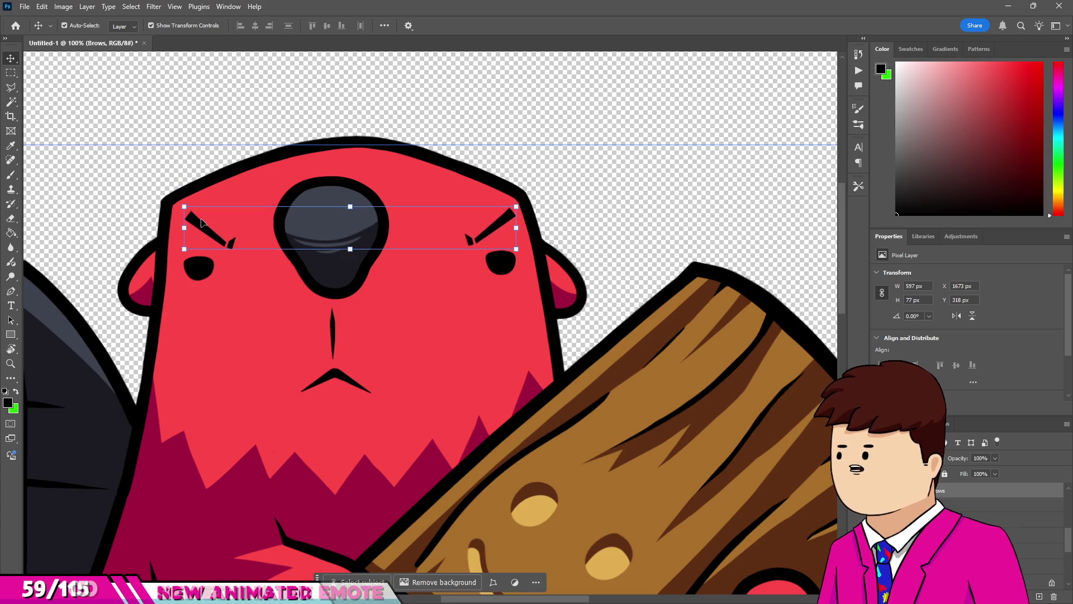
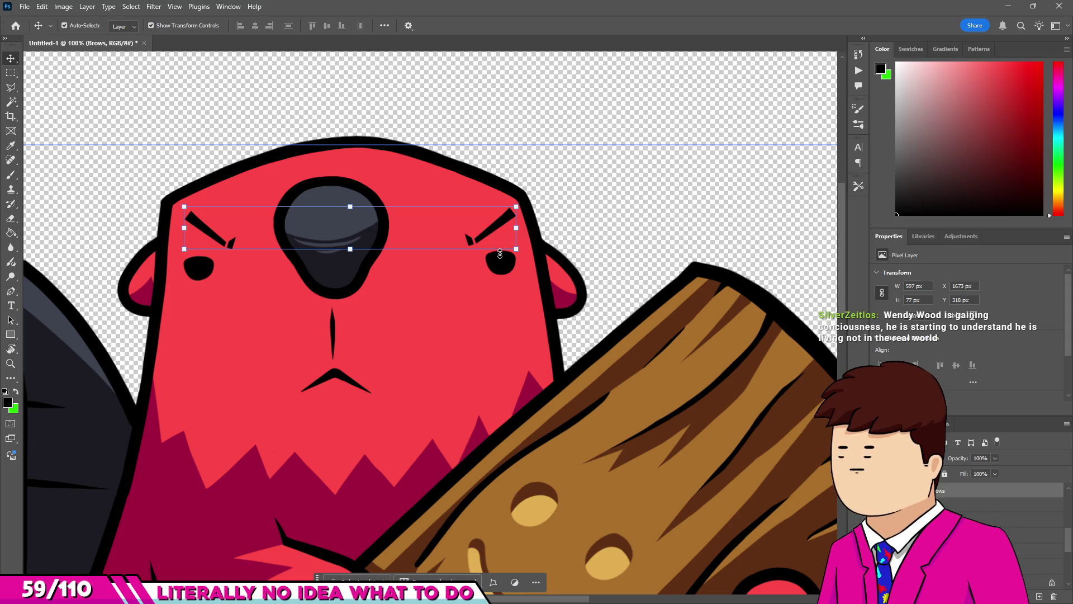
Zoom in on the beaver and try raising the Brows layer slightly.
scroll(581, 295, "up", 2)
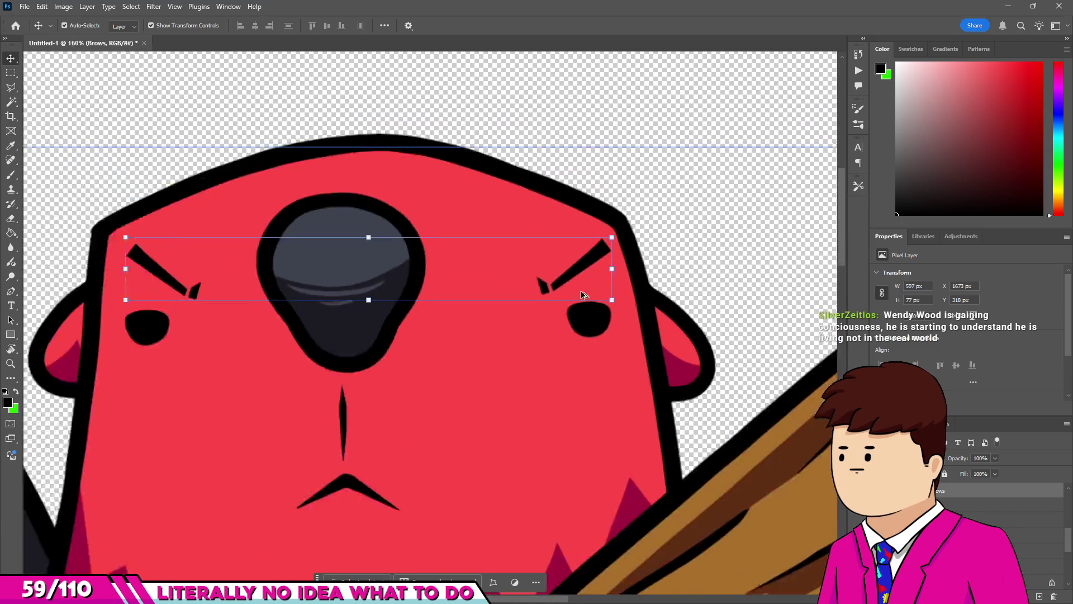
scroll(582, 294, "up", 2)
scroll(472, 313, "down", 2)
scroll(471, 313, "up", 1)
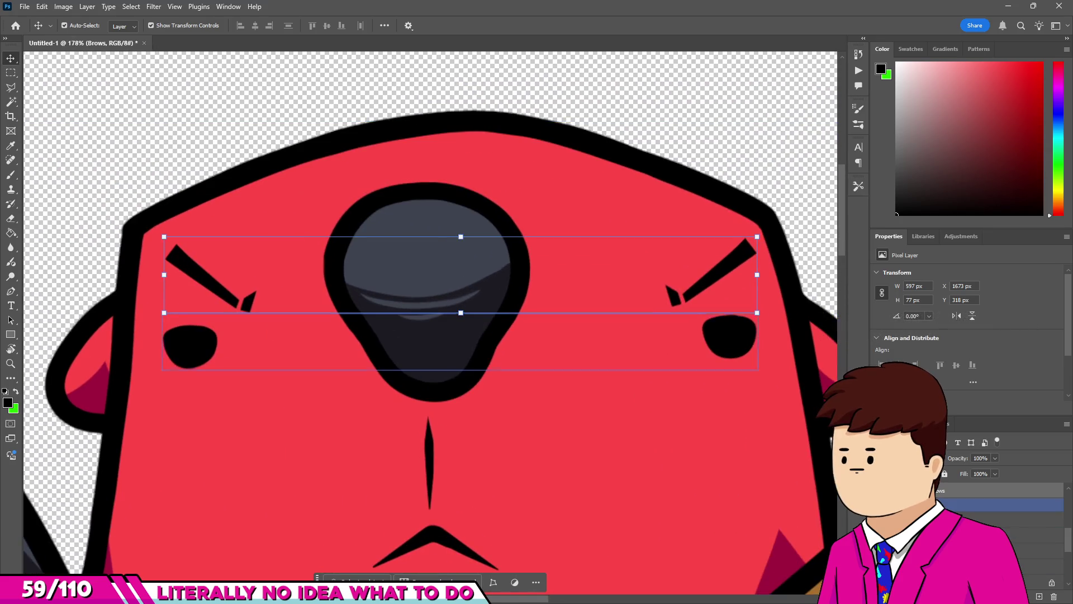
mouse_move(710, 270)
left_mouse_down()
mouse_move(710, 236)
mouse_move(712, 263)
left_mouse_up()
scroll(611, 310, "down", 2)
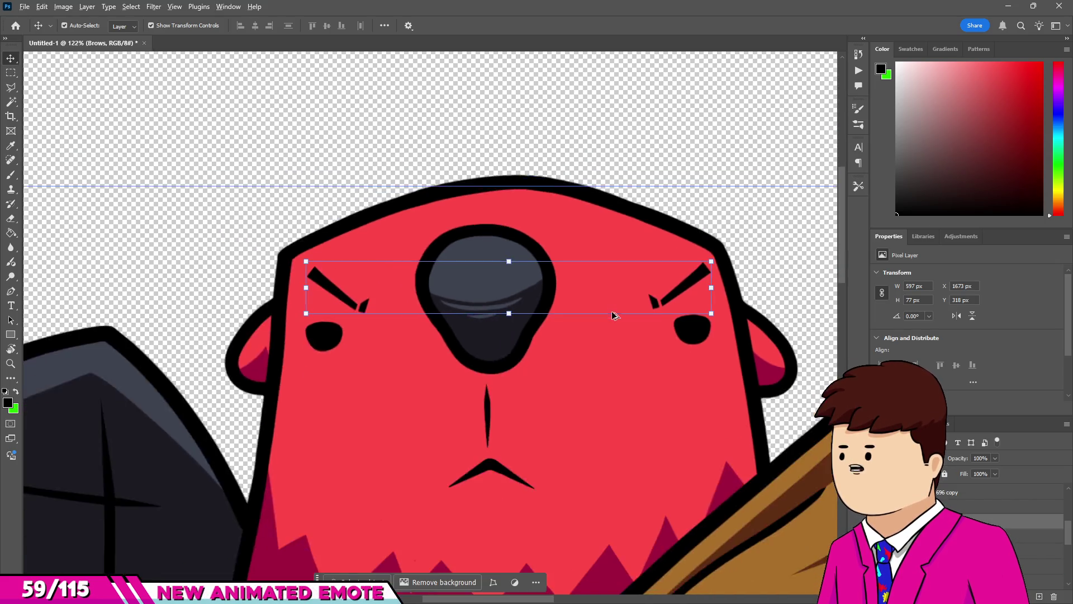
scroll(611, 311, "up", 3)
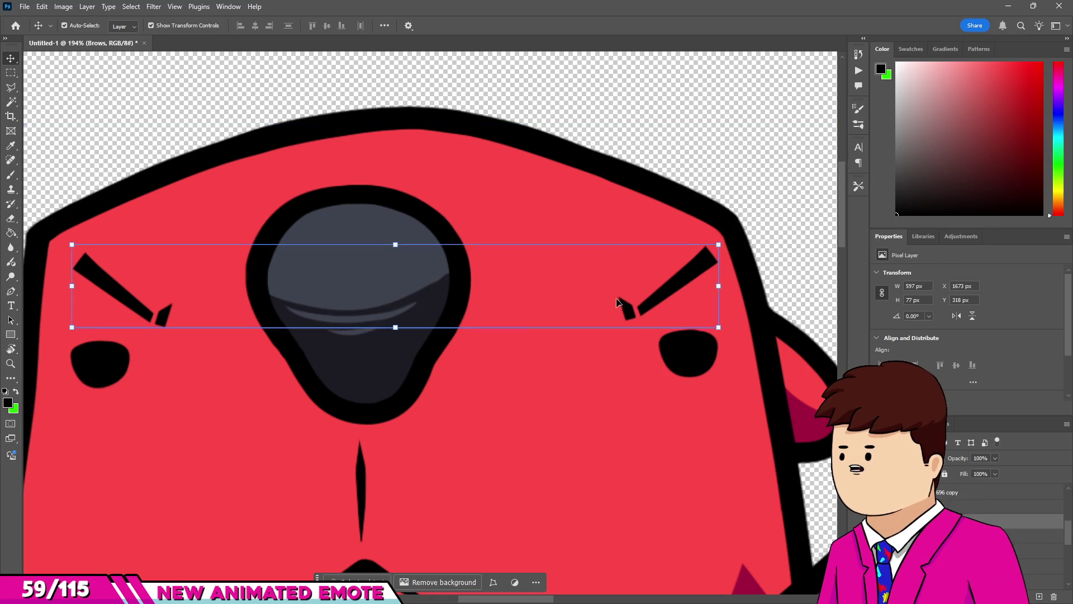
scroll(617, 302, "down", 4)
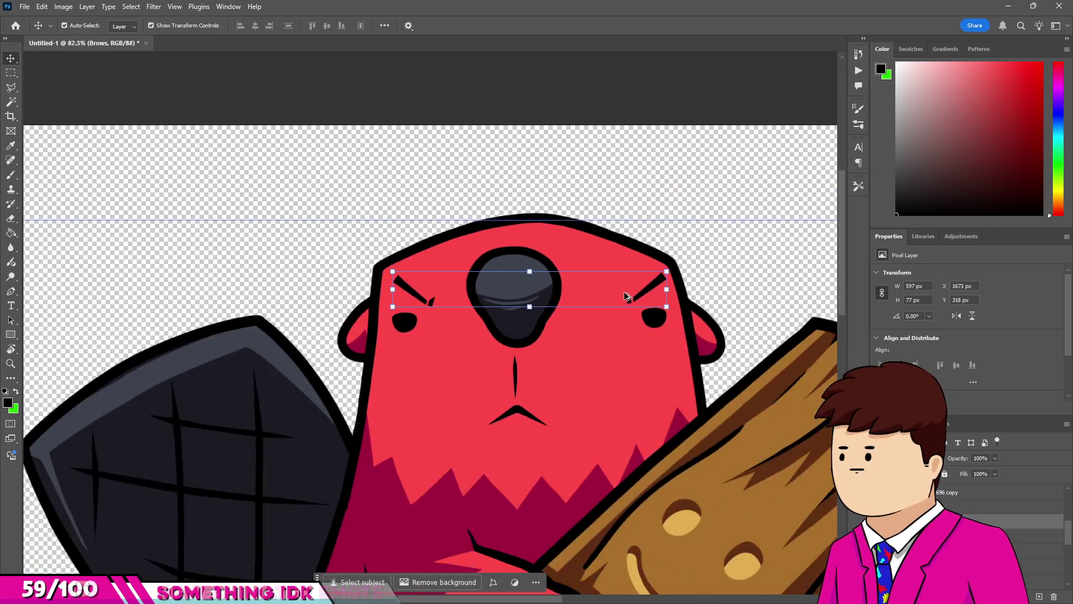
scroll(625, 296, "up", 2)
scroll(628, 268, "down", 2)
scroll(671, 253, "up", 1)
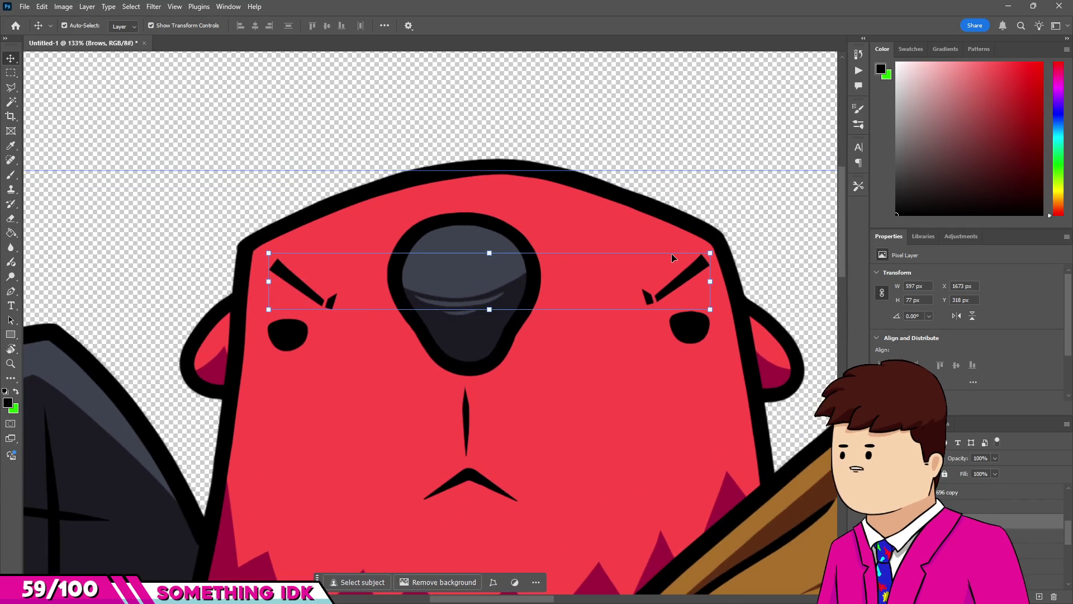
Settle the angry brows a little lower on the face, moving from Y 318 to 334.
mouse_move(678, 281)
left_mouse_down()
mouse_move(684, 210)
mouse_move(682, 283)
left_mouse_up()
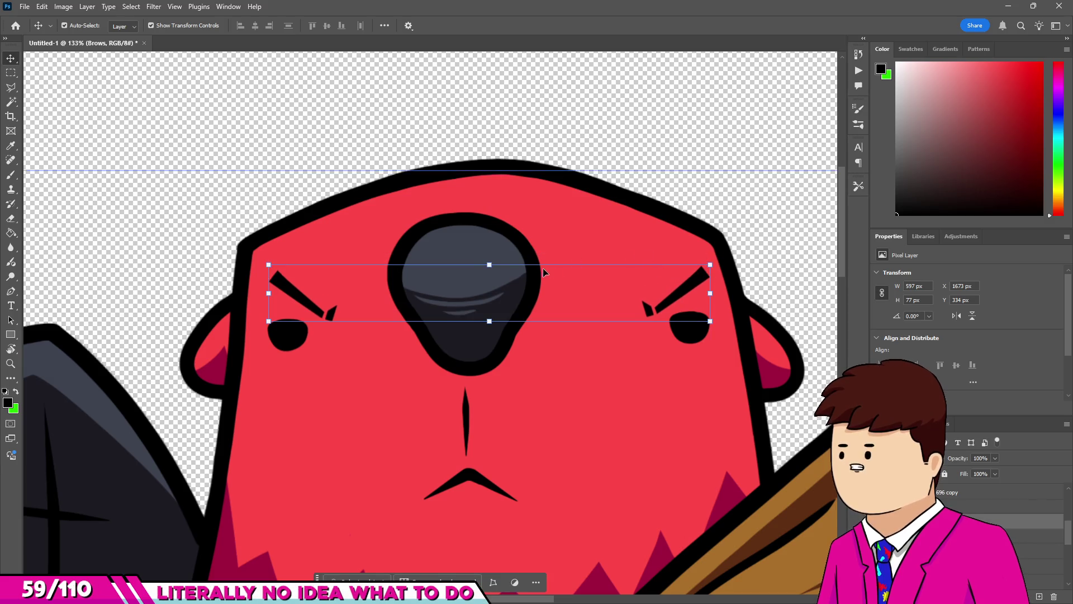
scroll(542, 267, "down", 3)
scroll(456, 346, "up", 2)
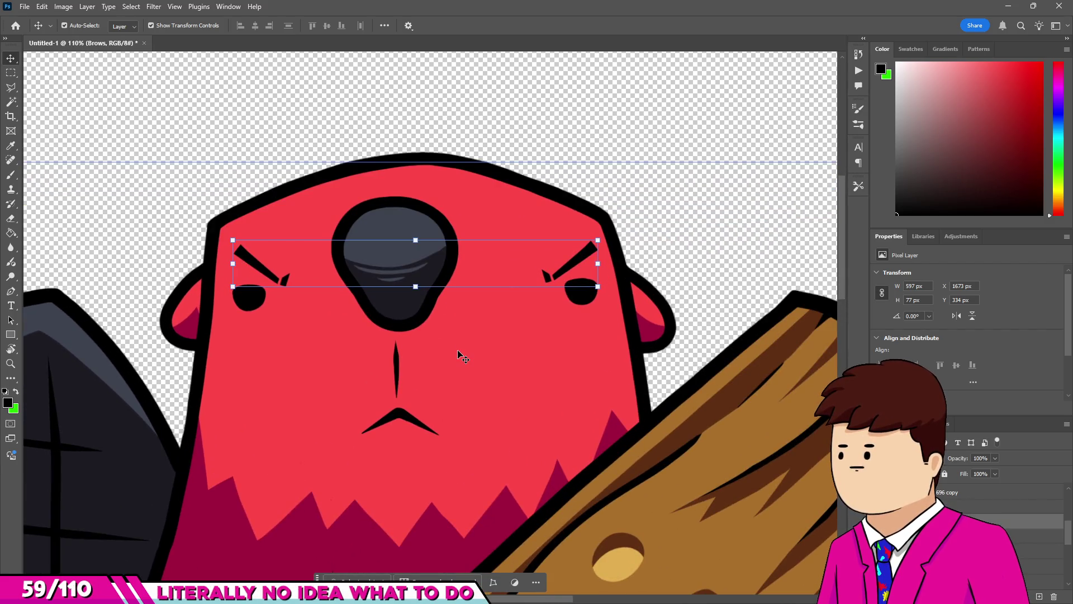
scroll(466, 351, "down", 2)
scroll(435, 279, "up", 2)
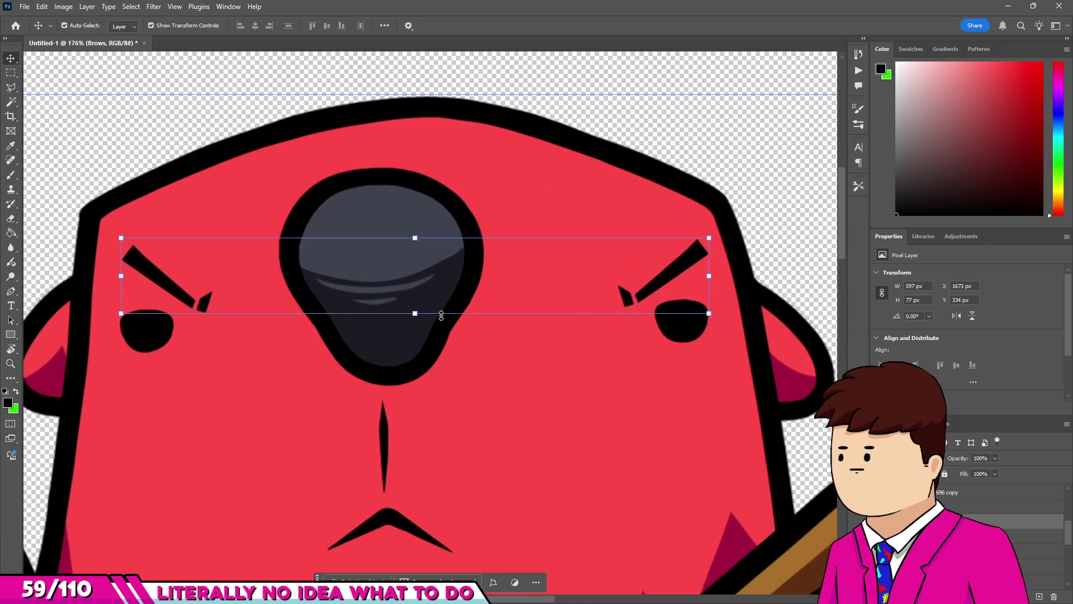
scroll(431, 310, "down", 4)
scroll(447, 313, "up", 3)
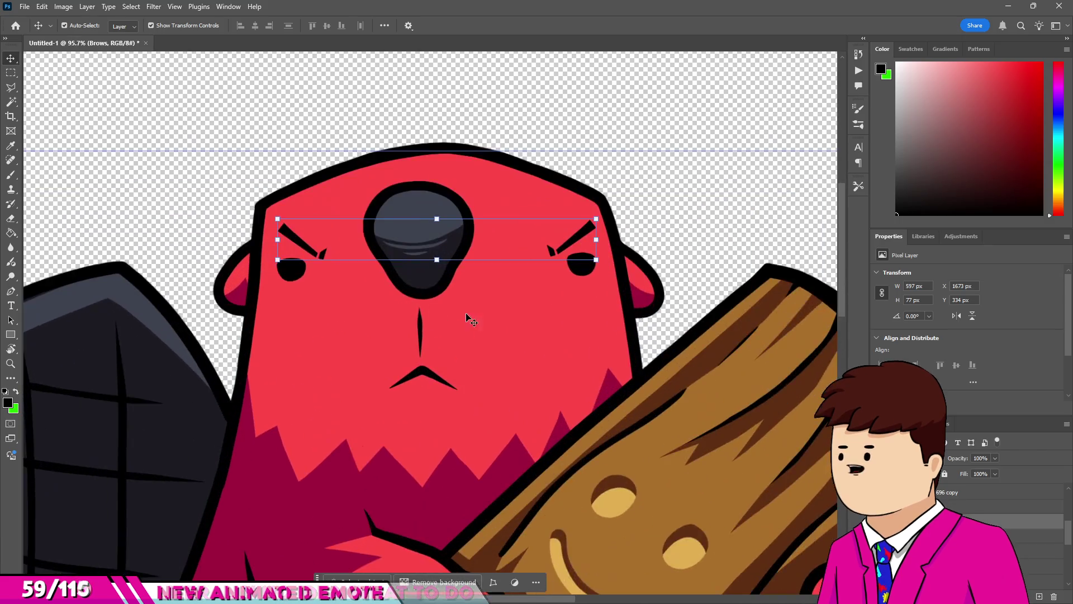
scroll(467, 316, "down", 3)
scroll(467, 336, "up", 1)
scroll(1046, 531, "up", 2)
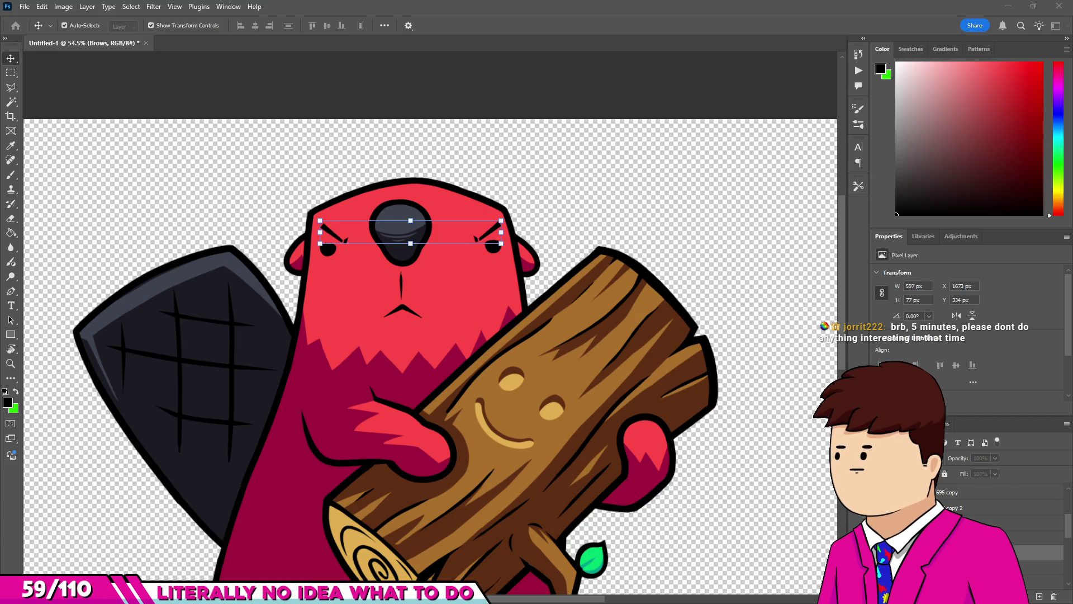
Save the artwork as Char_WendyWood.psd and switch to the Unity editor.
key("Return")
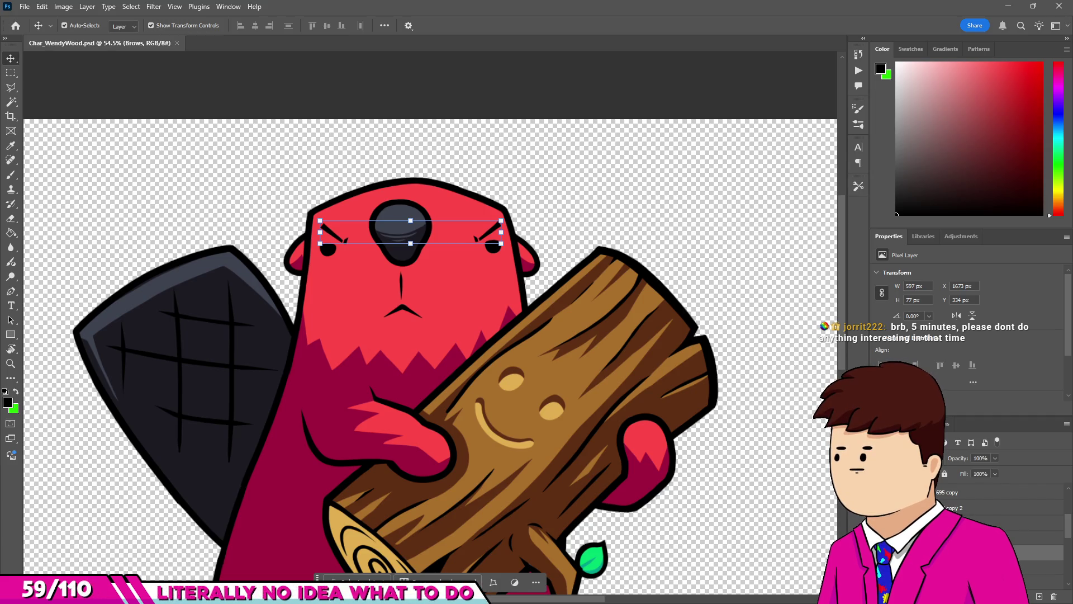
key("alt+Tab")
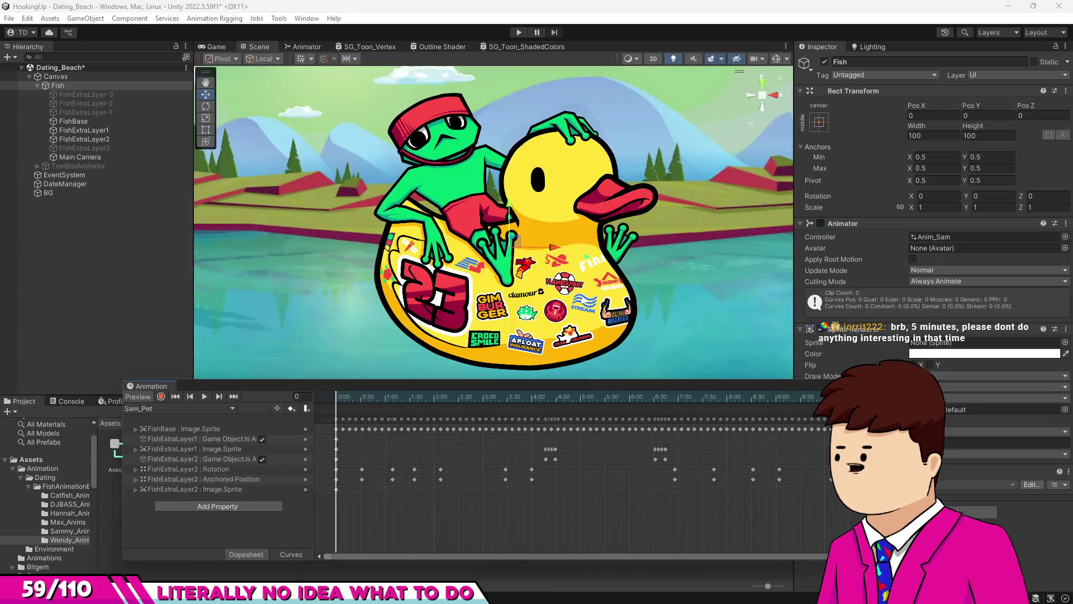
Assign the Anim_Wen controller to the Fish object's Animator.
left_click(160, 409)
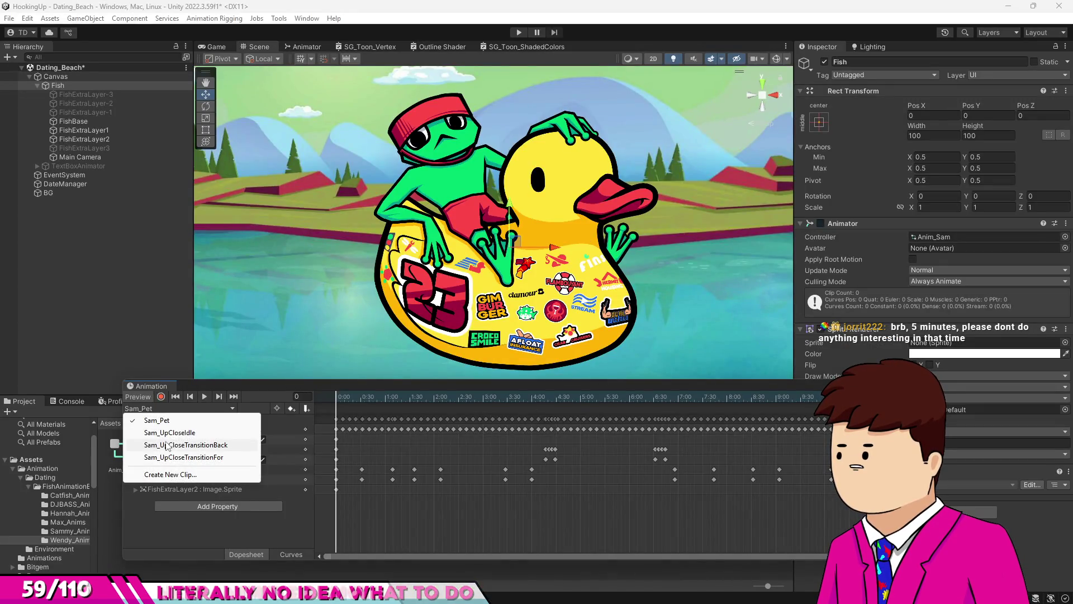
left_click(1031, 248)
left_click(1065, 236)
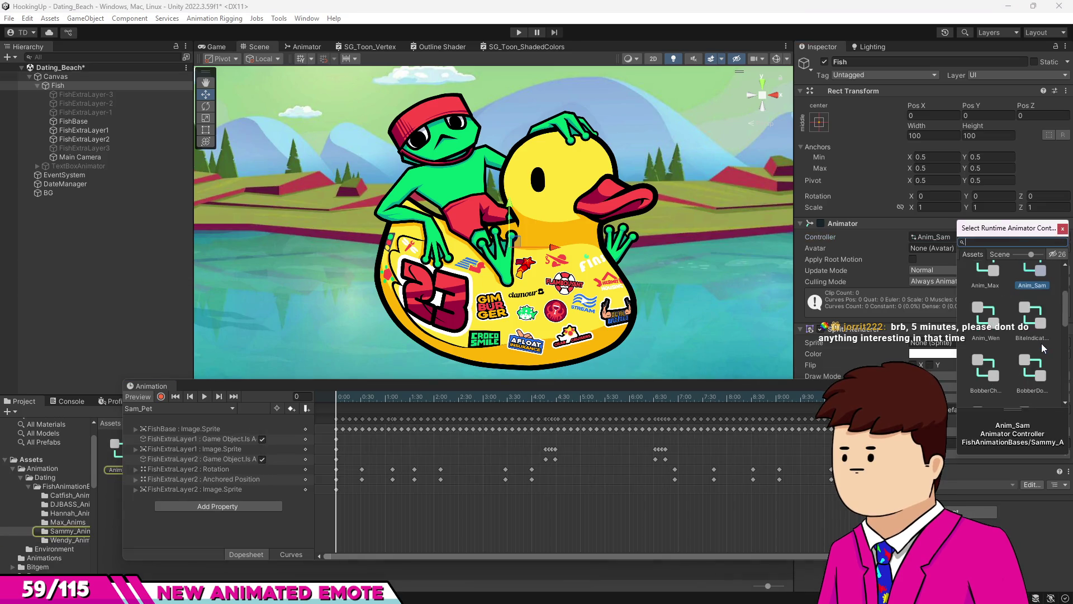
left_click(985, 386)
left_click(367, 402)
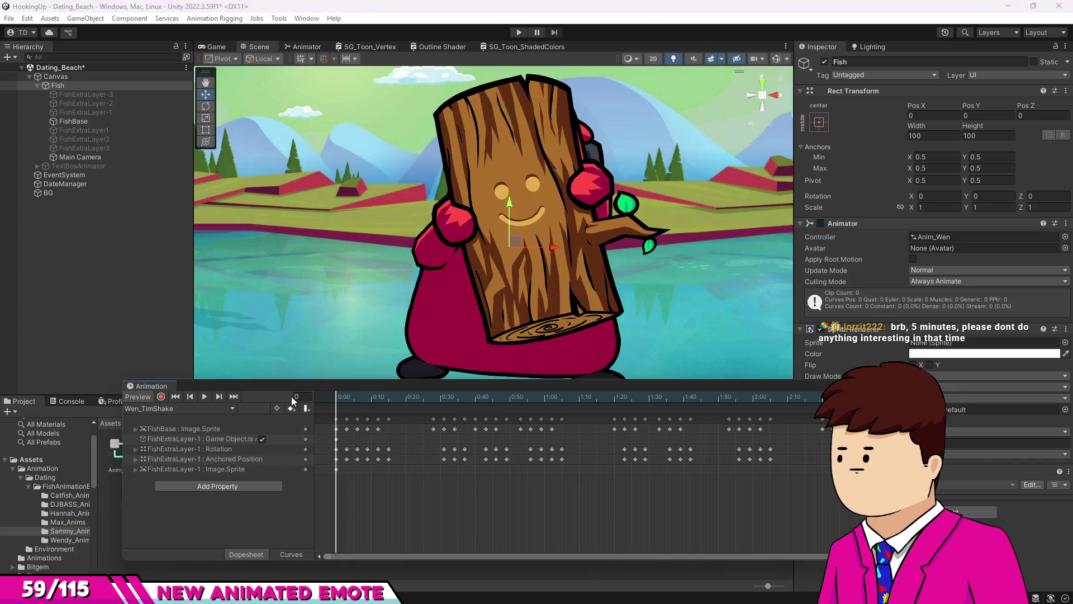
Preview the Wen_TimShake clip and start a new animation clip.
left_click(200, 394)
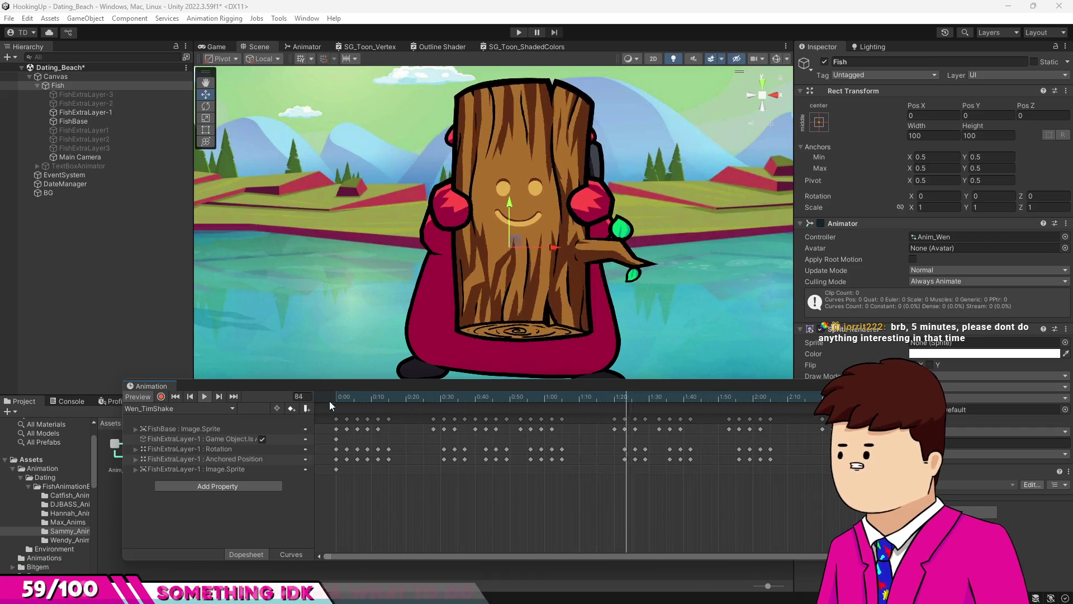
left_click(194, 408)
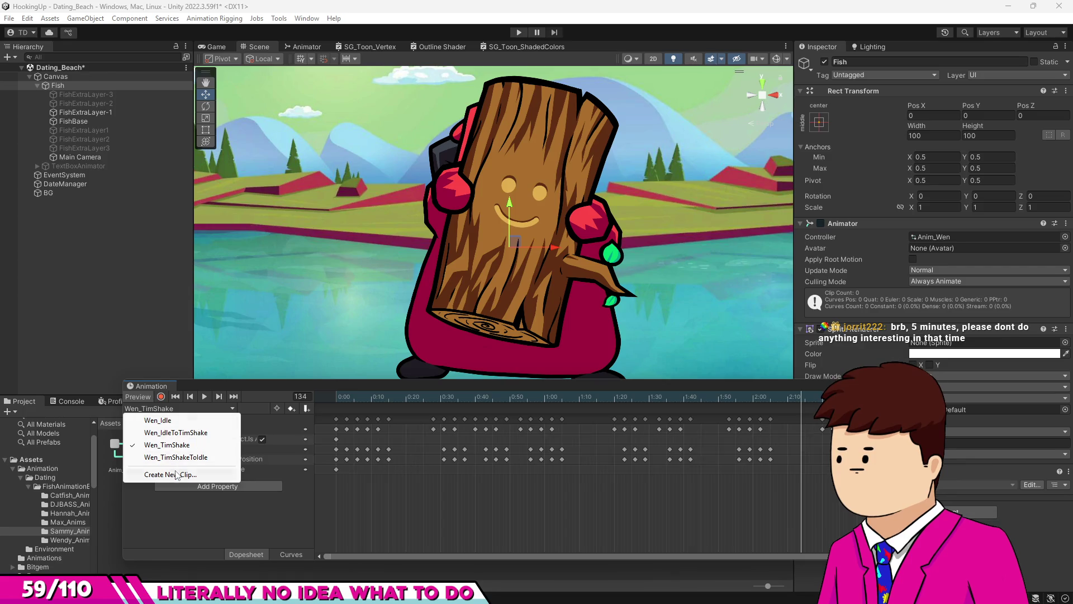
left_click(175, 473)
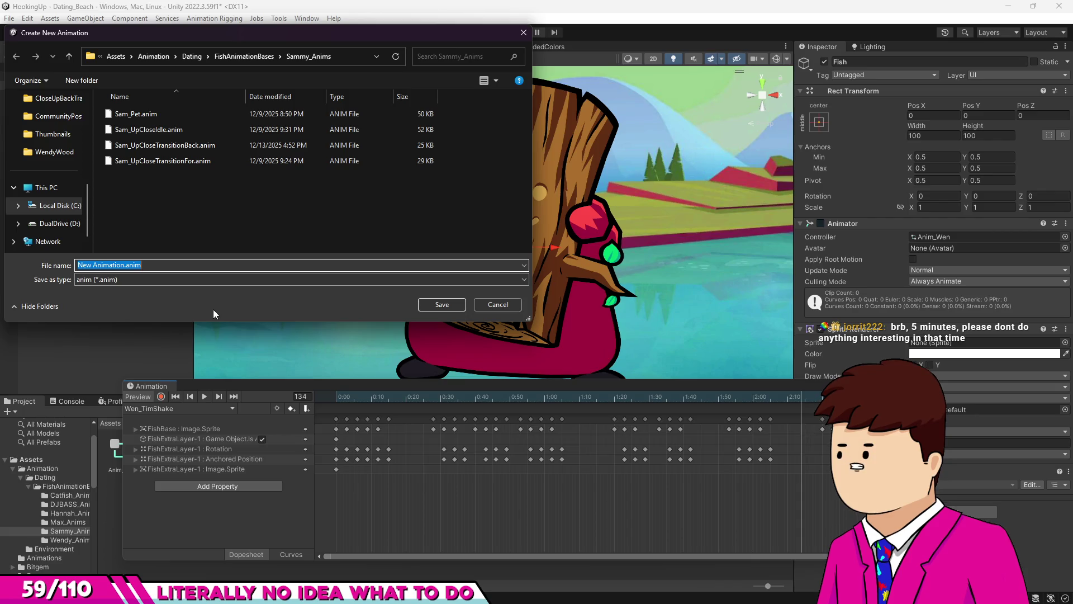
Save a new empty clip named Wen_AngryTrans in FishAnimationBases/Wendy_Anims.
type("Sa")
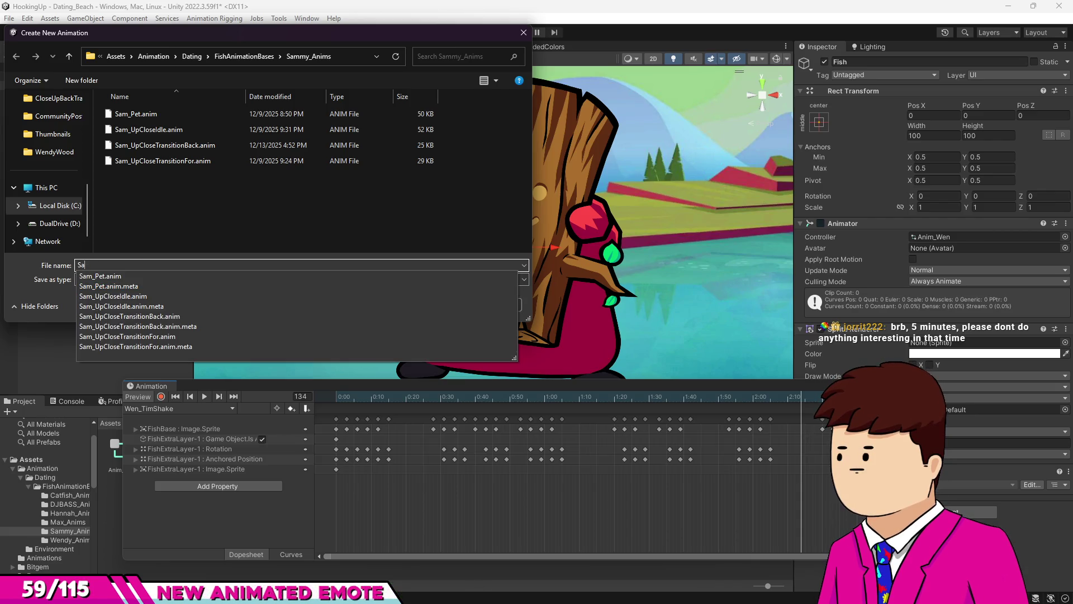
key("BackSpace")
left_click(242, 59)
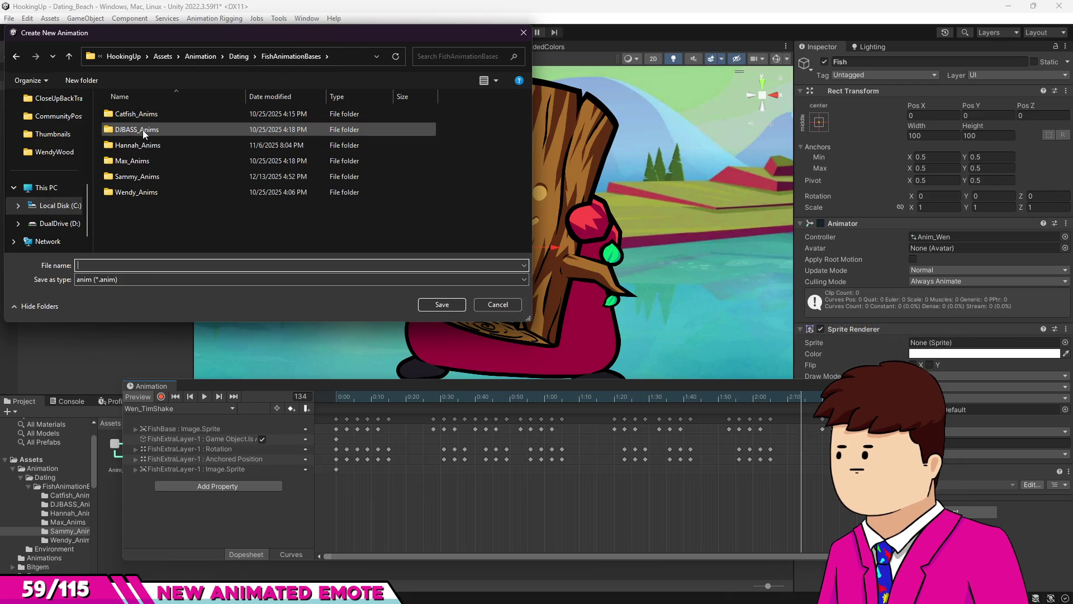
double_click(125, 196)
left_click(127, 263)
type("Web")
key("BackSpace")
type("n_")
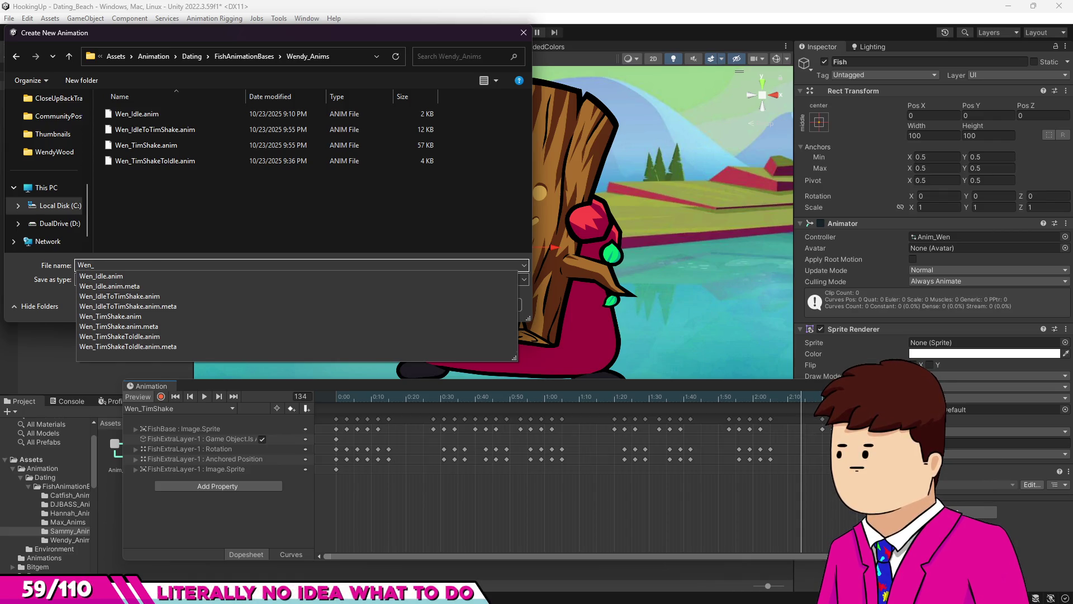
type("AngryTrans")
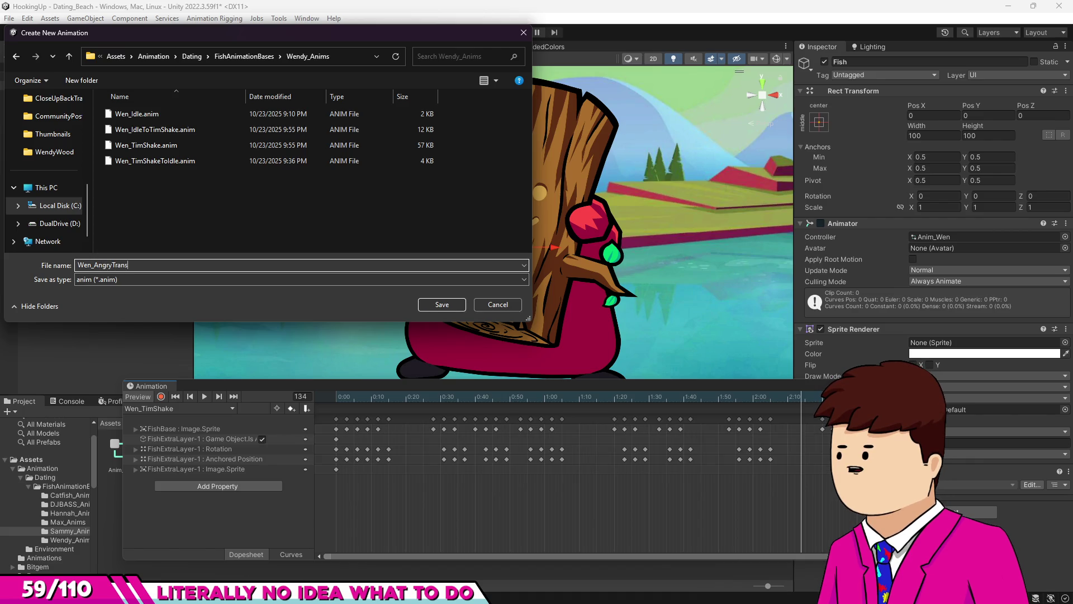
left_click(427, 306)
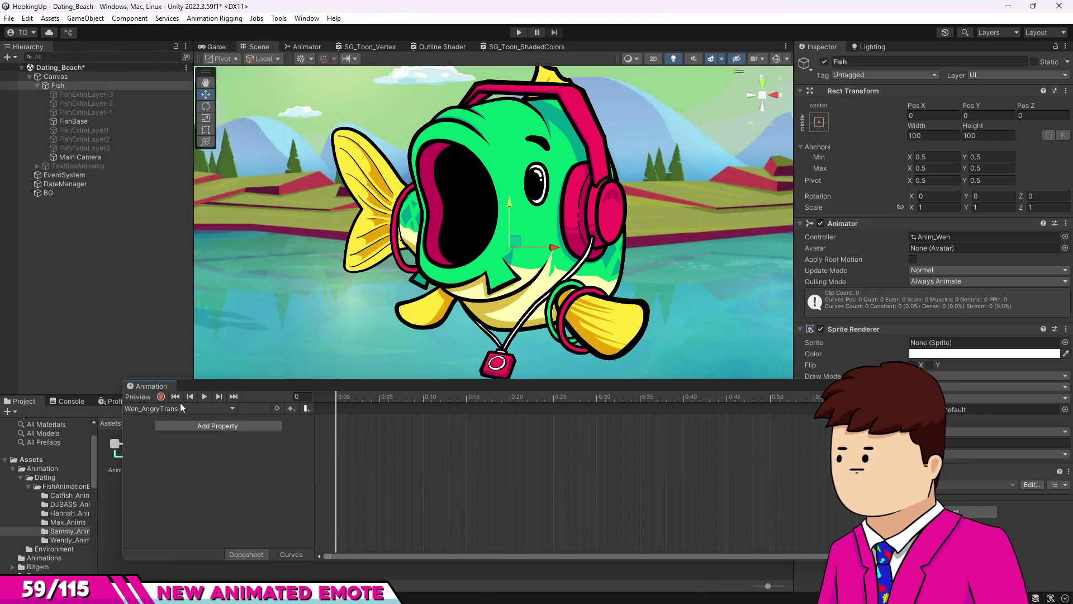
Switch the Animation window to the Wen_Idle clip.
left_click(172, 425)
left_click(185, 459)
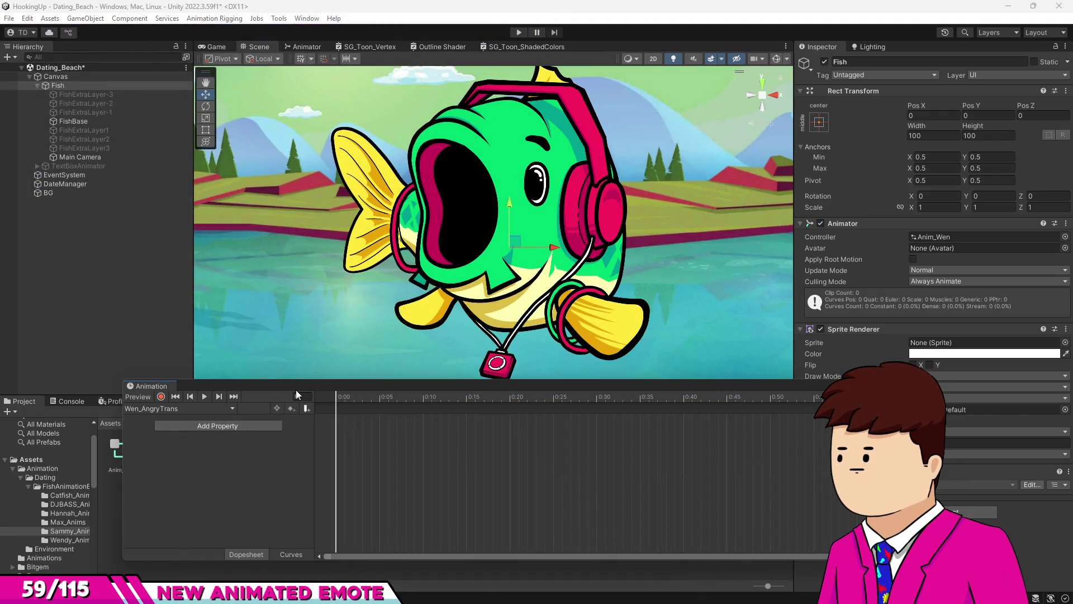
left_click(179, 399)
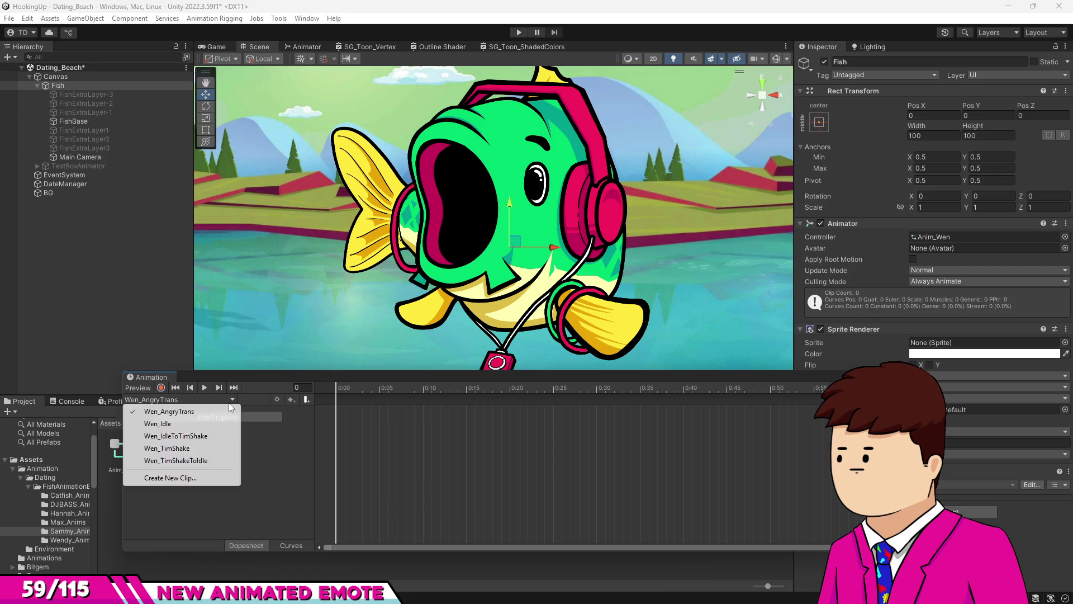
left_click(162, 424)
Browse the Project window to the Sprites folder.
left_click_drag(316, 378, 296, 228)
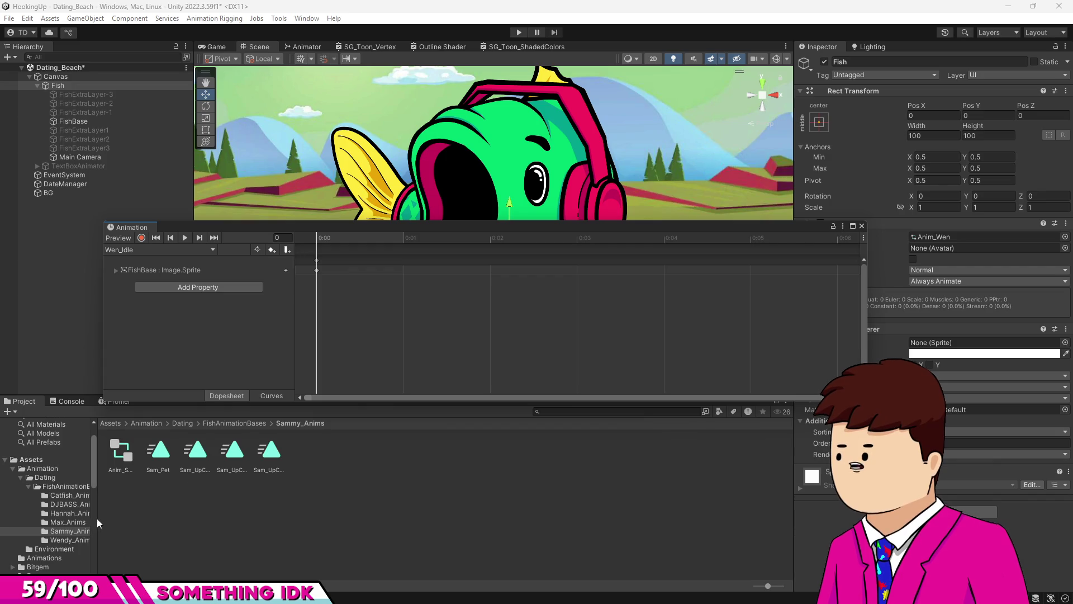
scroll(49, 528, "down", 10)
scroll(35, 498, "down", 5)
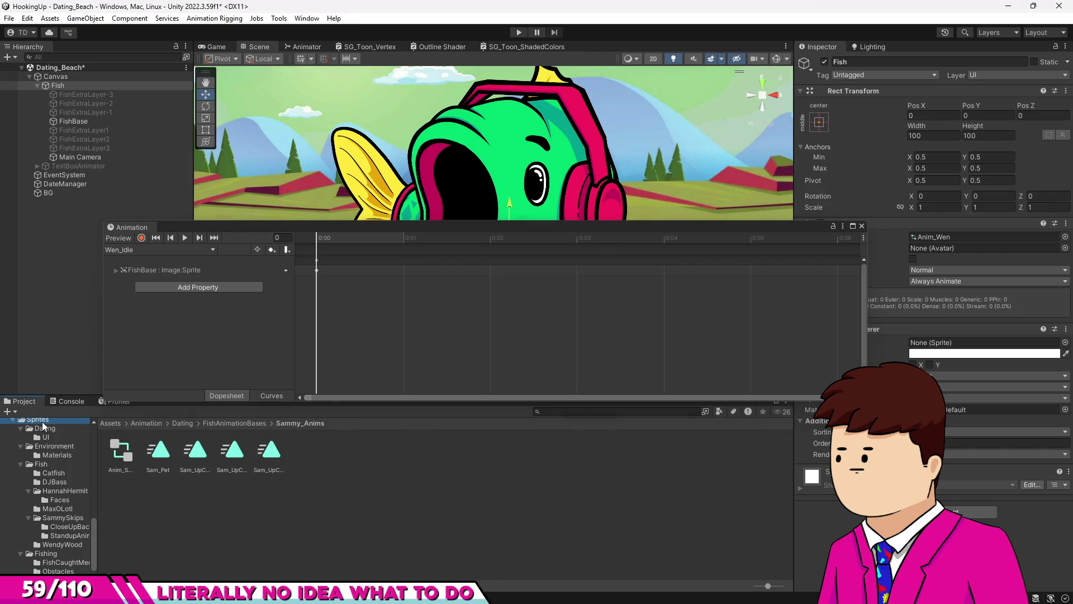
left_click(39, 420)
scroll(56, 531, "down", 2)
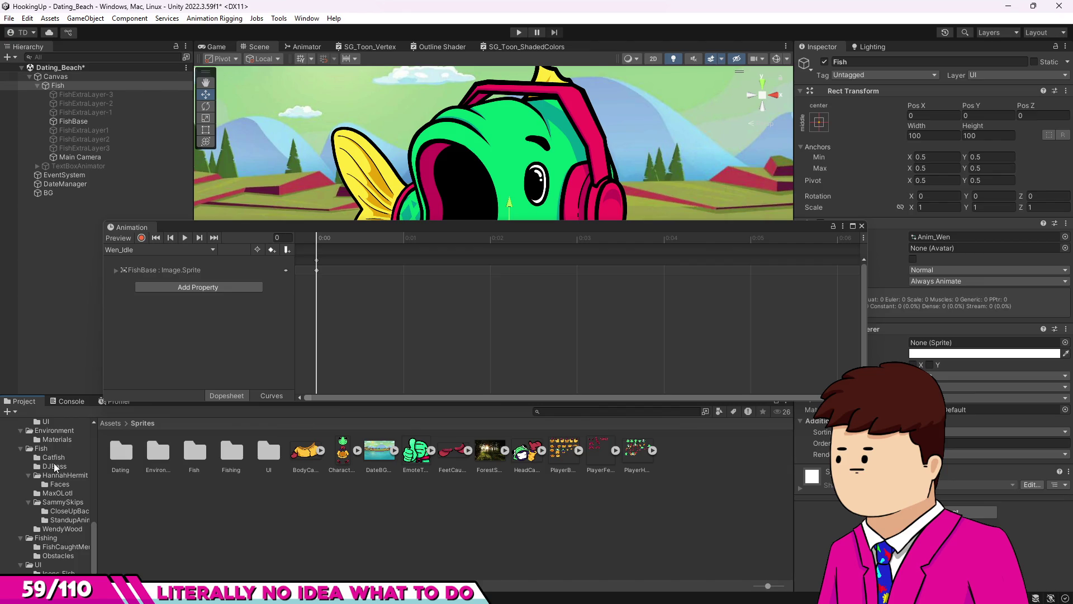
Set Max Size to 4096 on the first five WendyWood sprites and apply.
left_click(60, 528)
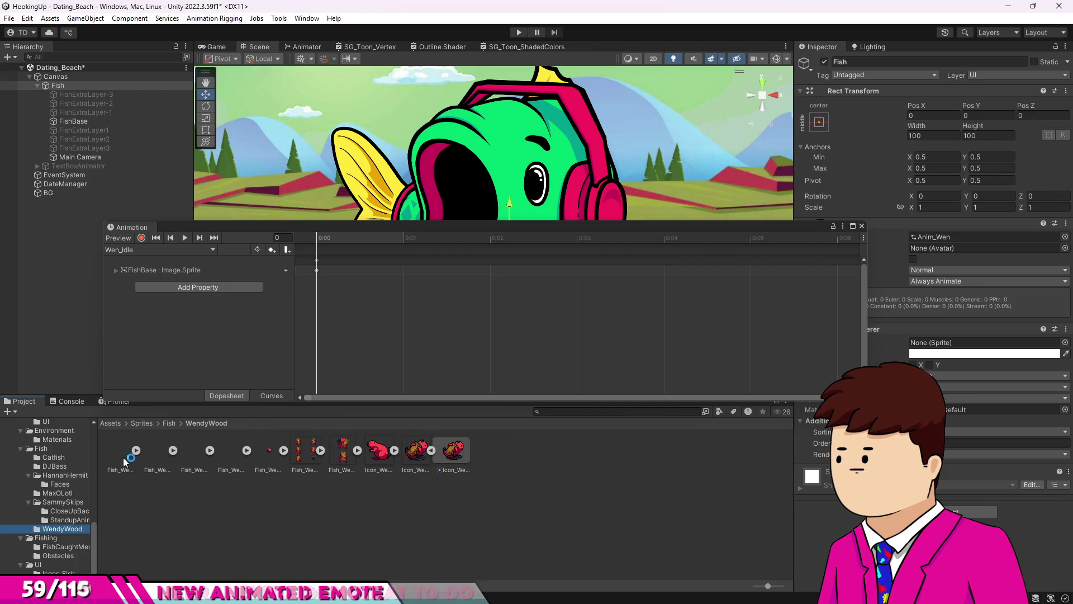
left_click(120, 450)
left_click(225, 459, "shift")
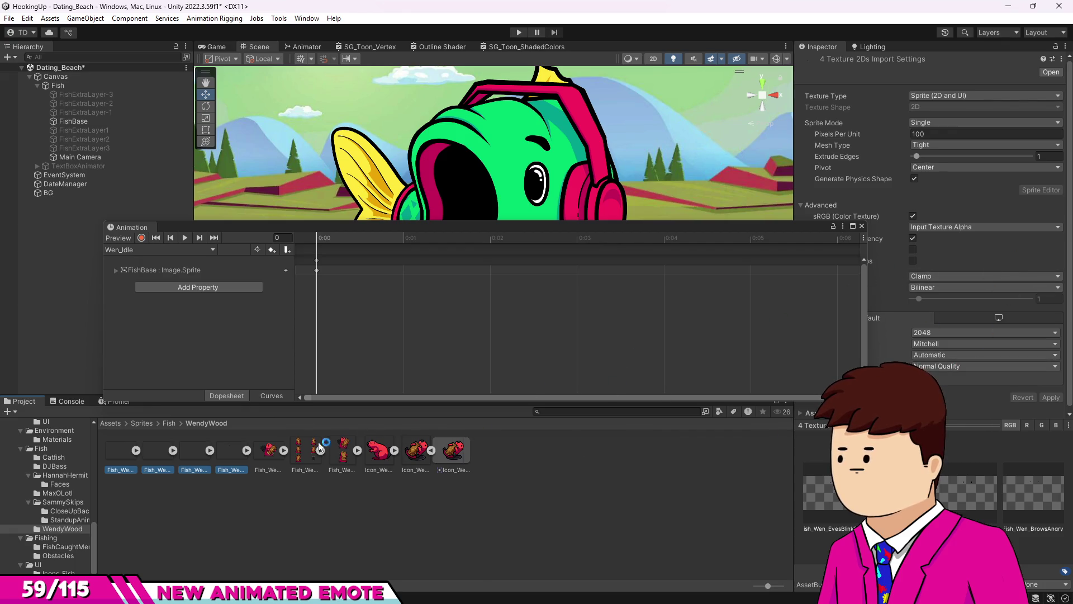
left_click(267, 460, "shift")
left_click(955, 333)
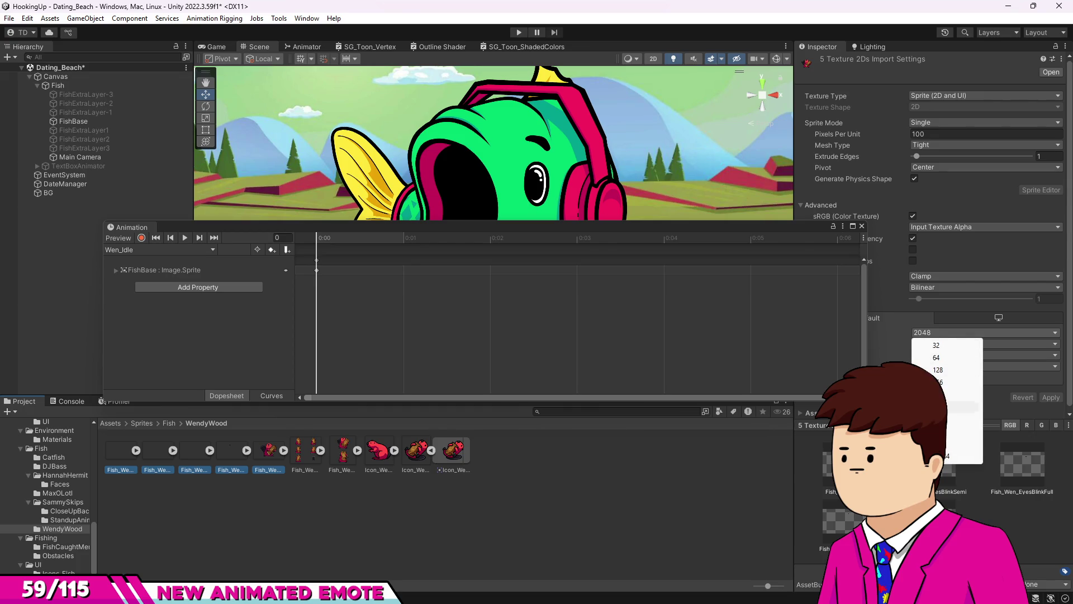
left_click(961, 456)
left_click(1050, 397)
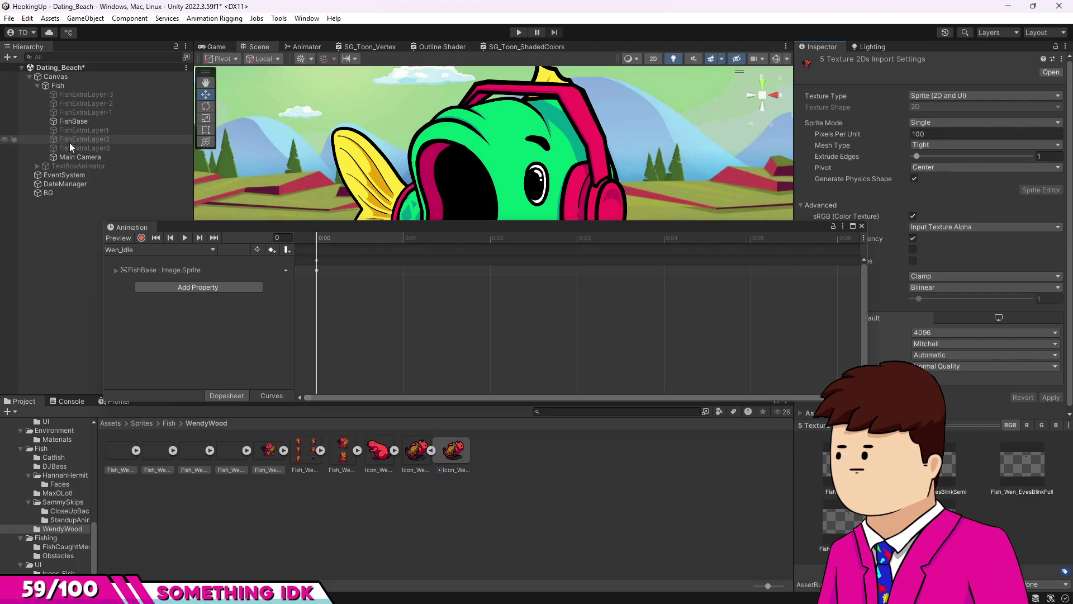
Select Fish to preview the beaver, then select FishExtraLayer1.
left_click(56, 85)
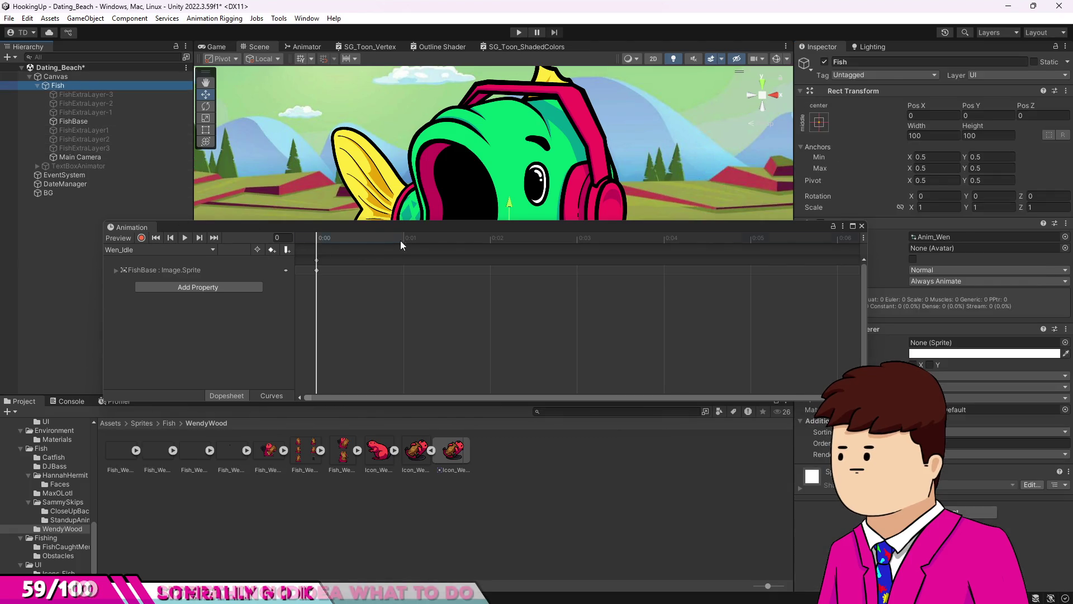
left_click(276, 238)
left_click(84, 130)
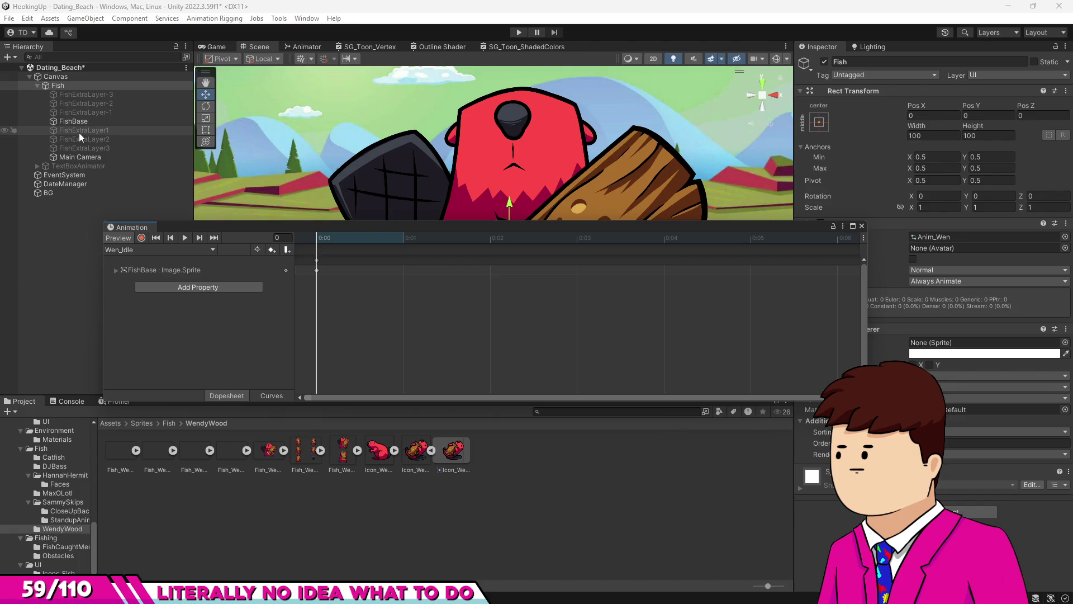
Record FishExtraLayer1 as active in Wen_Idle with the Fish_Wen_EyesIdle sprite.
left_click(825, 63)
left_click(825, 62)
left_click(142, 238)
left_click(825, 62)
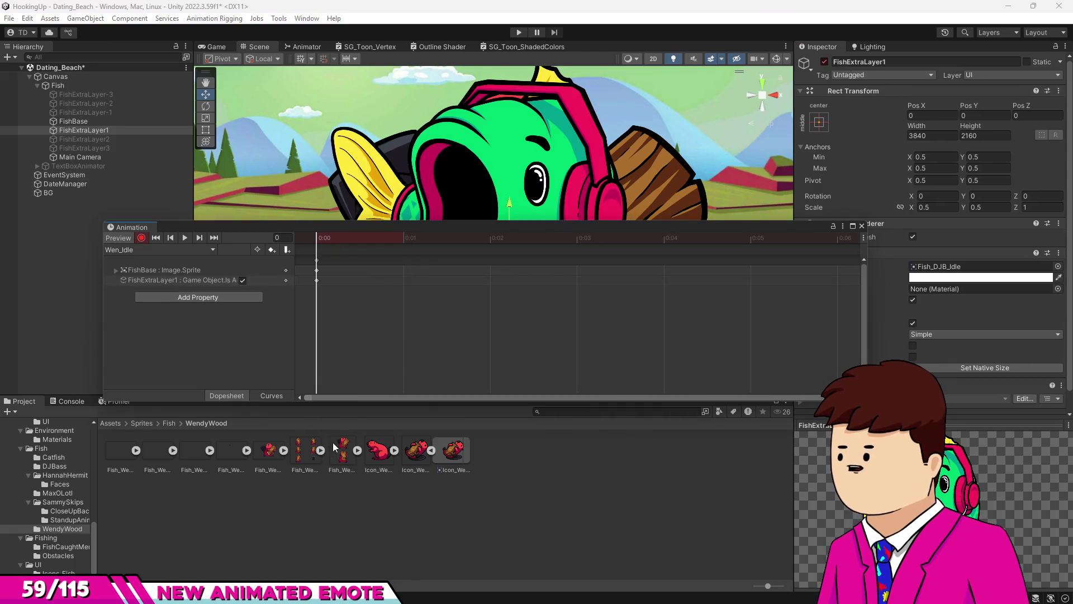
left_click(246, 450)
left_click(244, 451)
mouse_move(229, 458)
left_mouse_down()
mouse_move(927, 313)
mouse_move(936, 273)
left_mouse_up()
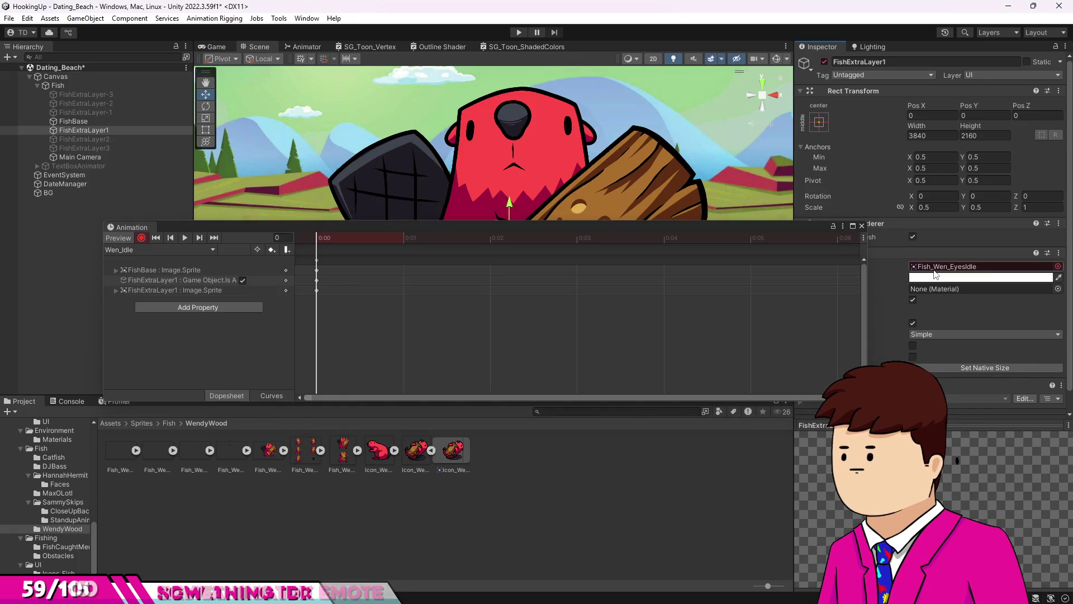
Key a blink eye sprite on FishExtraLayer1 at frame 90 (1:30), undoing a stray FishBase key.
scroll(434, 316, "down", 5)
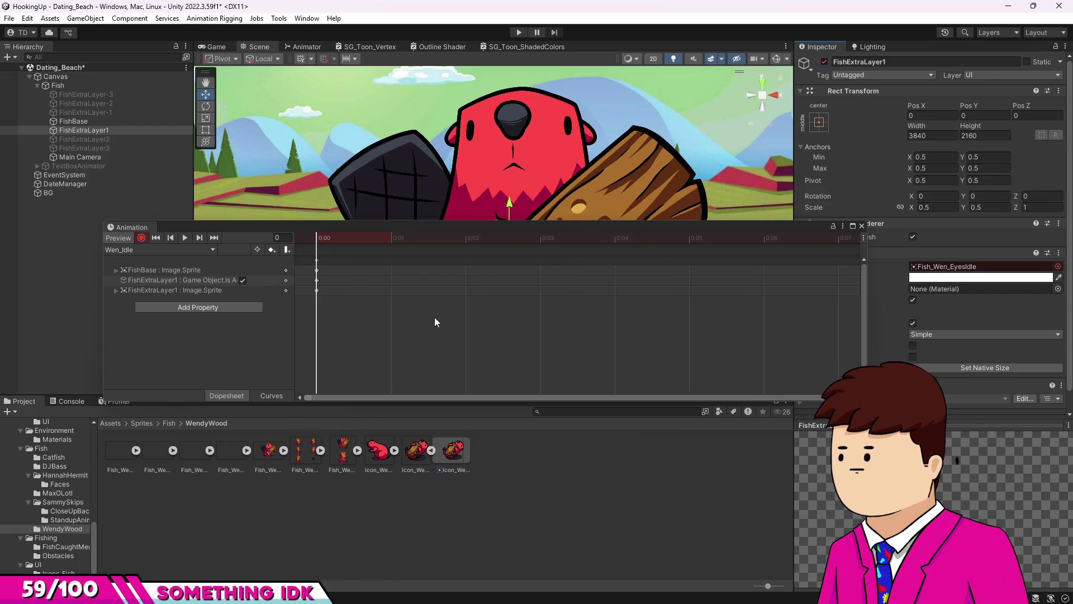
scroll(547, 282, "down", 3)
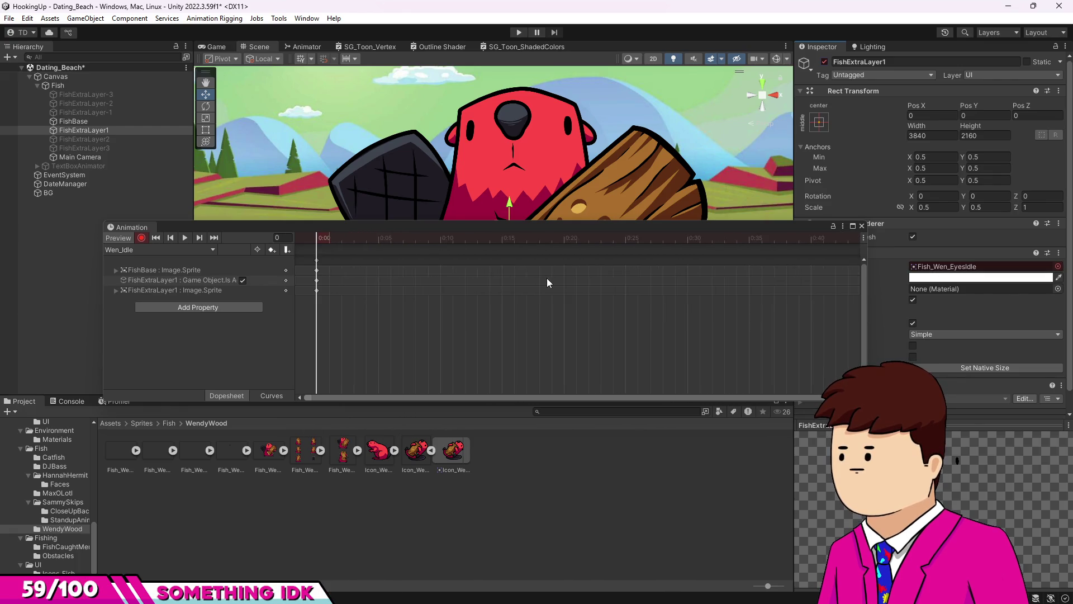
scroll(475, 282, "down", 5)
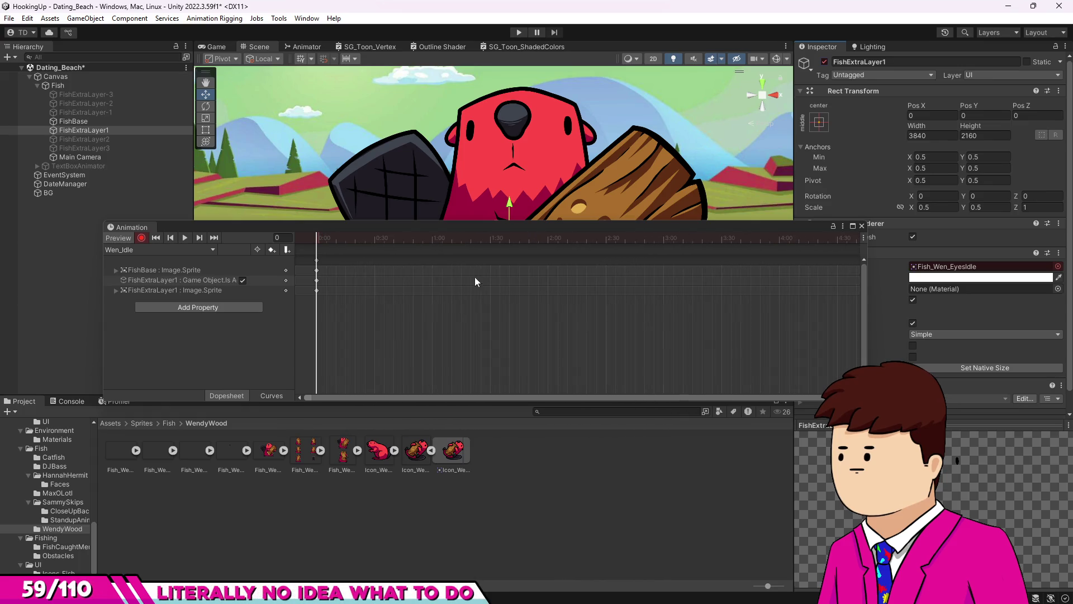
left_click(490, 240)
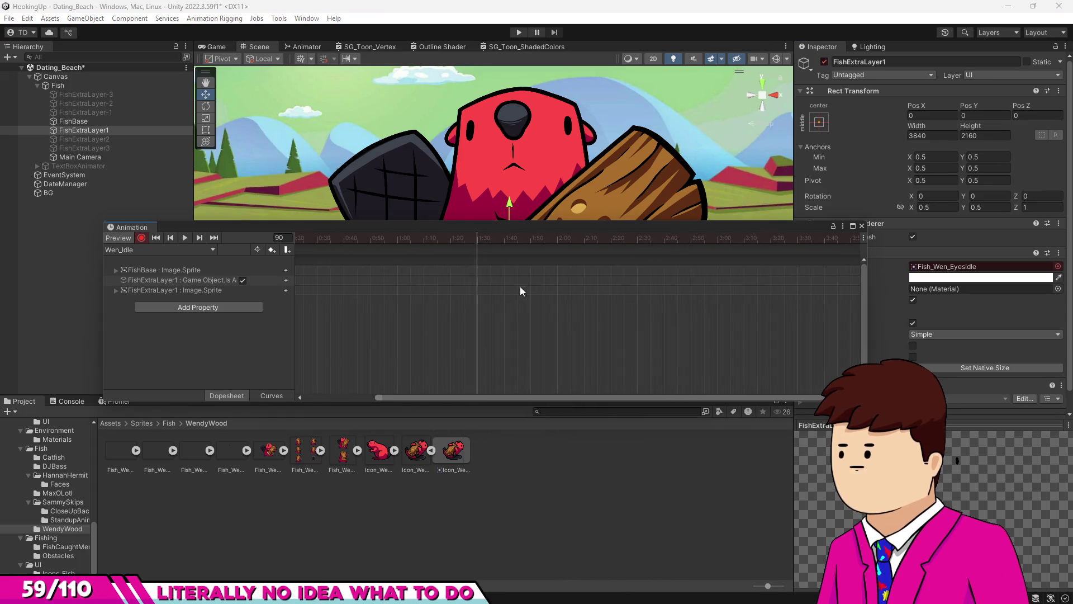
scroll(477, 303, "up", 5)
scroll(480, 297, "up", 3)
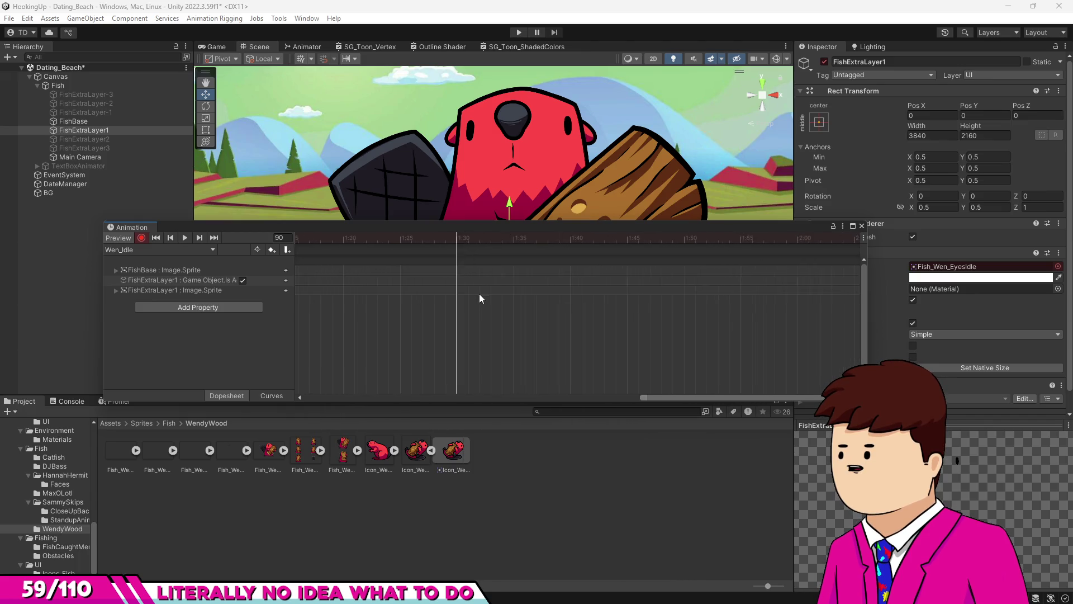
mouse_move(197, 459)
left_mouse_down()
mouse_move(458, 270)
mouse_move(457, 242)
left_mouse_up()
key("ctrl+z")
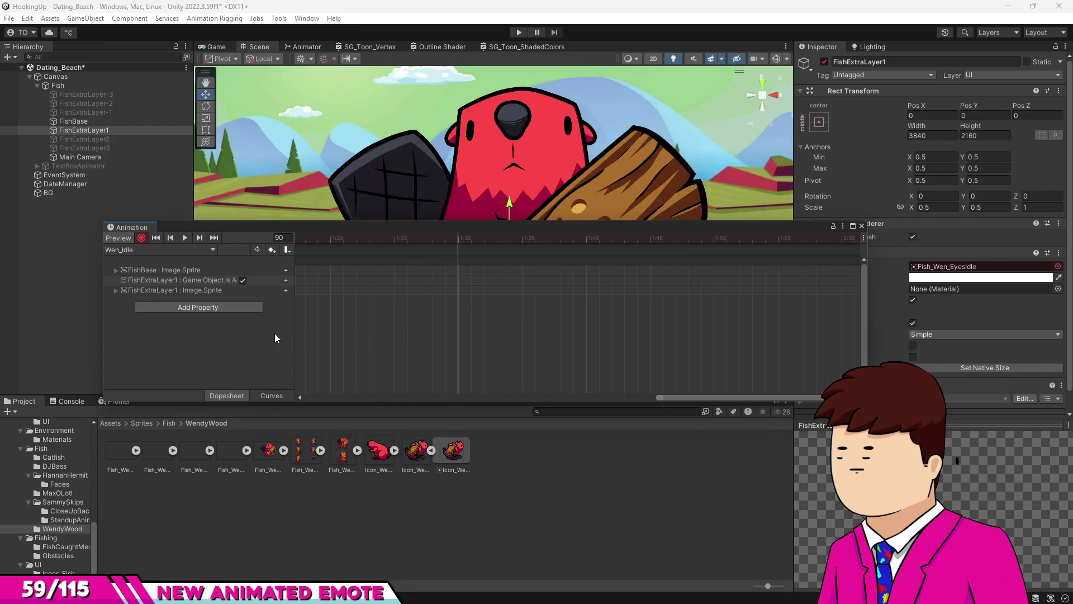
left_click(207, 290)
left_click(236, 467)
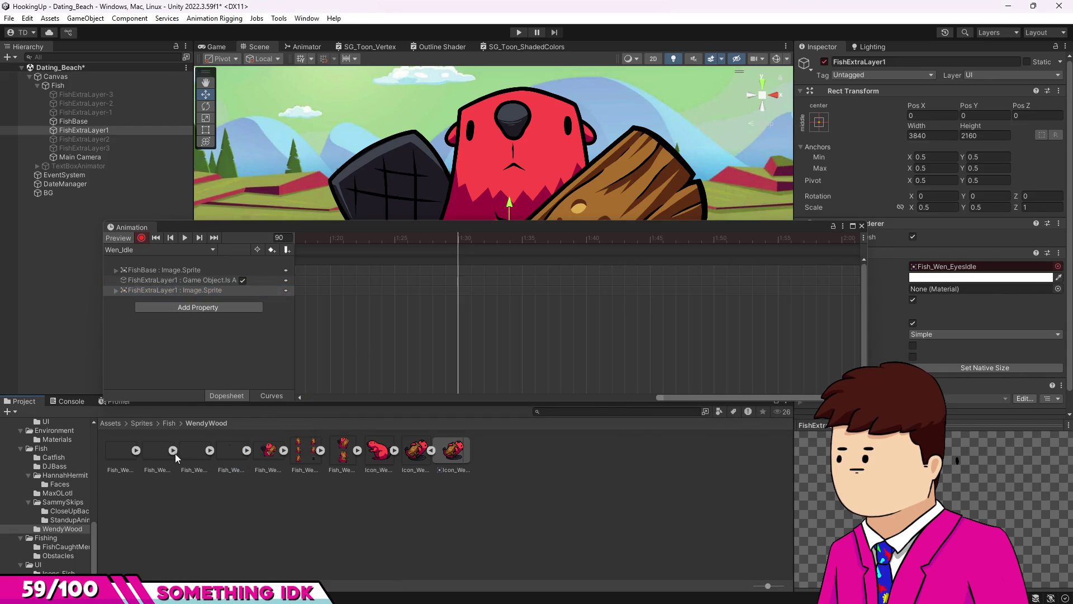
left_click_drag(161, 454, 457, 290)
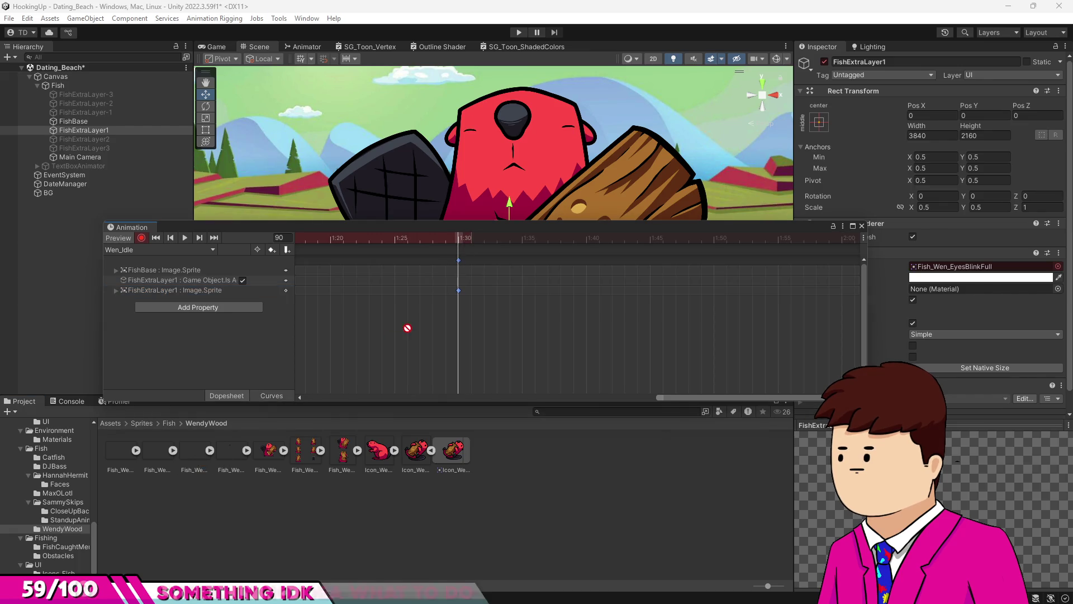
left_click(446, 239)
left_click(457, 239)
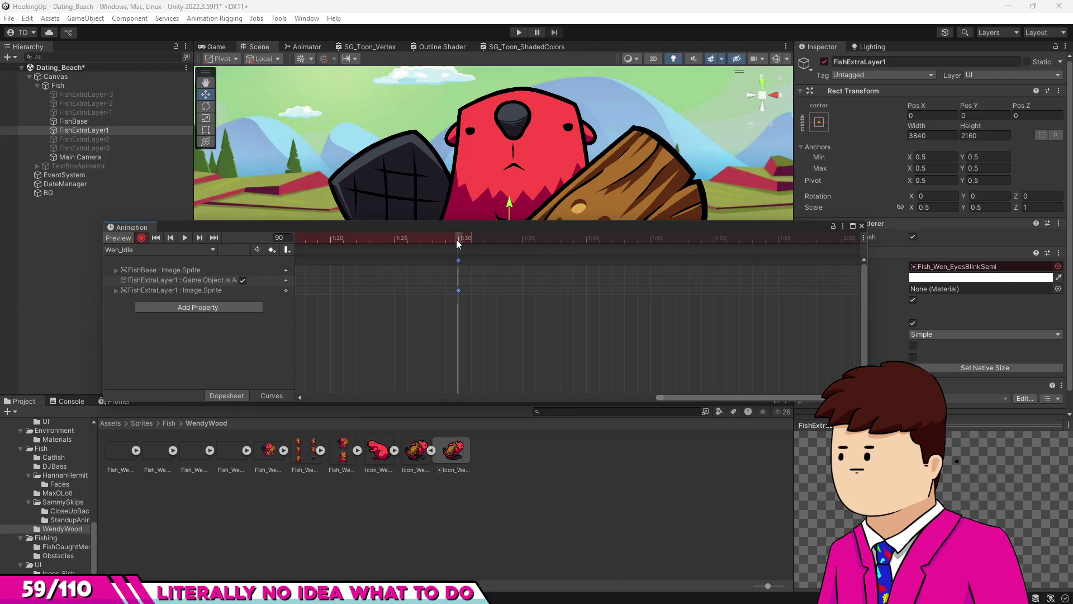
Key further eye sprites at 1:35, 1:40 and 1:45 to complete the blink.
left_click_drag(157, 465, 525, 287)
left_click(588, 241)
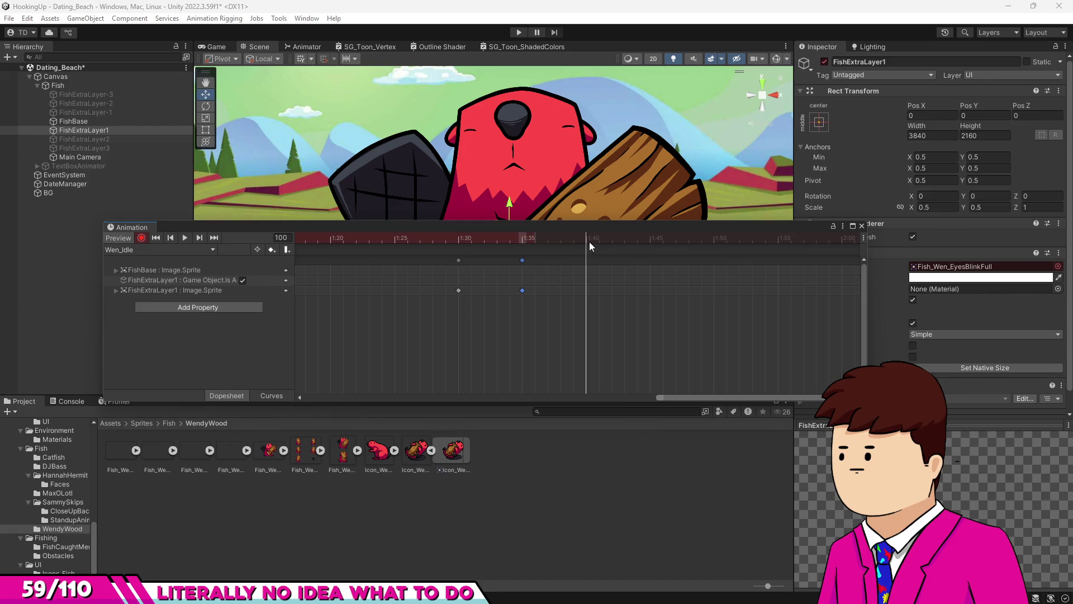
left_click_drag(203, 458, 613, 299)
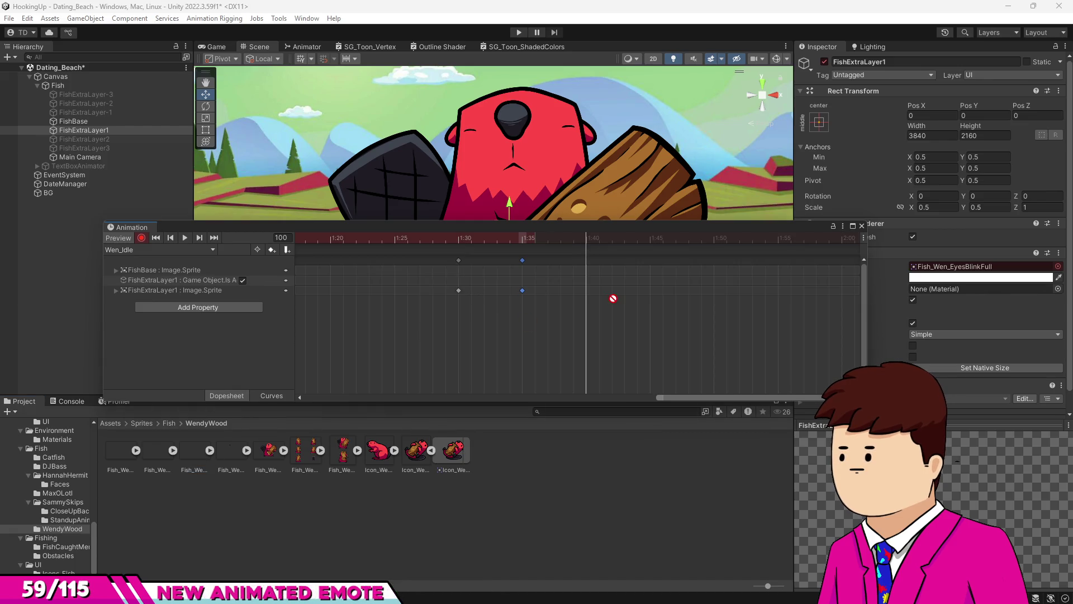
left_click_drag(239, 456, 535, 337)
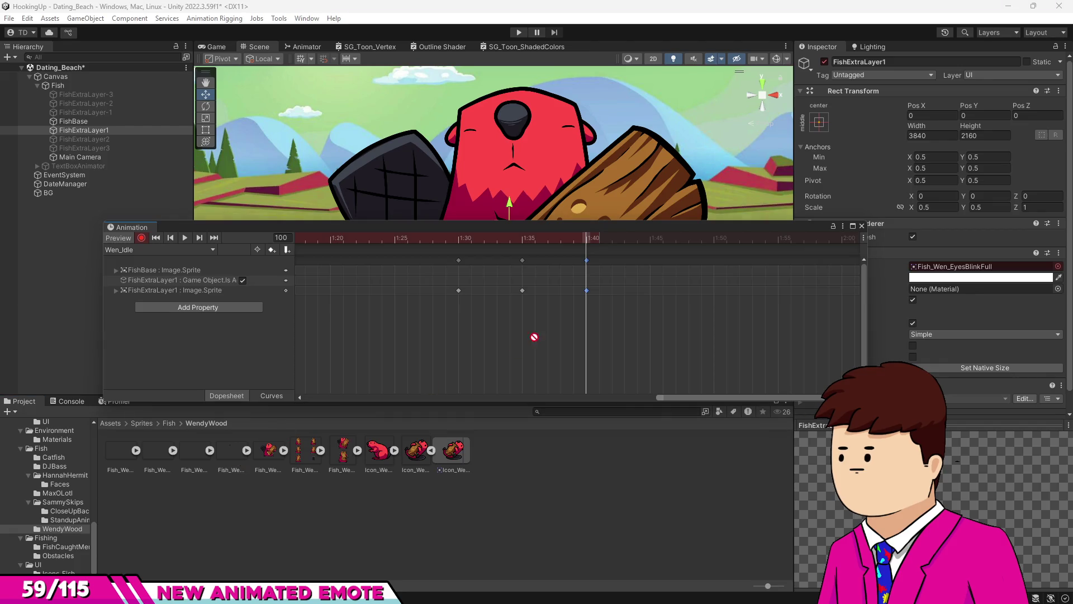
left_click_drag(639, 291, 648, 288)
Play Wen_Idle from 1:20 to preview the blink.
scroll(670, 319, "down", 5)
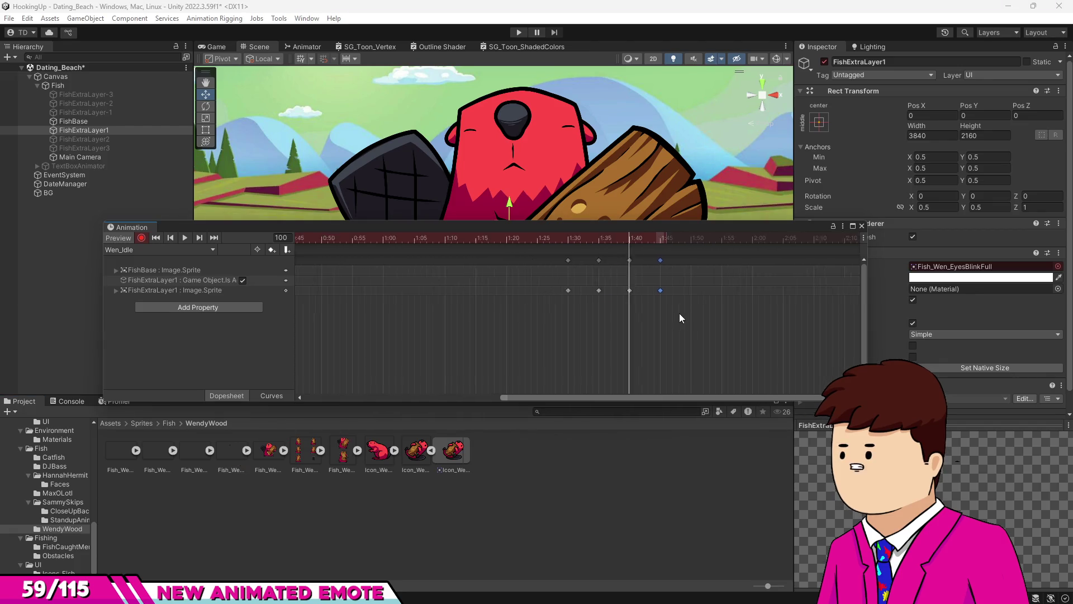
left_click(579, 239)
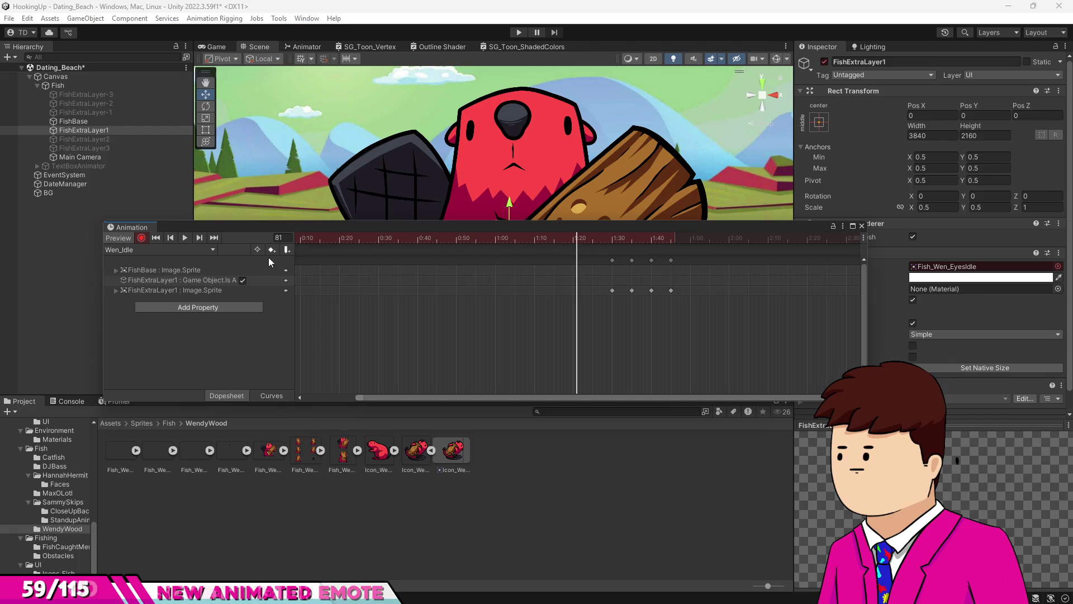
left_click(184, 238)
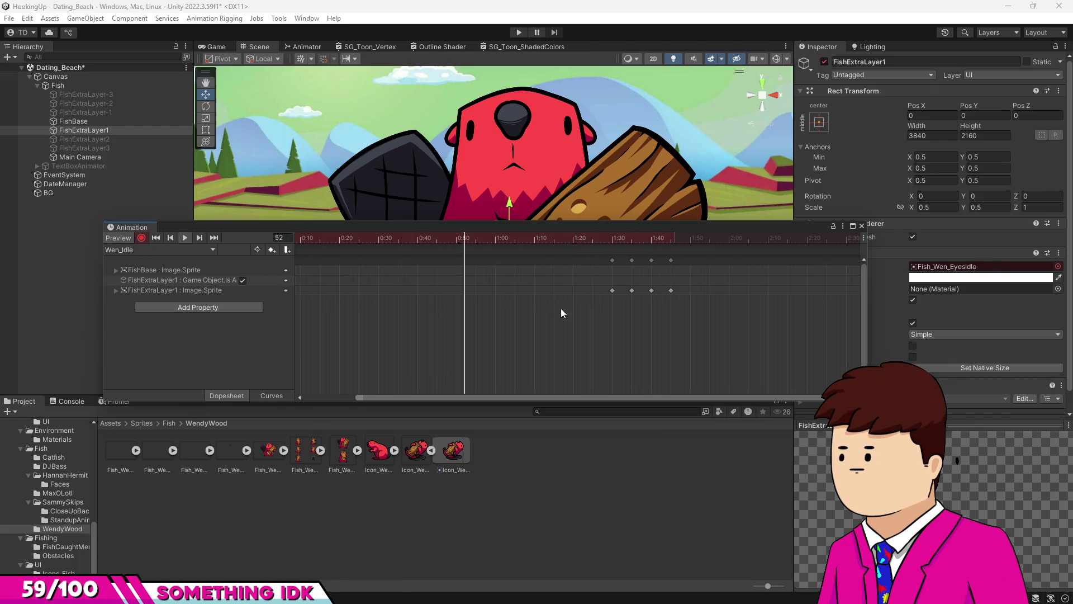
scroll(584, 321, "down", 2)
scroll(584, 320, "down", 6)
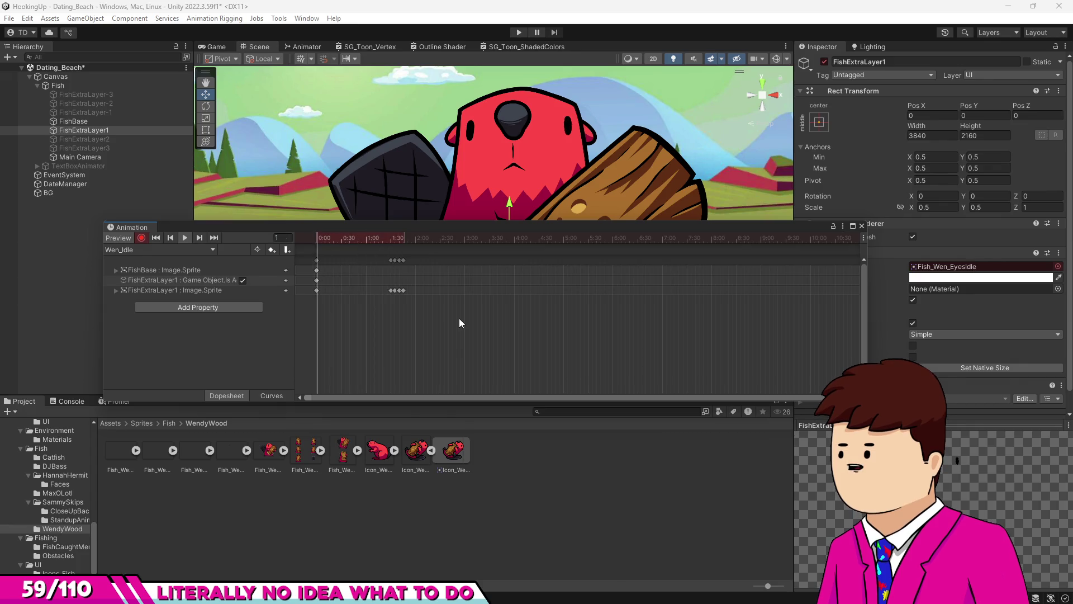
Copy the four blink keyframes and paste repeats around 4:30 and frame 539 (~6:00).
left_click_drag(435, 304, 378, 284)
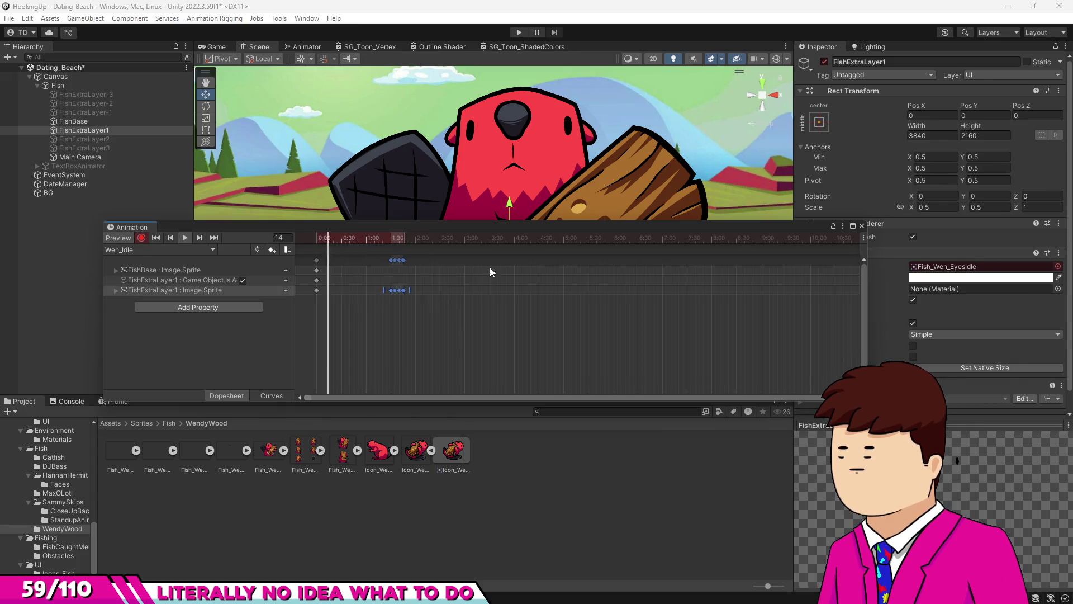
key("ctrl+c")
left_click(540, 241)
key("ctrl+v")
left_click(687, 240)
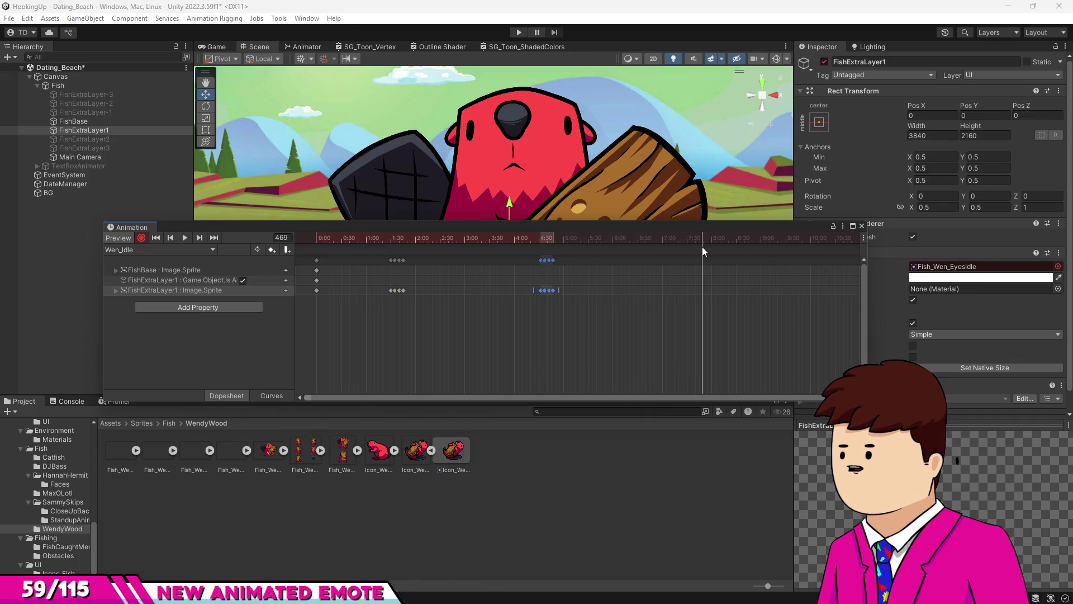
left_click_drag(689, 249, 760, 249)
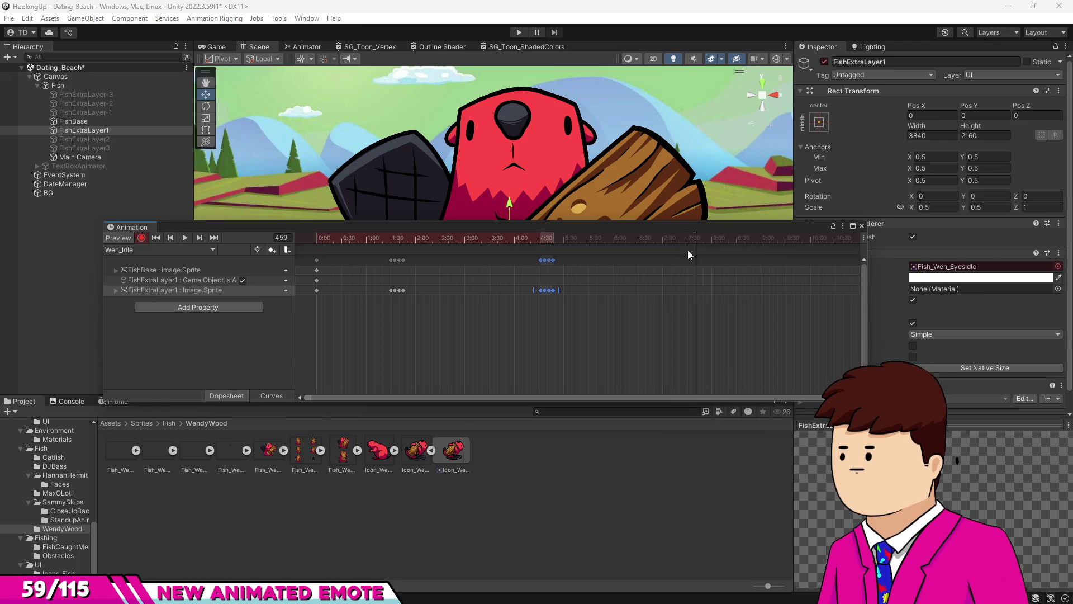
key("ctrl+v")
key("space")
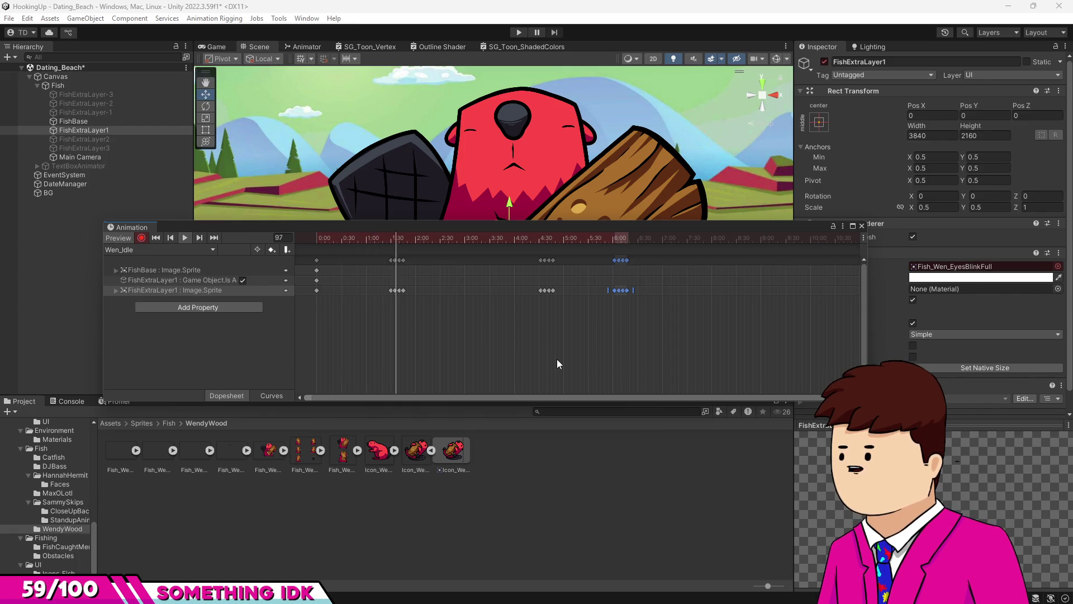
Pull the last blink group earlier to 5:30 and save the scene.
left_click(675, 361)
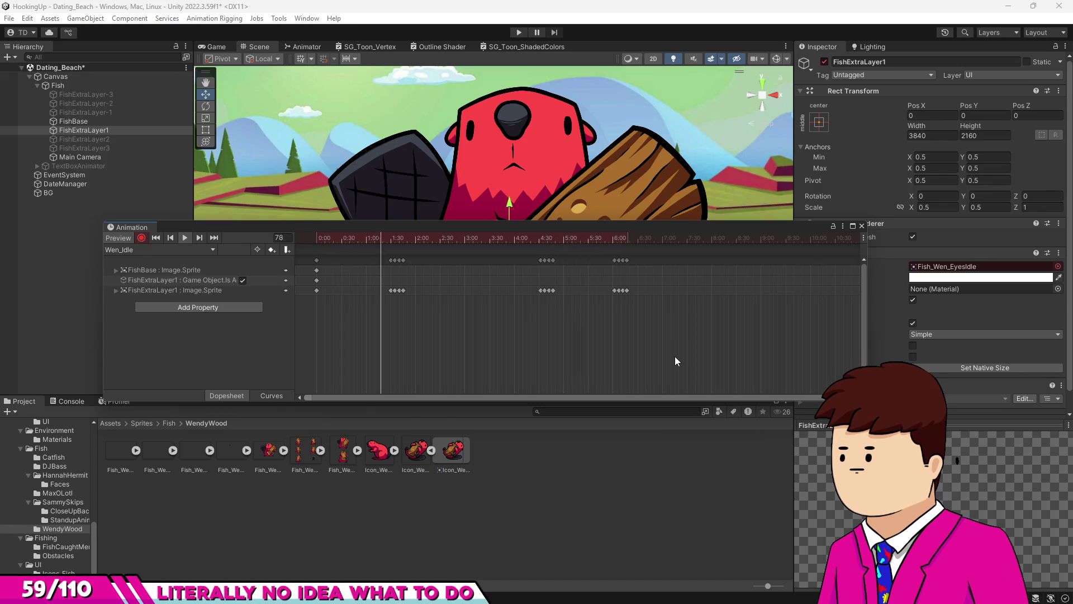
left_click_drag(605, 304, 624, 260)
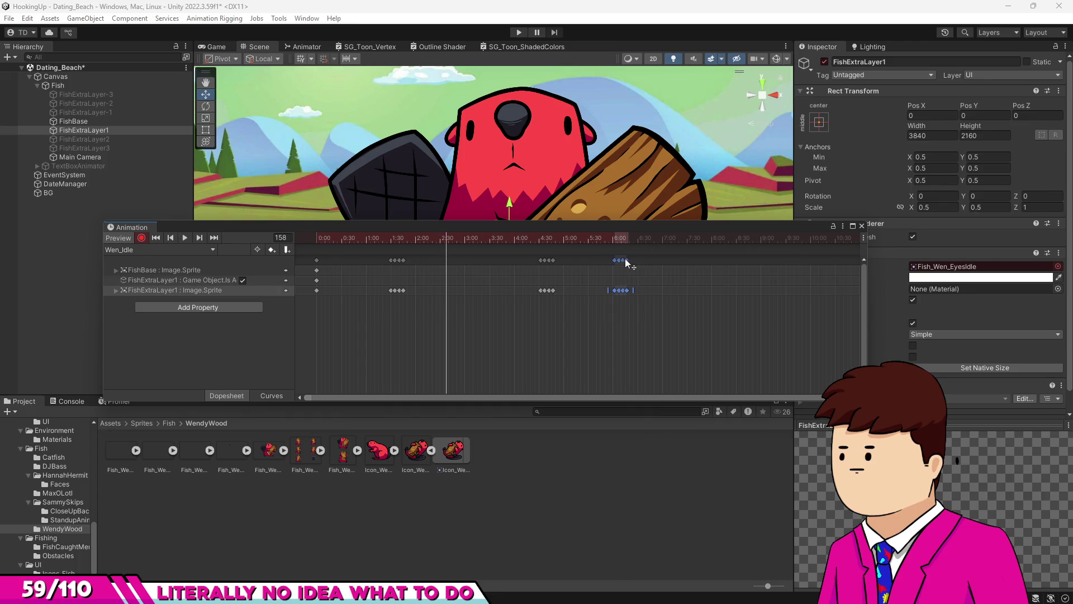
left_click(691, 367)
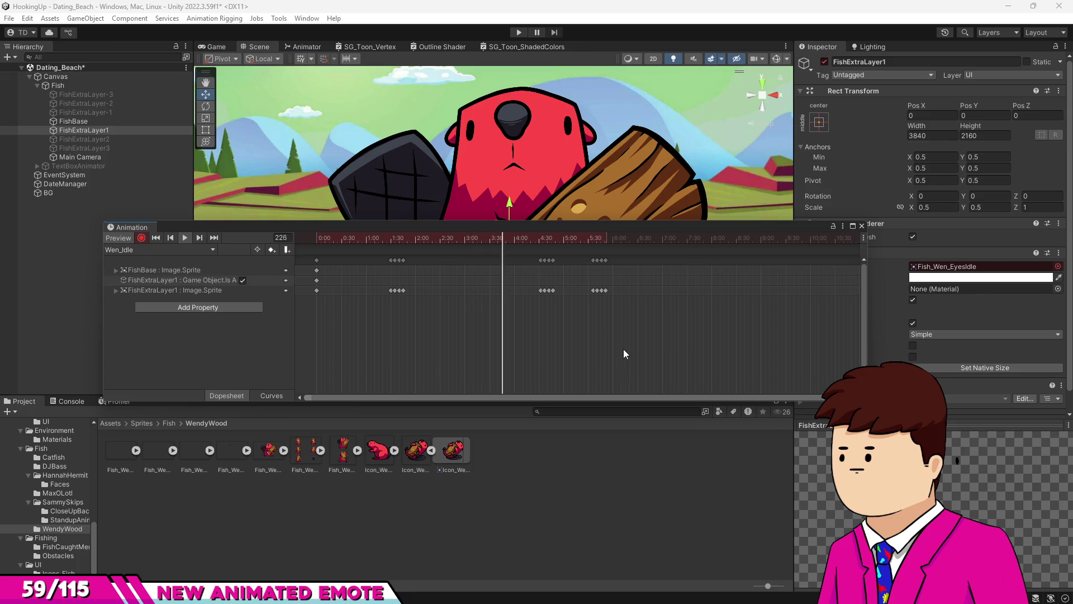
key("ctrl+s")
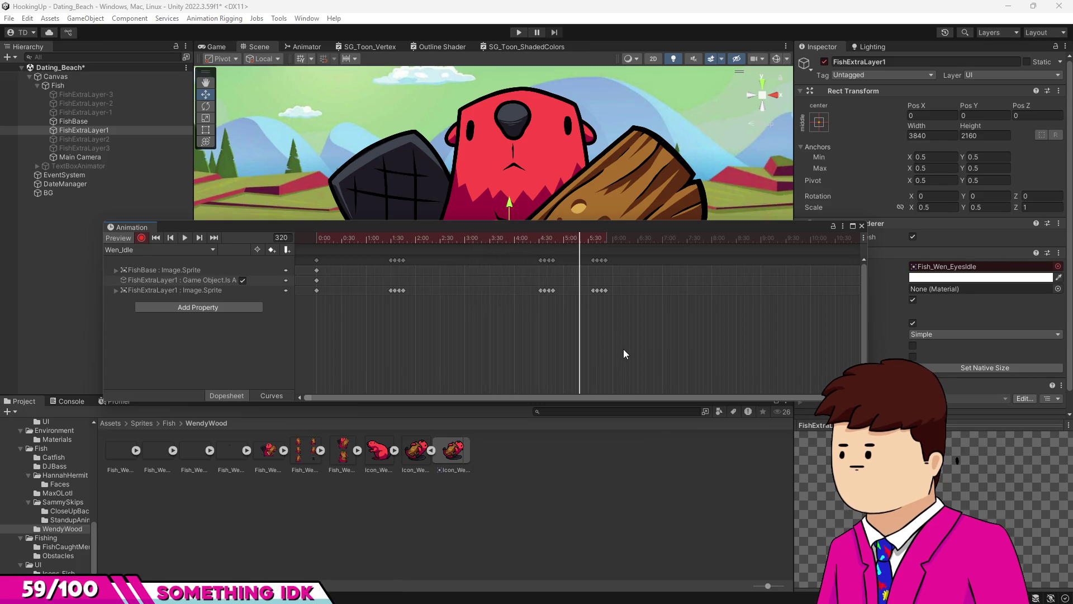
left_click(179, 248)
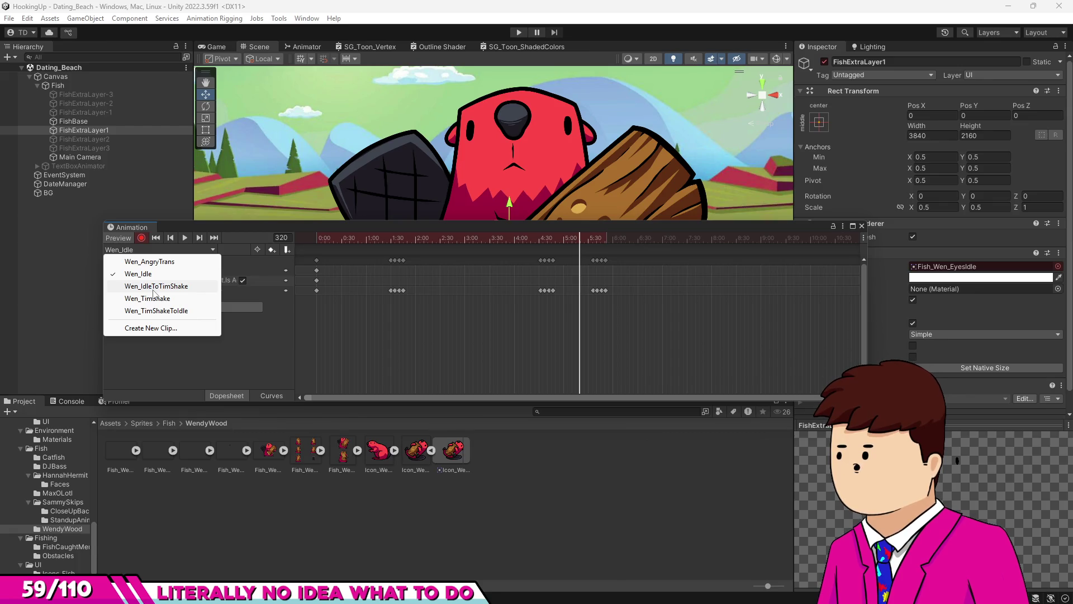
Save a new empty clip named Wen_Angry in the Wendy_Anims folder.
left_click(166, 333)
type("Web_")
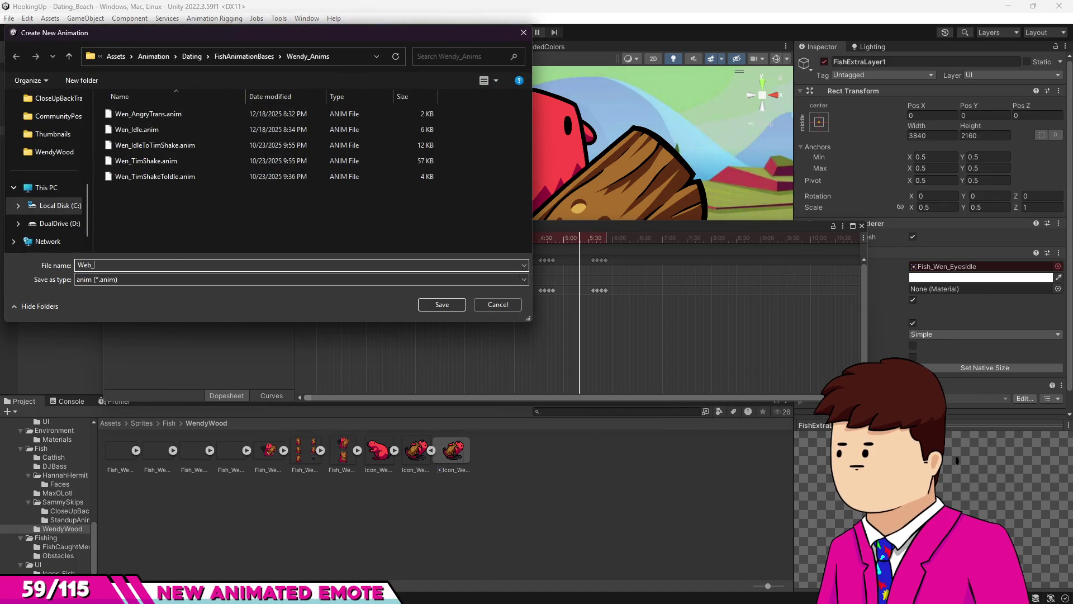
key("BackSpace")
type("n_")
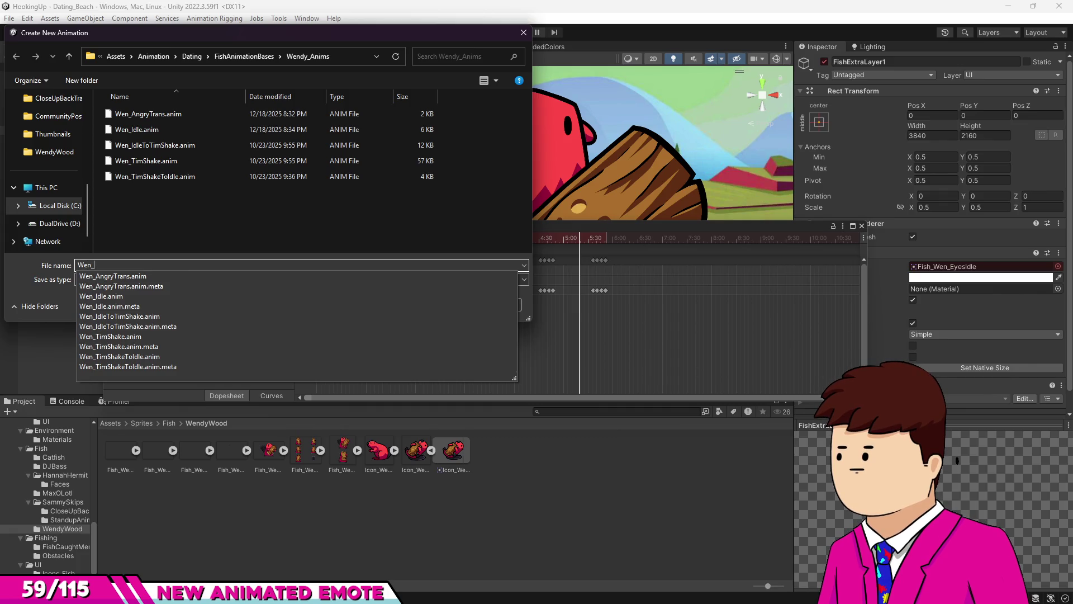
type("Angry")
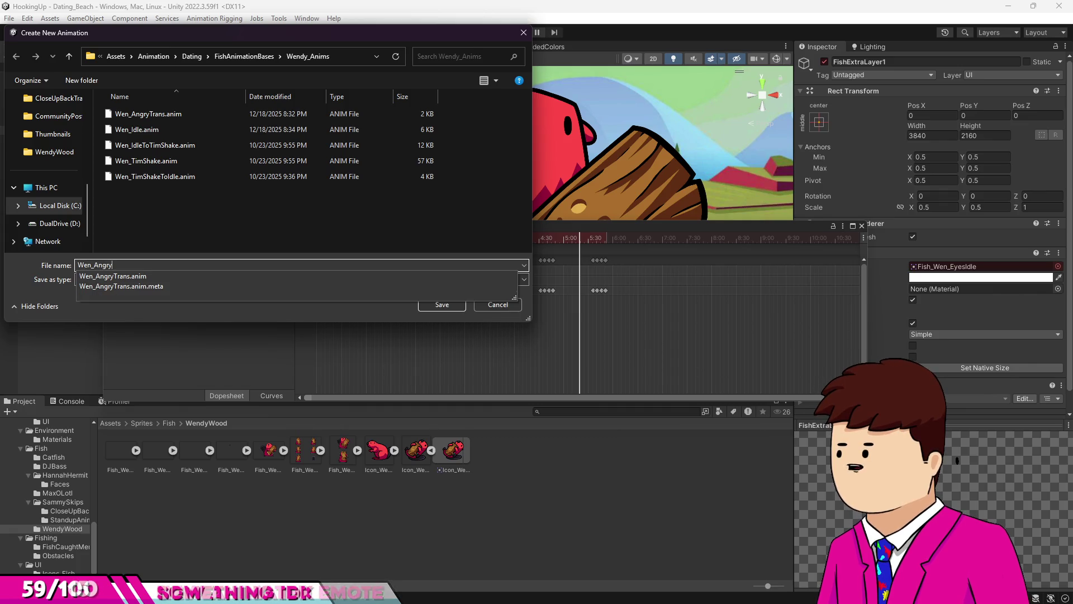
left_click(457, 308)
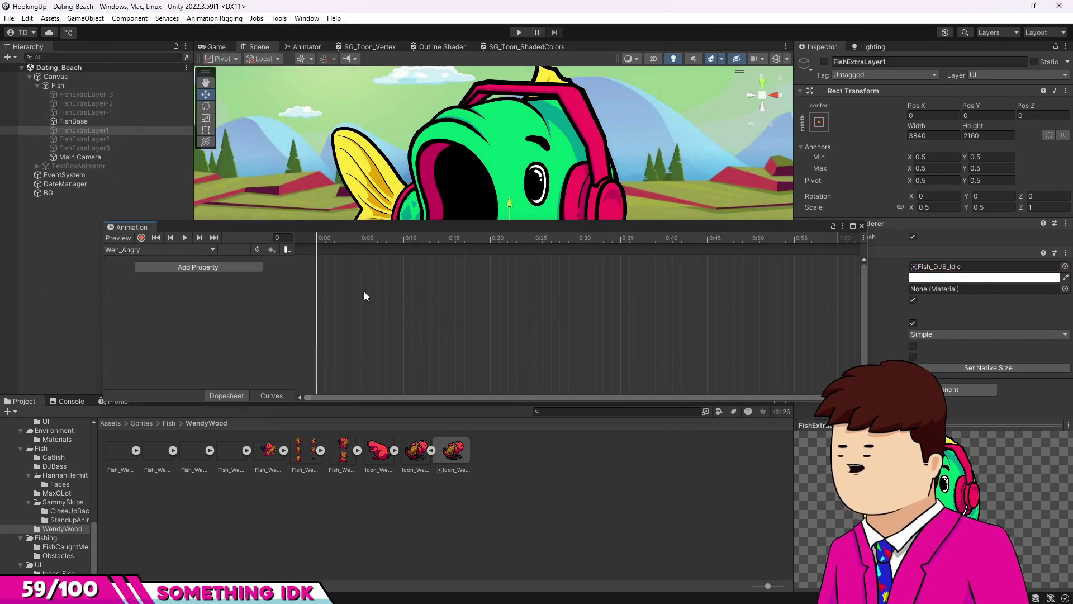
Key FishExtraLayer1 and FishExtraLayer2 as active in Wen_Angry.
left_click(160, 250)
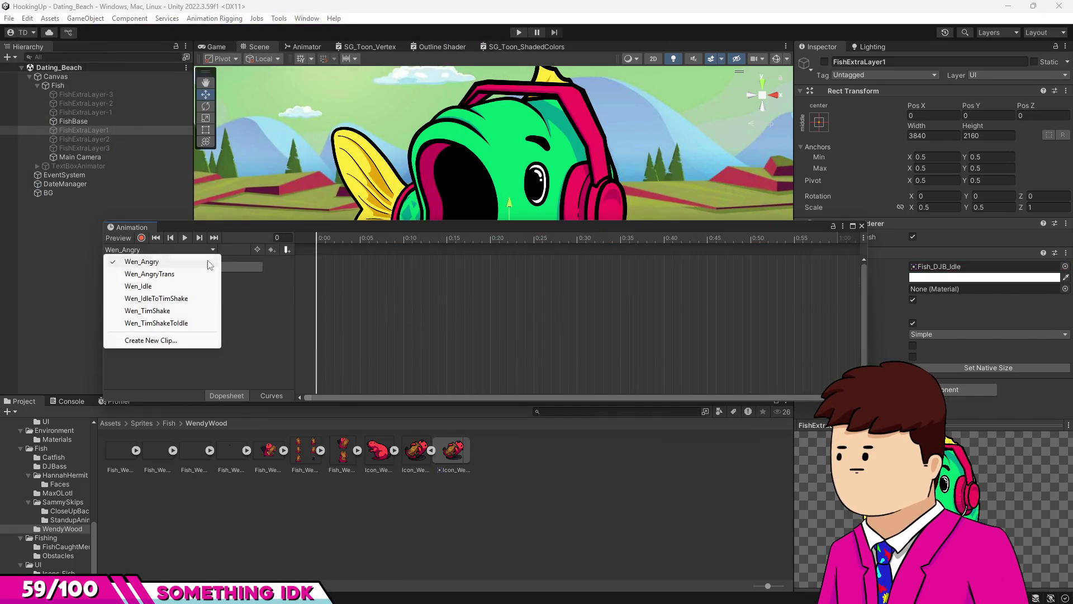
left_click(374, 241)
left_click(108, 131)
left_click(825, 62)
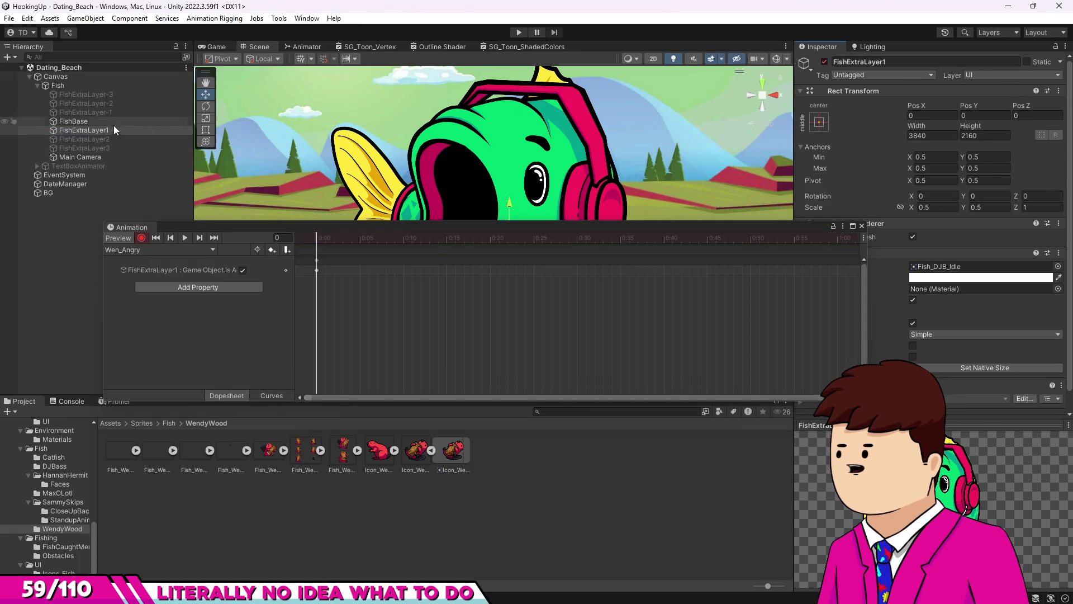
left_click(106, 138)
left_click(824, 61)
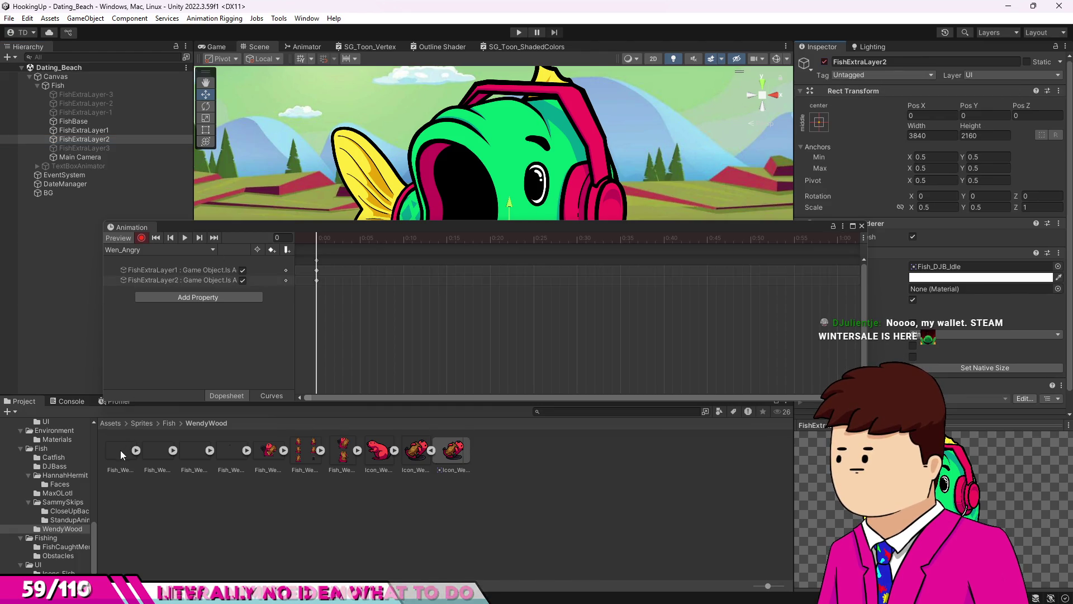
Assign Fish_Wen_BrowsAngry to FishExtraLayer2, Fish_Wen_Idle to FishBase, and EyesBlinkSemi to FishExtraLayer1.
left_click_drag(963, 171, 981, 266)
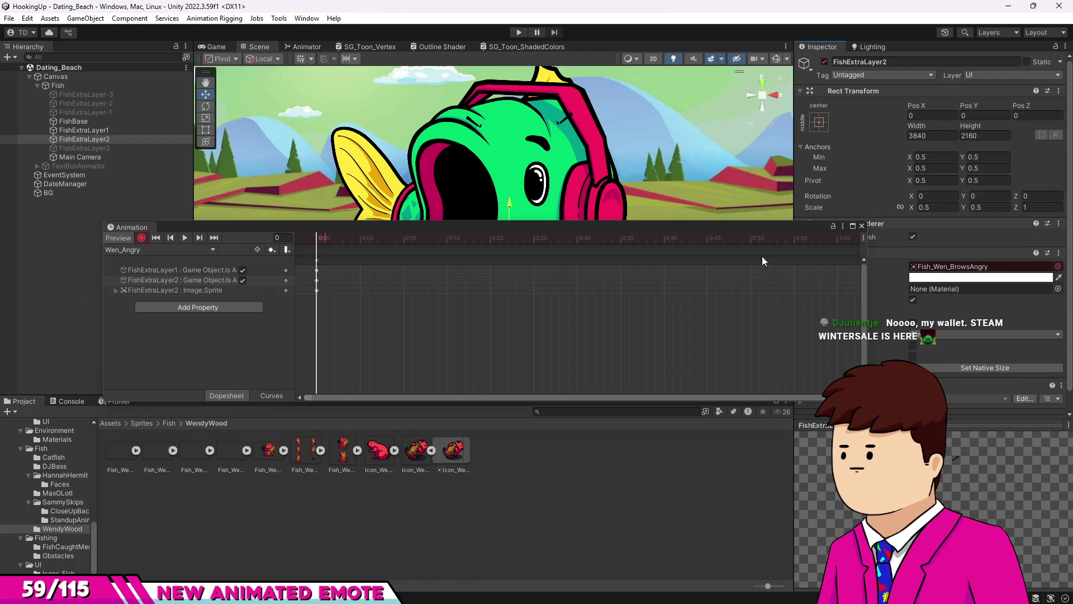
left_click(84, 130)
key("Up")
left_click_drag(273, 458, 980, 266)
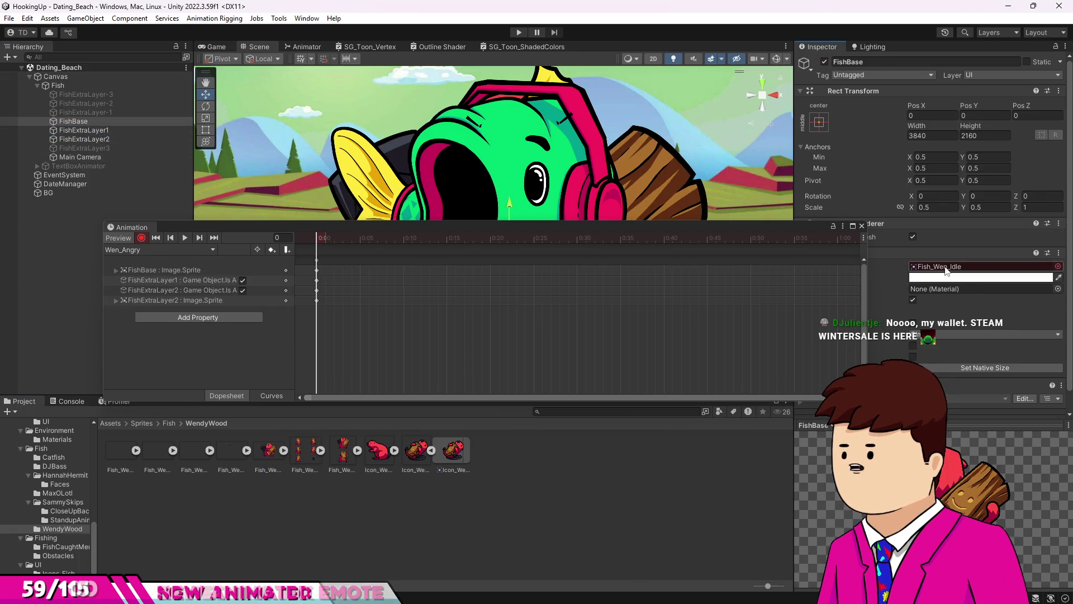
left_click(112, 130)
mouse_move(244, 452)
left_mouse_down()
mouse_move(339, 407)
mouse_move(816, 330)
mouse_move(956, 267)
left_mouse_up()
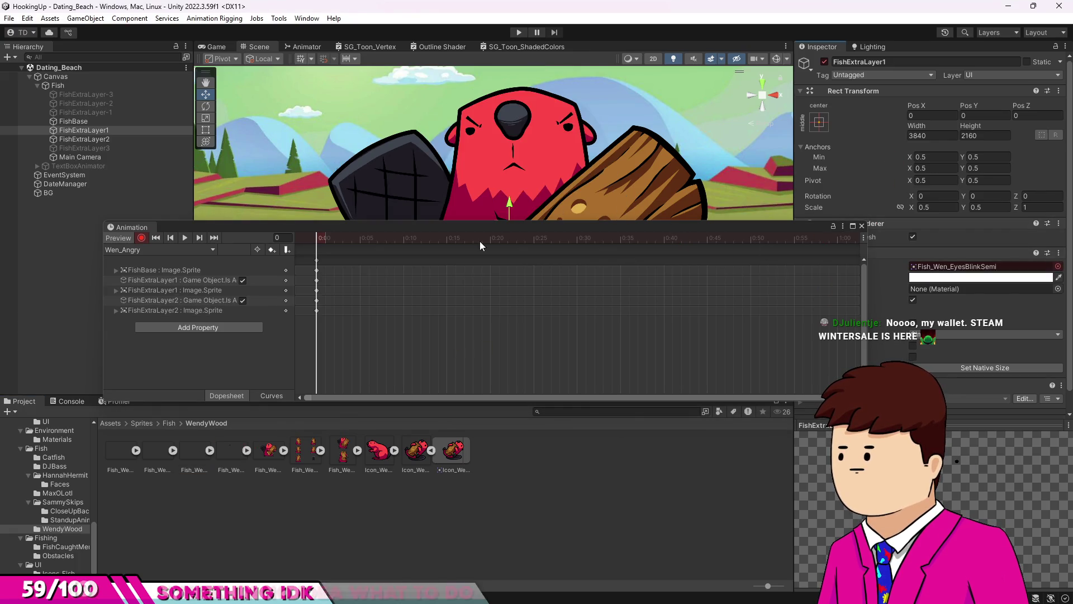
Key the EyesBlinkFull sprite into FishExtraLayer1's Image at frame 110 and EyesBlinkSemi at frame 115.
scroll(451, 310, "down", 5)
mouse_move(352, 240)
left_mouse_down()
mouse_move(307, 240)
mouse_move(501, 255)
left_mouse_up()
mouse_move(597, 260)
left_mouse_down()
mouse_move(794, 266)
mouse_move(628, 277)
left_mouse_up()
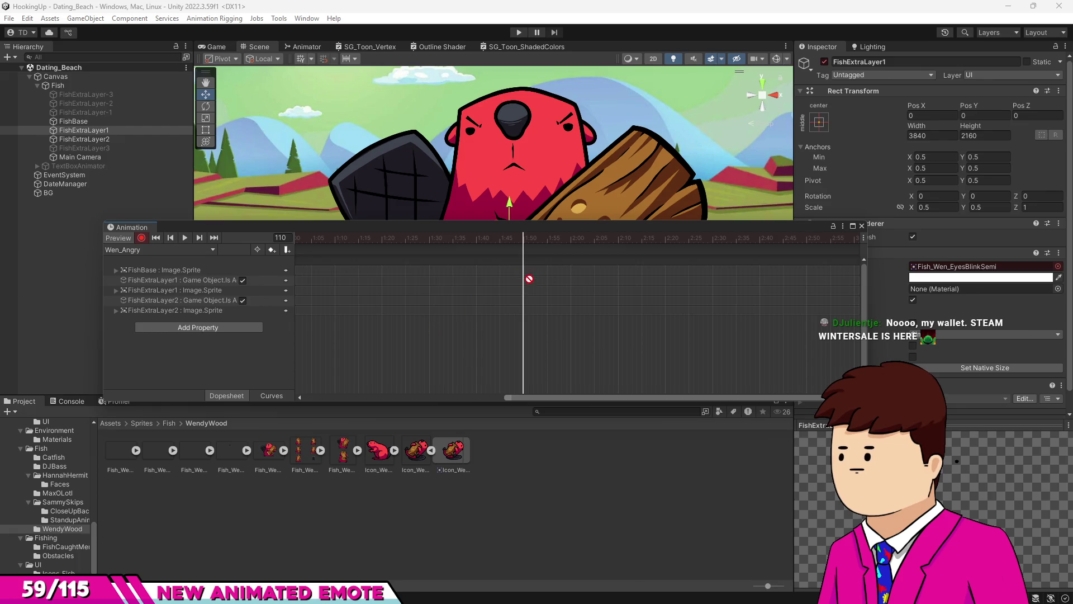
left_click_drag(123, 450, 972, 266)
scroll(518, 306, "up", 4)
left_click(559, 238)
left_click_drag(193, 452, 984, 266)
Play the blink back from just before frame 110, then box-select the blink keyframes.
scroll(786, 302, "down", 5)
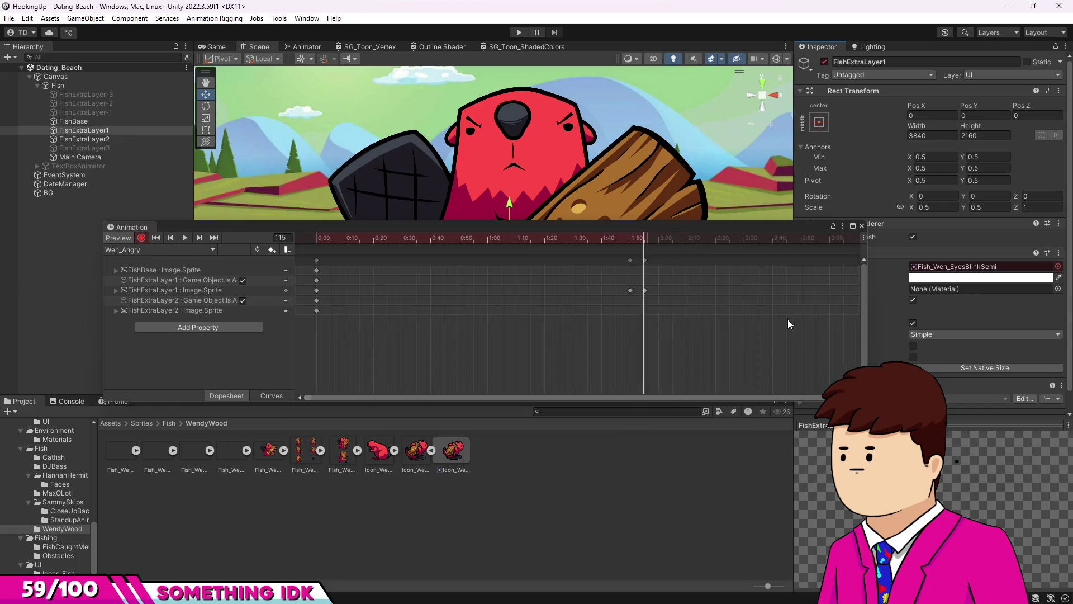
left_click_drag(642, 254, 521, 252)
key("space")
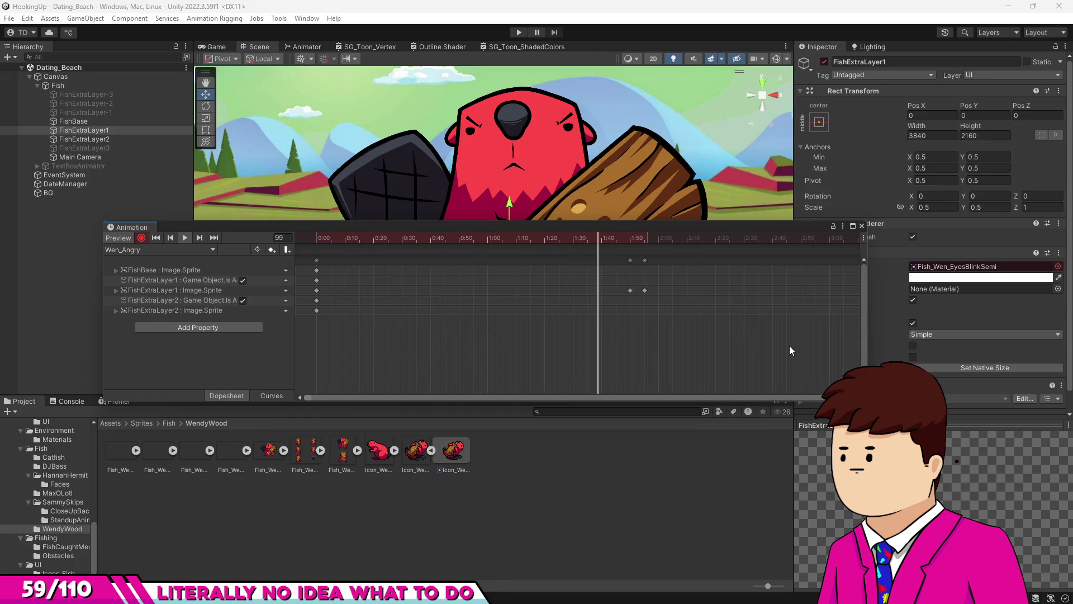
scroll(702, 337, "down", 4)
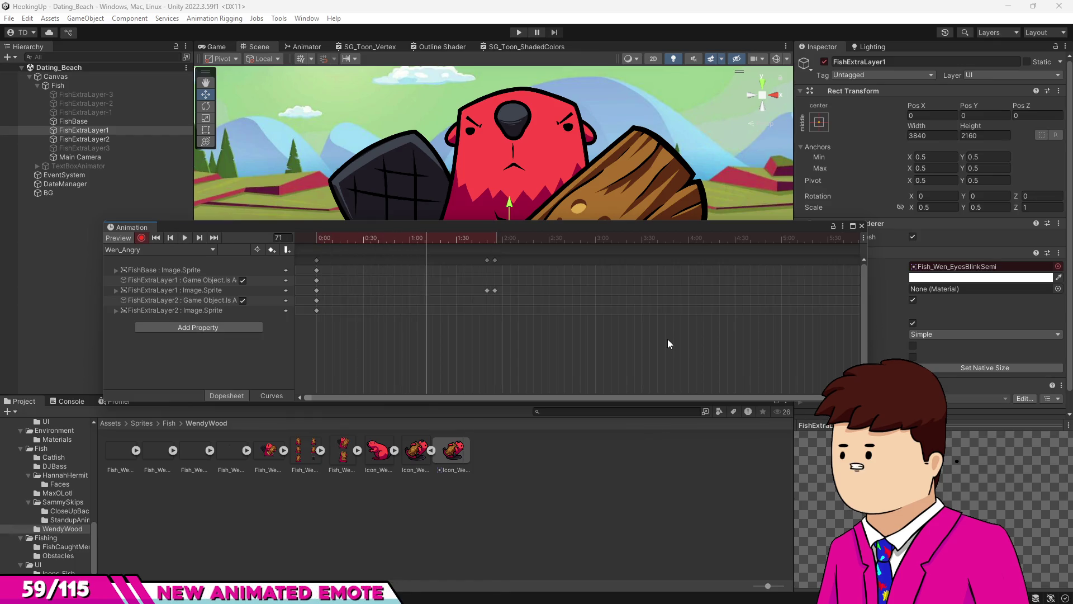
left_click_drag(480, 257, 511, 263)
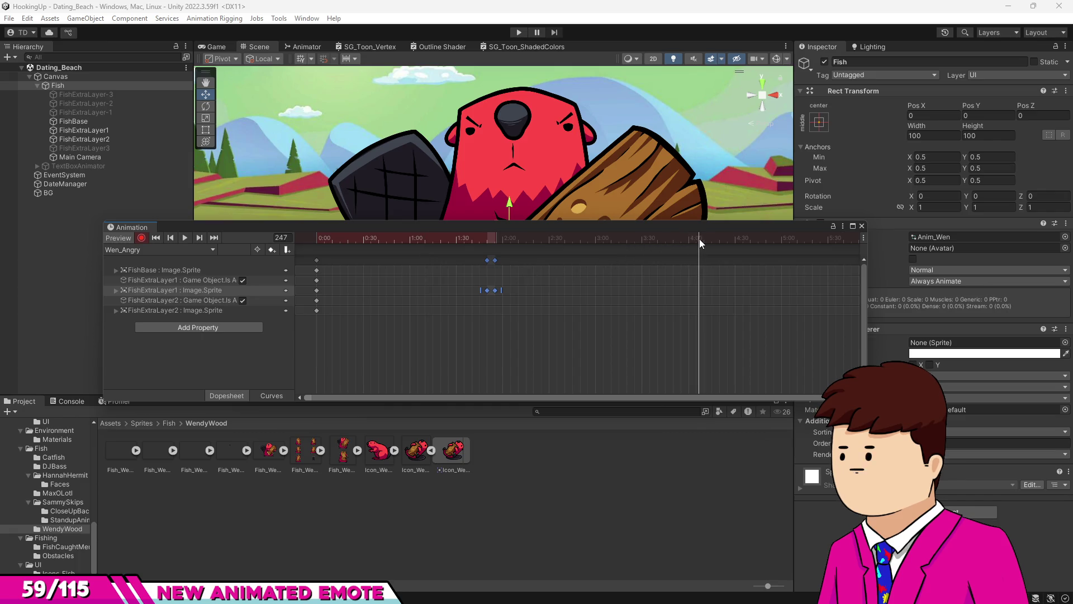
Paste the copied blink keys at frame 300 and play Wen_Angry from the start.
mouse_move(703, 239)
left_mouse_down()
mouse_move(797, 240)
mouse_move(780, 243)
left_mouse_up()
key("ctrl+v")
scroll(648, 296, "down", 3)
left_click(617, 241)
key("space")
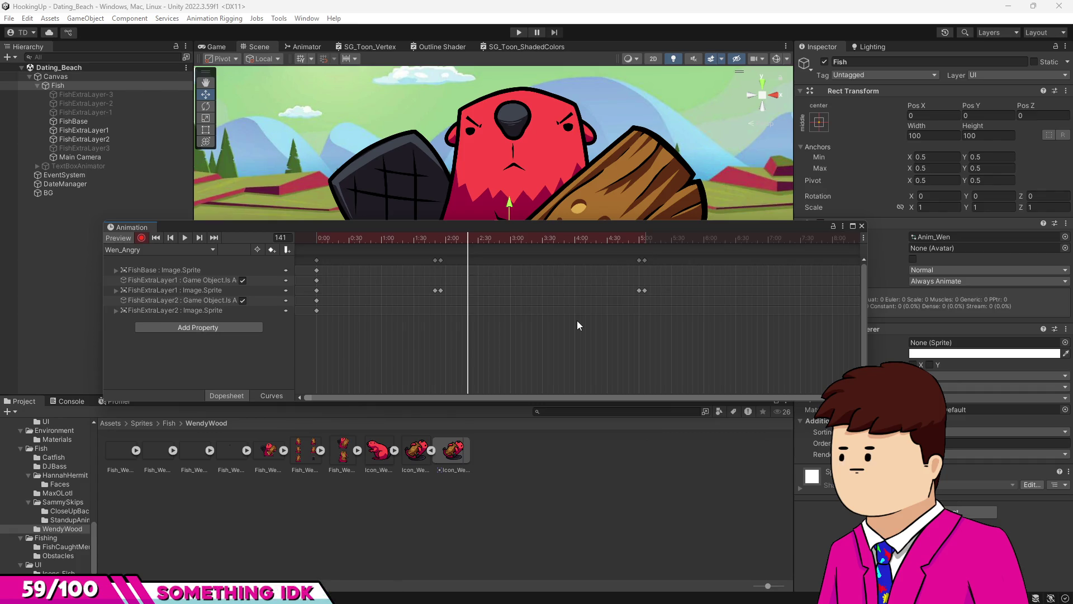
left_click(177, 250)
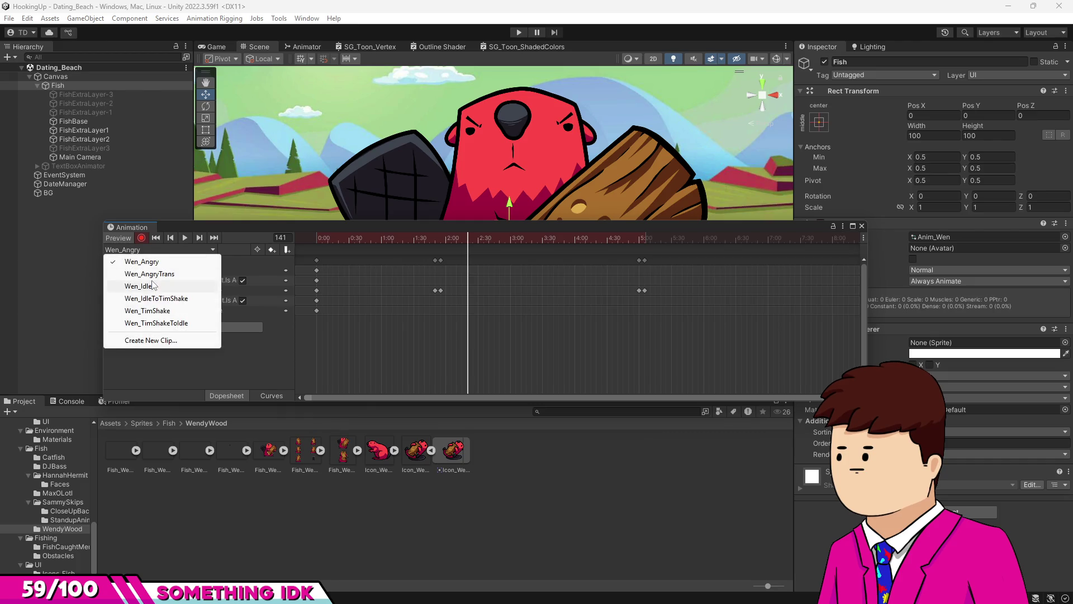
Copy Wen_Angry's frame-0 keys and paste them into the Wen_AngryTrans clip.
left_click(155, 274)
left_click(166, 249)
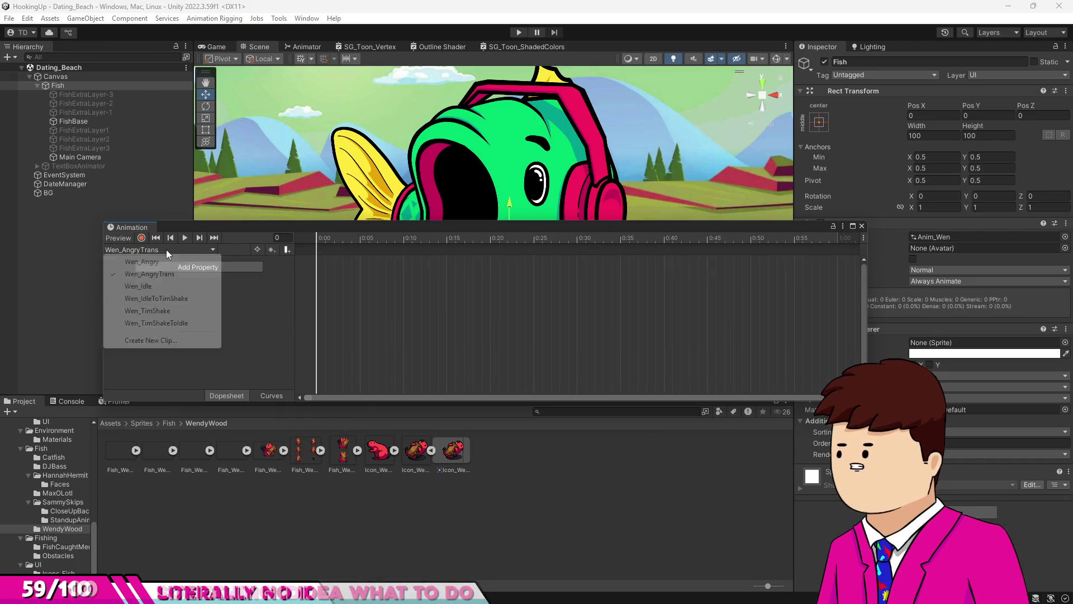
left_click(146, 262)
left_click(301, 236)
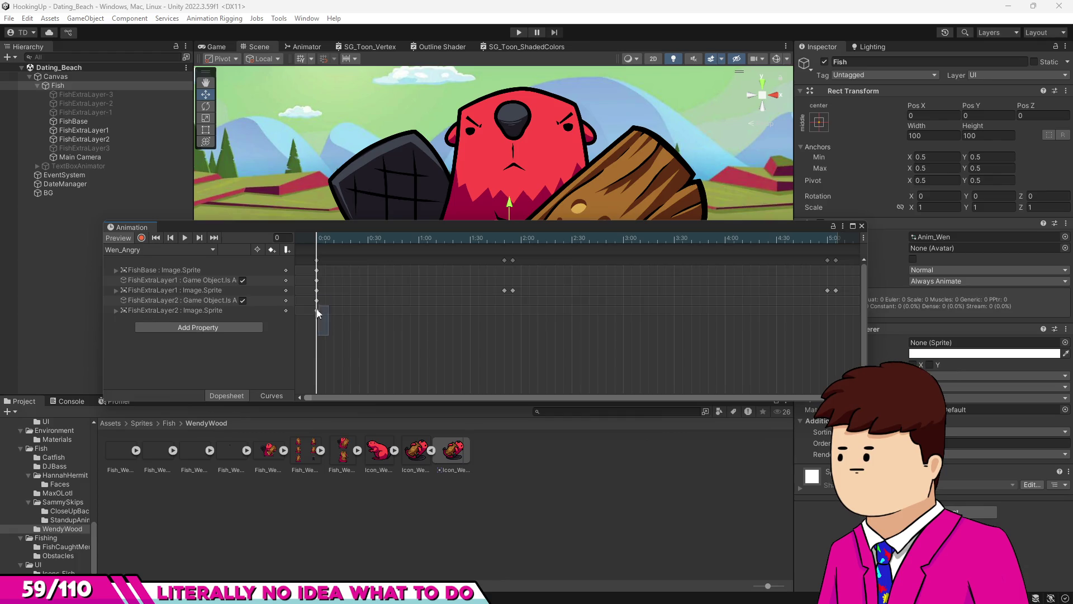
left_click_drag(317, 313, 292, 254)
left_click(187, 254)
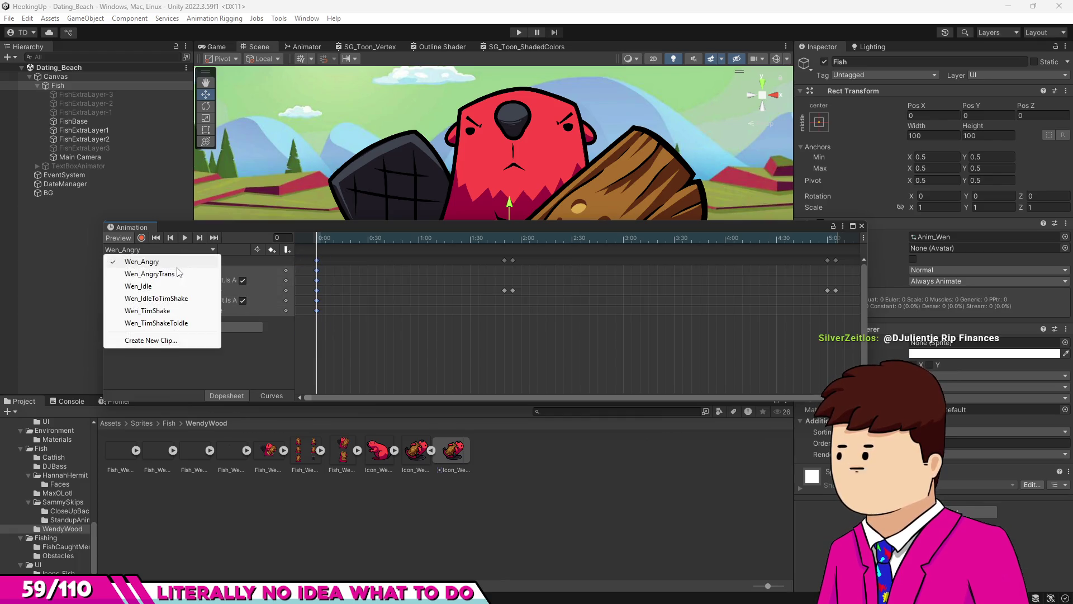
left_click(174, 271)
mouse_move(448, 240)
left_mouse_down()
mouse_move(577, 243)
mouse_move(272, 253)
left_mouse_up()
key("ctrl+v")
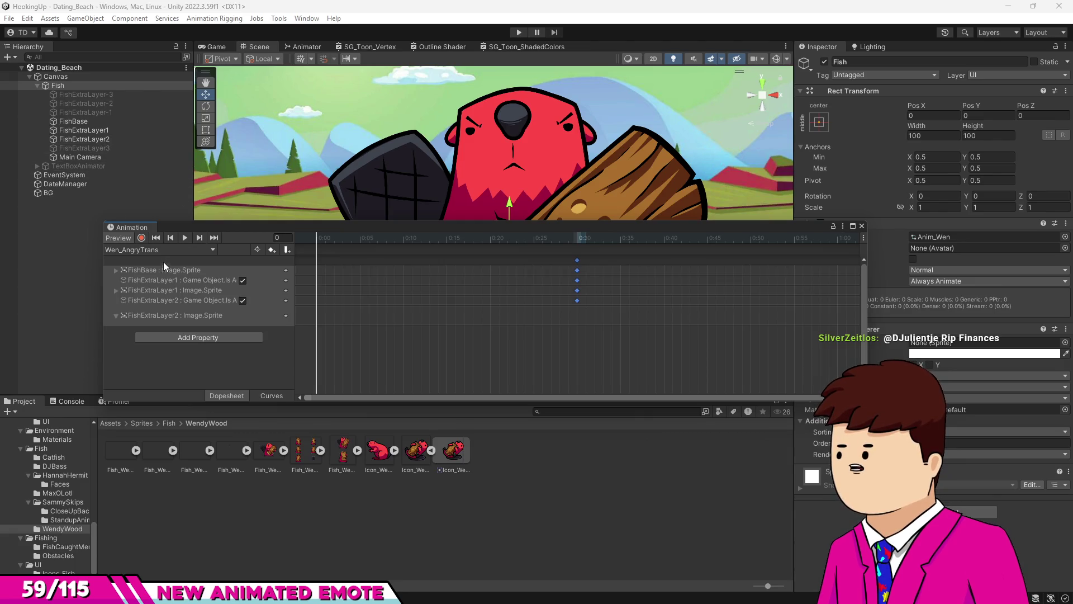
Adjust the FishExtraLayer2 brows' Pos Y at frame 30 and raise them at frame 0.
left_click(92, 140)
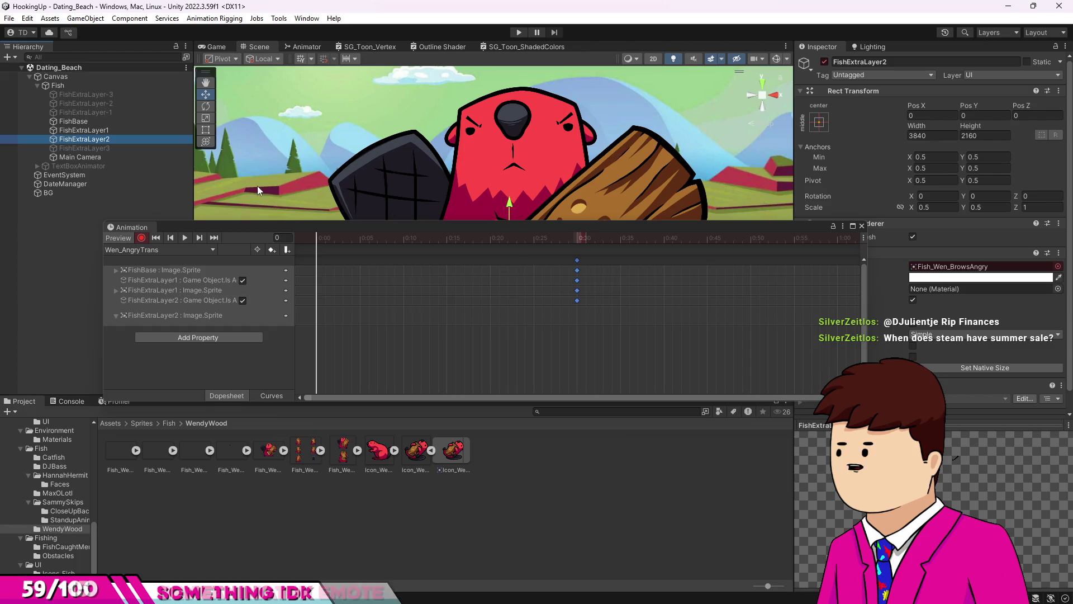
left_click(578, 242)
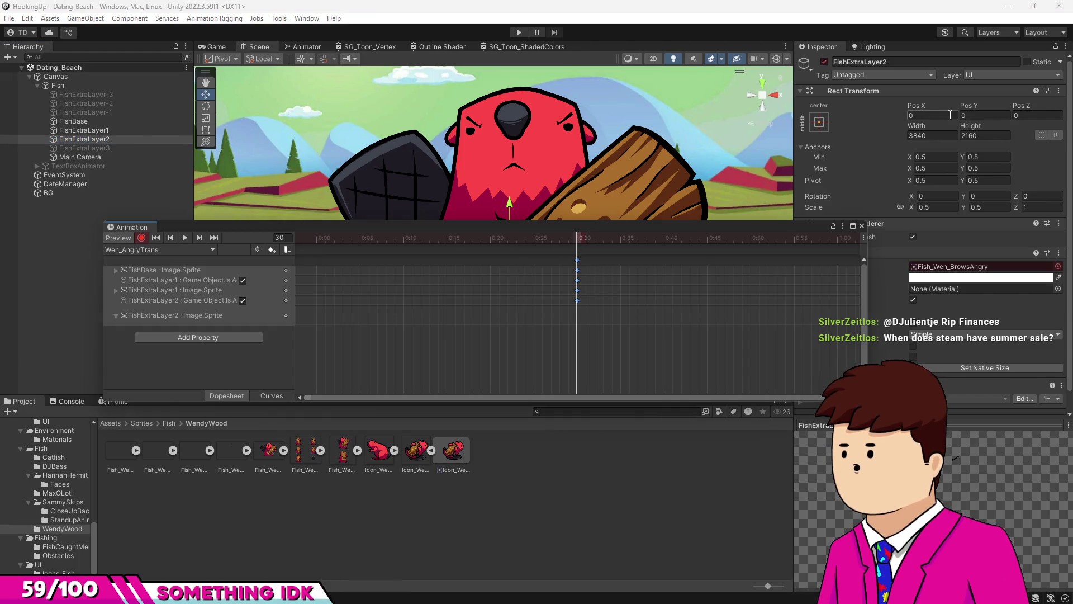
left_click_drag(967, 105, 960, 106)
left_click(976, 116)
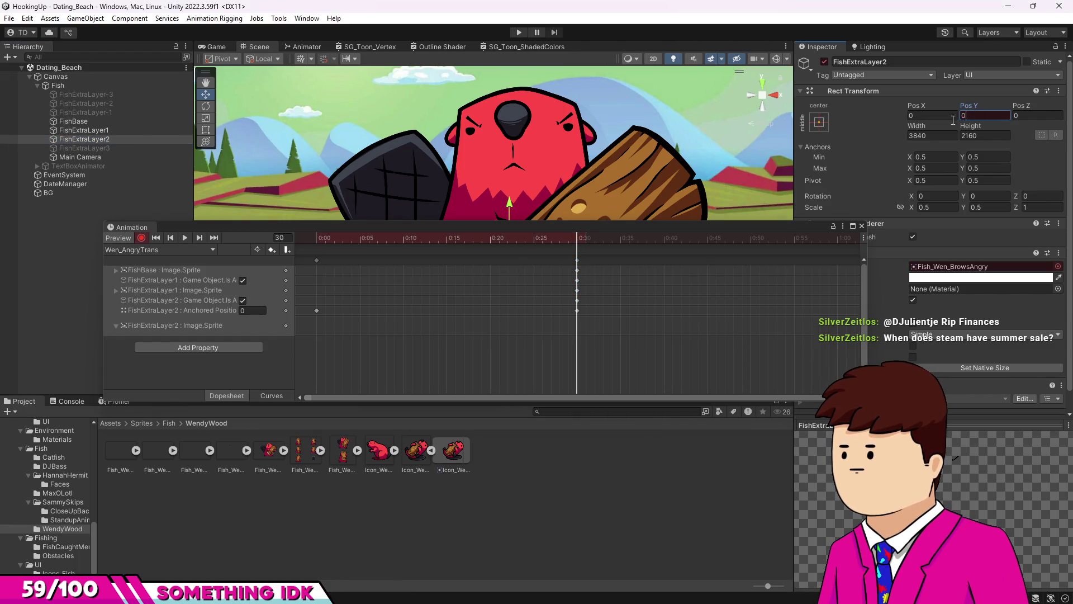
left_click(303, 240)
left_click_drag(964, 106, 39, 113)
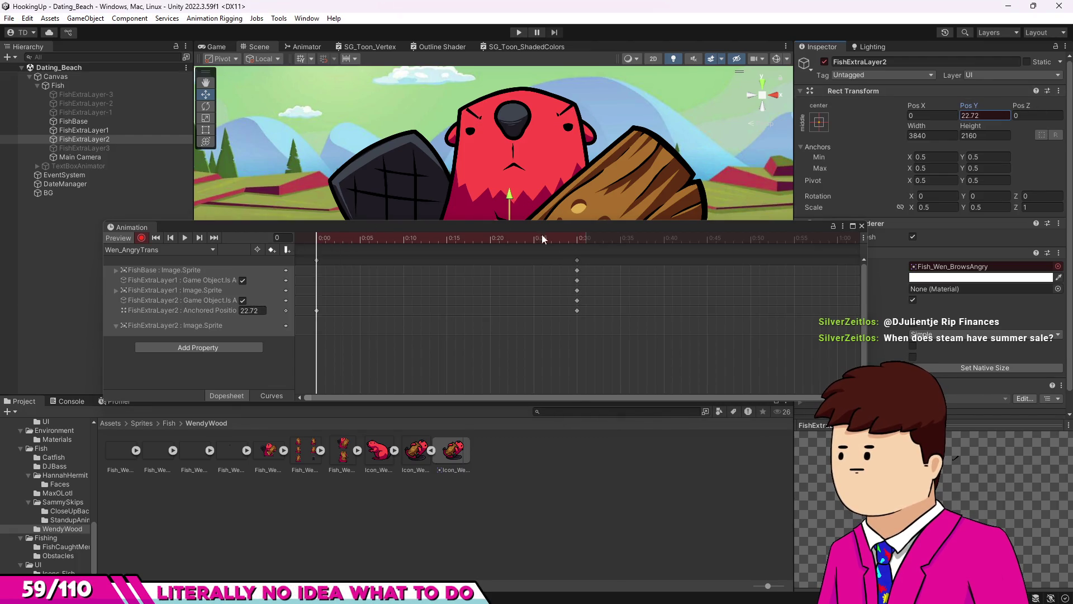
Try a constant, then a free outgoing tangent on the frame-0 Anchored Position key.
right_click(317, 310)
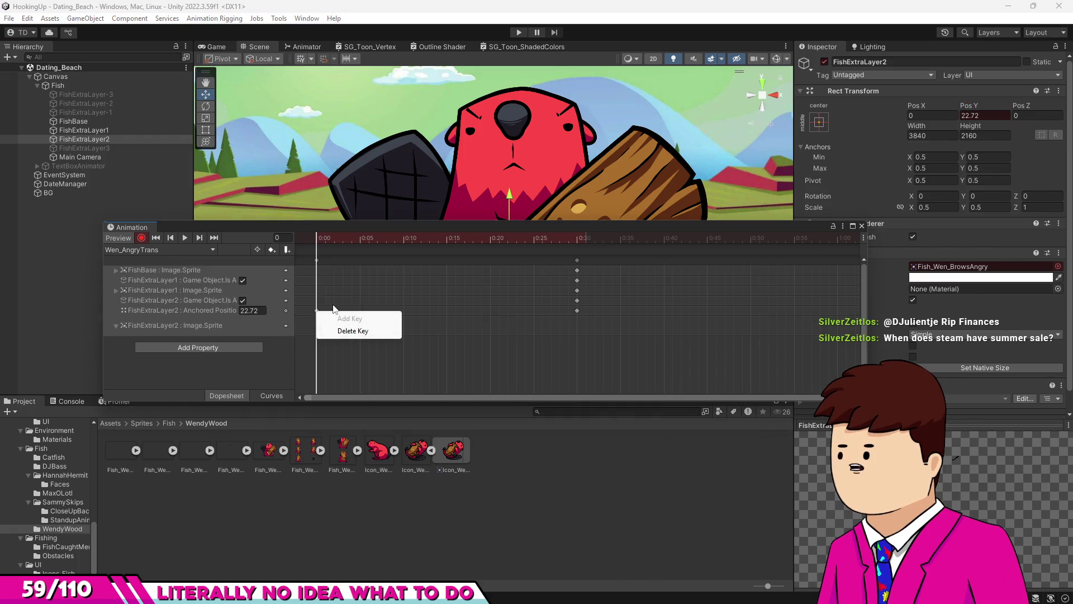
left_click(319, 313)
right_click(319, 314)
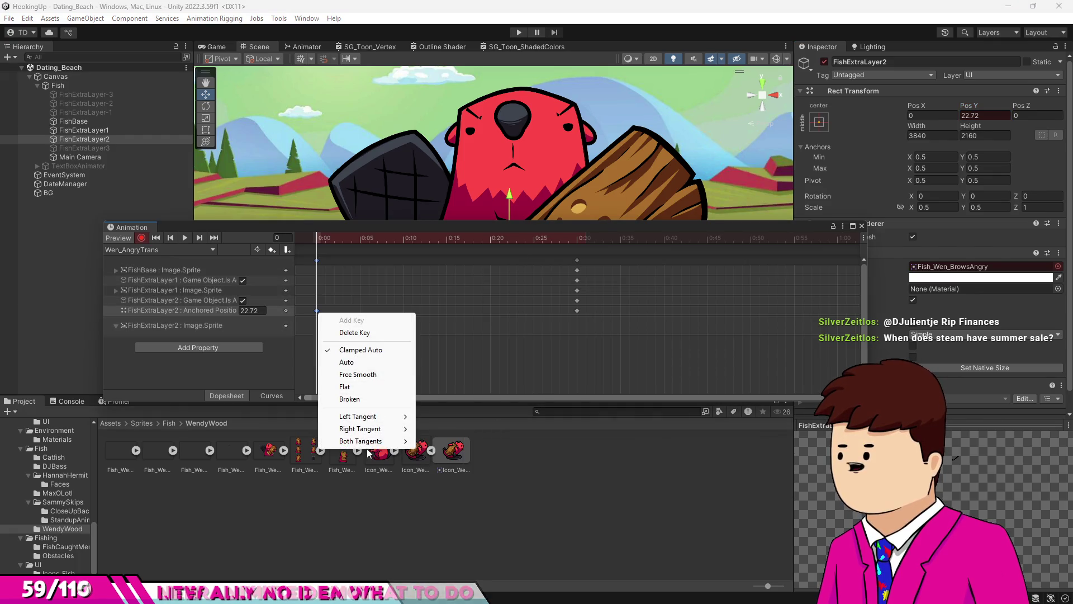
mouse_move(363, 430)
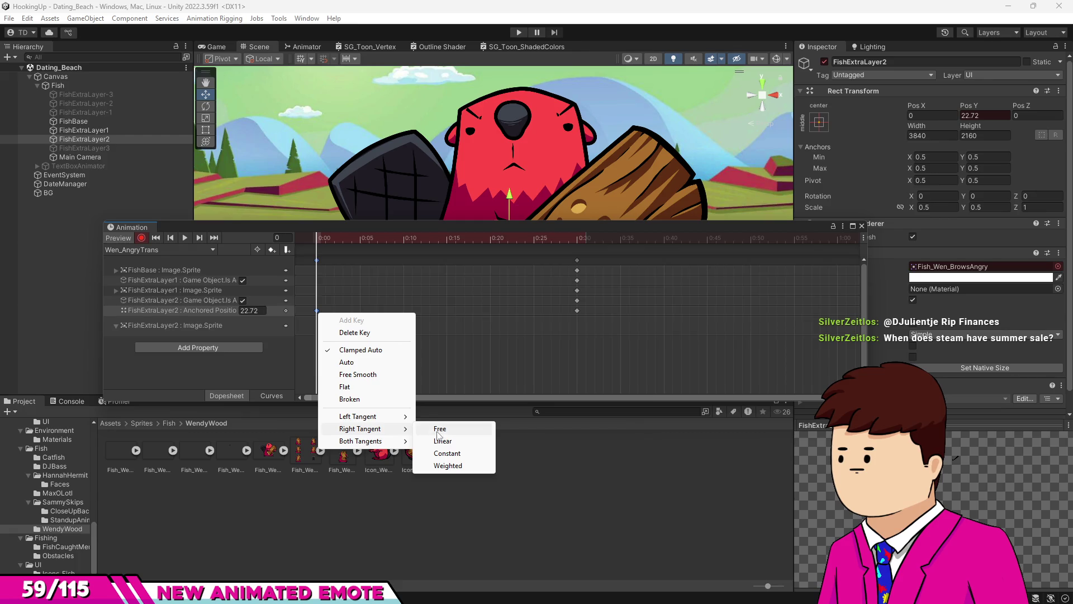
left_click(438, 455)
mouse_move(324, 240)
left_mouse_down()
mouse_move(597, 257)
mouse_move(305, 263)
mouse_move(317, 317)
left_mouse_up()
right_click(316, 312)
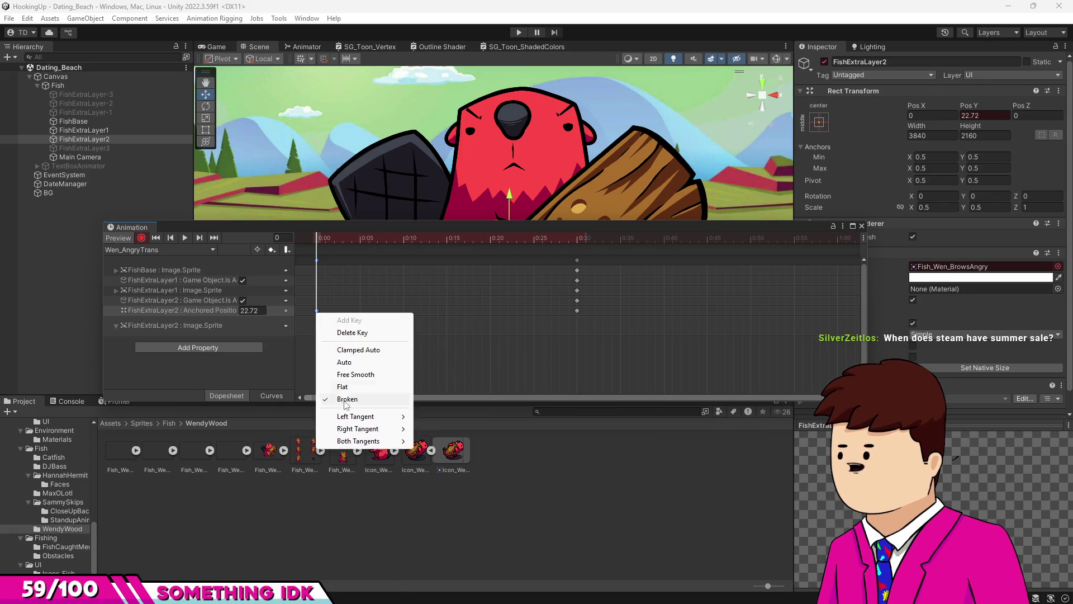
mouse_move(380, 429)
left_click(450, 432)
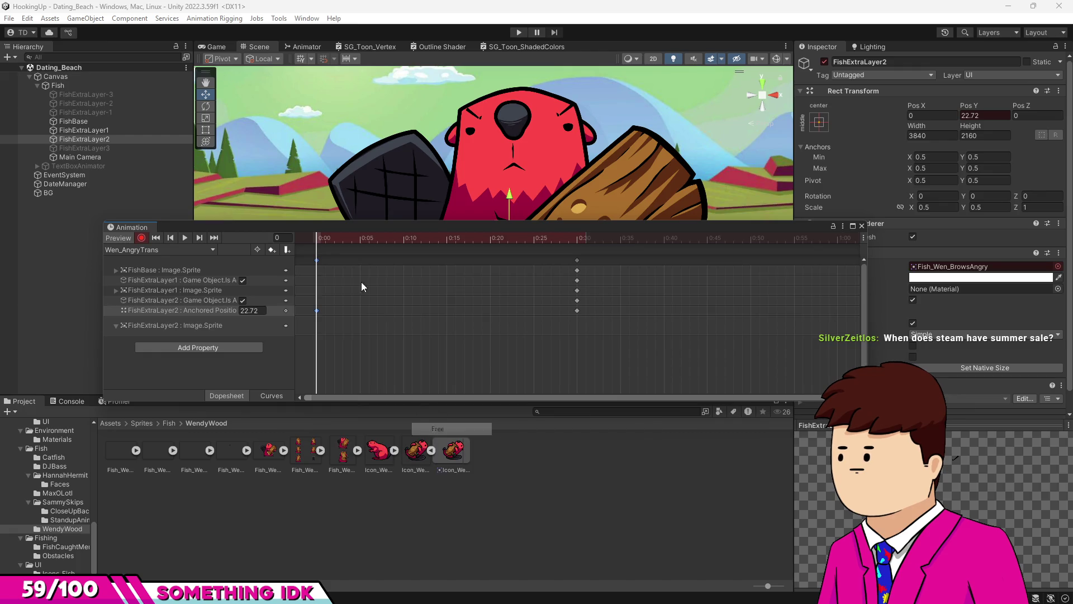
Set both Anchored Position keys' tangents to Auto and play the brow motion.
left_click_drag(321, 238, 602, 240)
left_click_drag(586, 306, 309, 314)
right_click(328, 312)
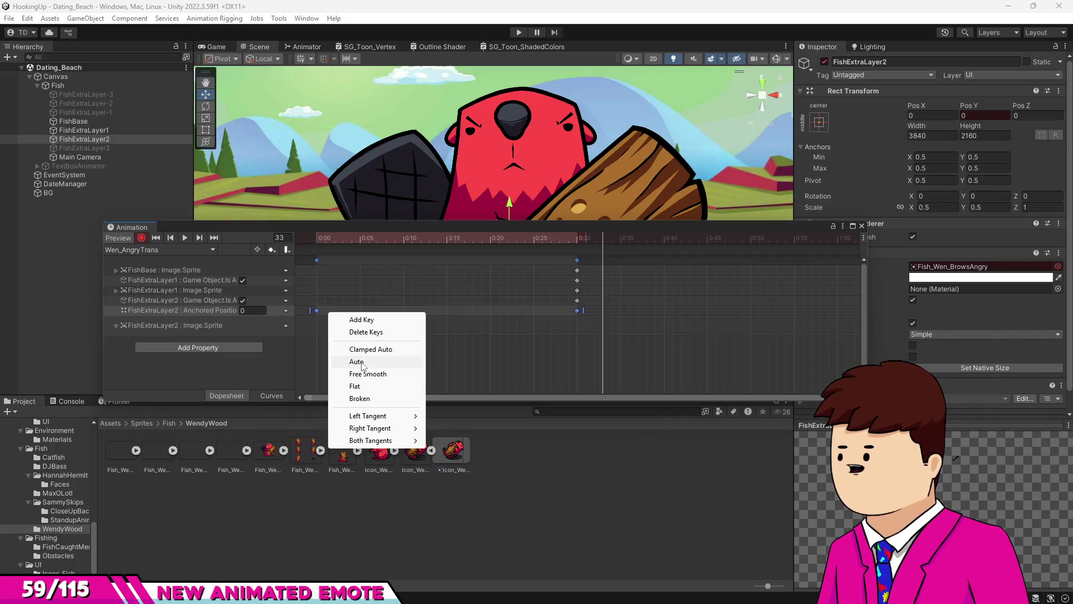
left_click(357, 361)
mouse_move(357, 243)
left_mouse_down()
mouse_move(555, 260)
mouse_move(540, 270)
left_mouse_up()
left_click(187, 241)
left_click_drag(418, 239, 303, 239)
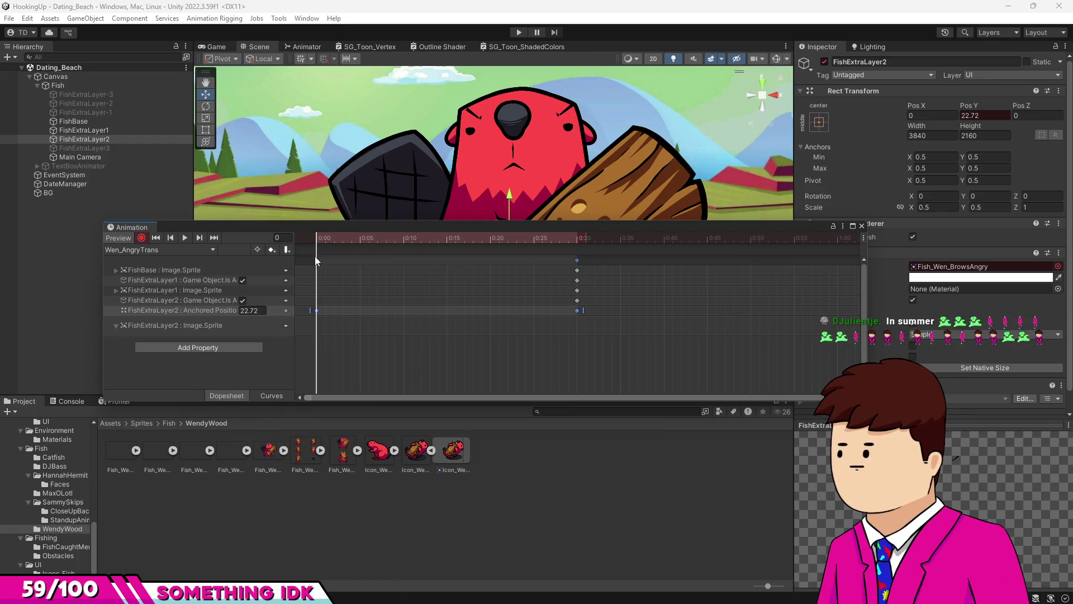
Set the frame-0 key's tangents to Free and move the end keys to 0:05.
left_click(316, 311)
right_click(316, 310)
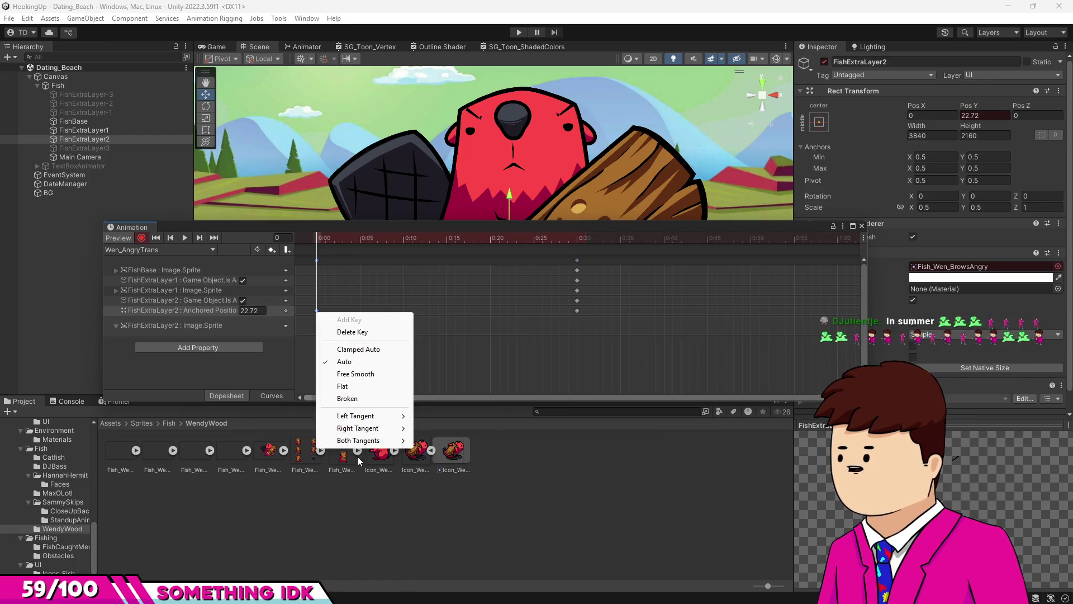
mouse_move(357, 428)
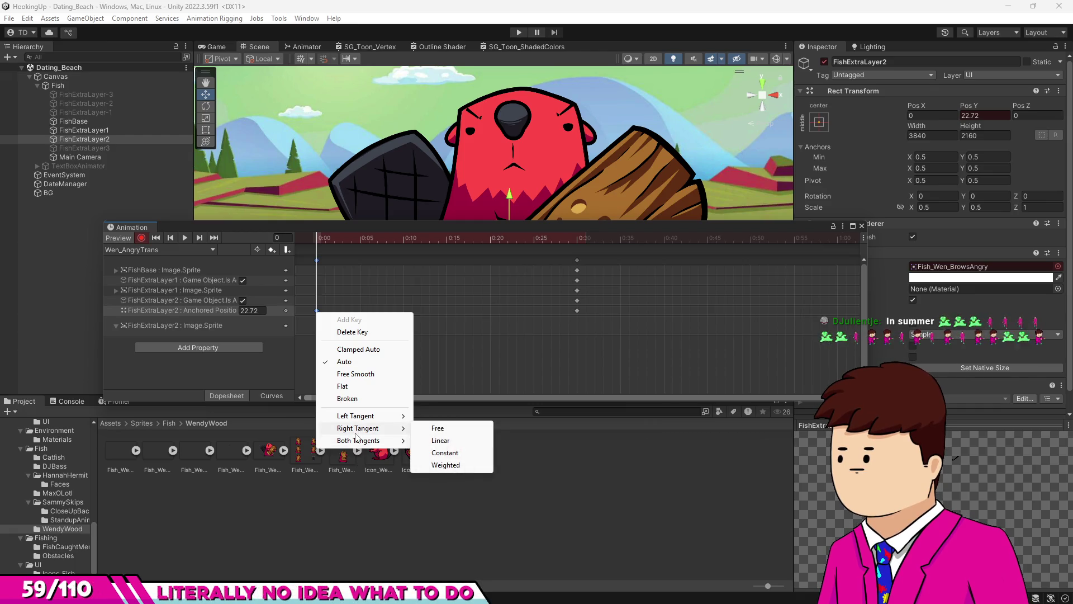
left_click(441, 440)
mouse_move(325, 240)
left_mouse_down()
mouse_move(595, 256)
mouse_move(274, 253)
mouse_move(570, 252)
mouse_move(304, 247)
mouse_move(382, 256)
mouse_move(287, 261)
mouse_move(542, 263)
mouse_move(325, 260)
left_mouse_up()
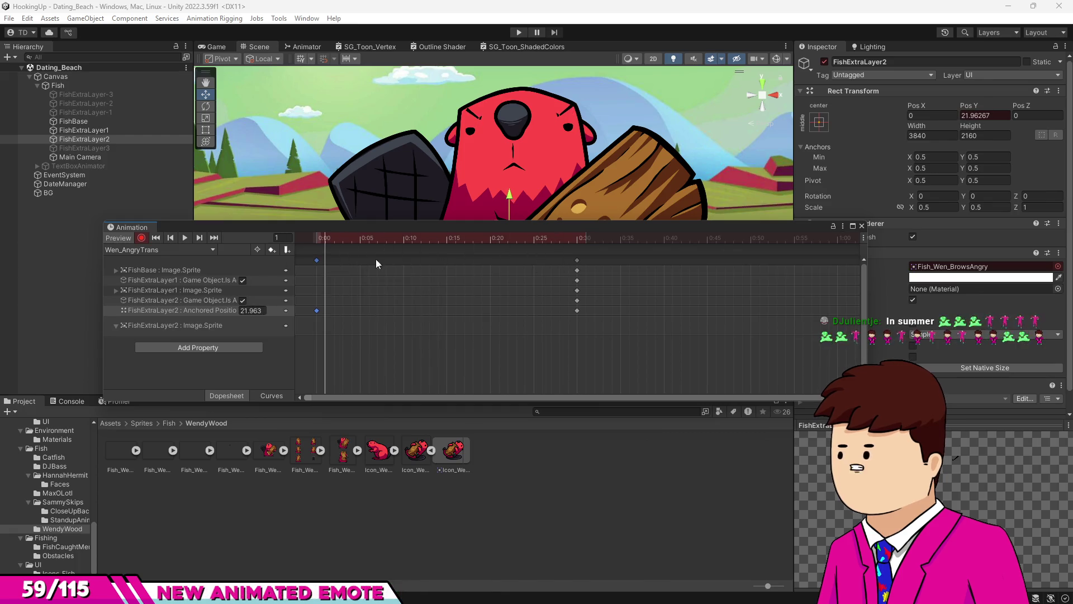
left_click_drag(576, 260, 543, 261)
mouse_move(357, 263)
left_mouse_down()
mouse_move(307, 241)
mouse_move(377, 242)
mouse_move(308, 240)
left_mouse_up()
Make the frame-0 key's tangents Linear and place the end keys at 0:15.
left_click(317, 311)
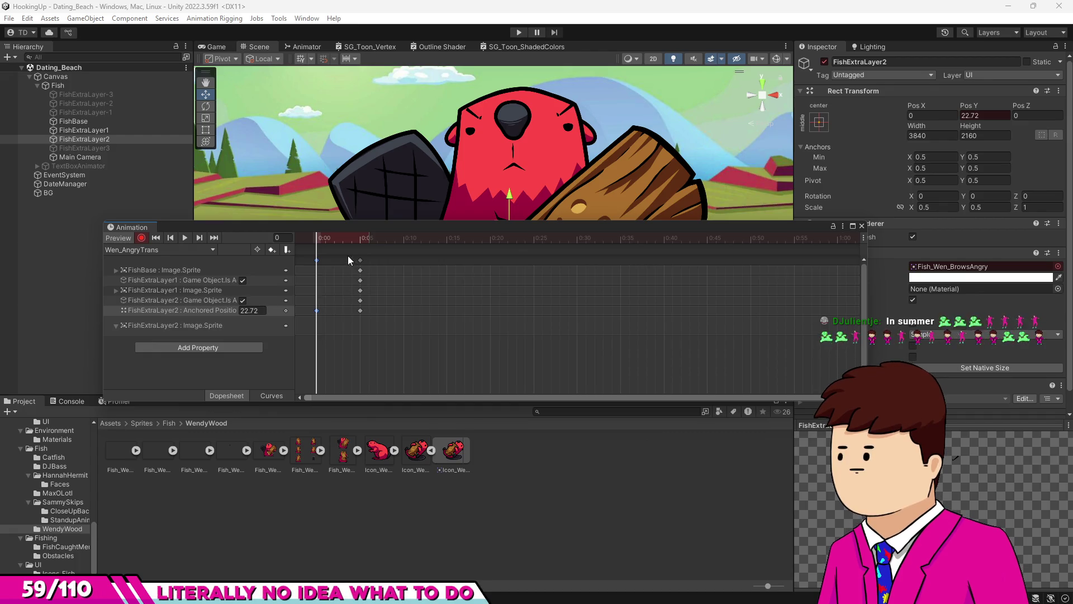
right_click(316, 312)
mouse_move(383, 441)
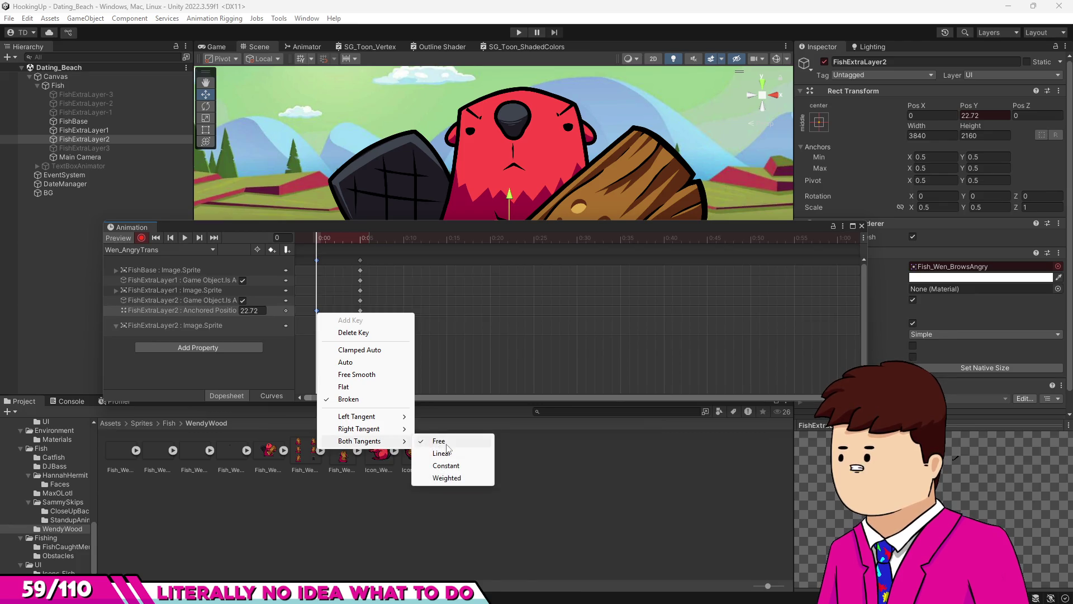
left_click(443, 457)
left_click_drag(317, 237, 448, 263)
left_click(361, 260)
left_click(159, 239)
Play the clip, turn off recording, close the Animation window and switch to the Animator.
left_click(185, 239)
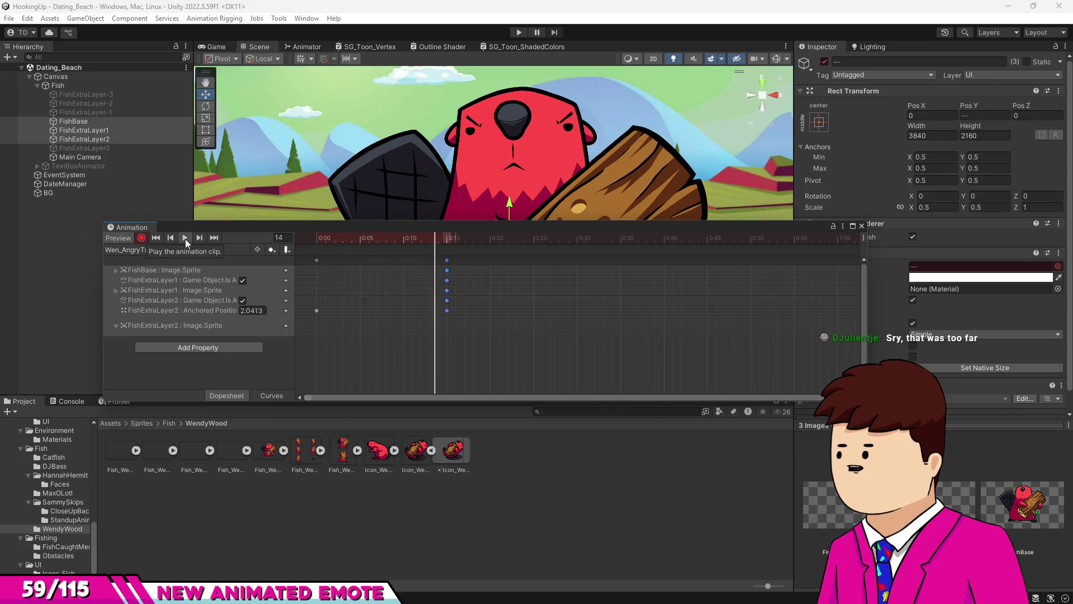
left_click(140, 240)
left_click(508, 290)
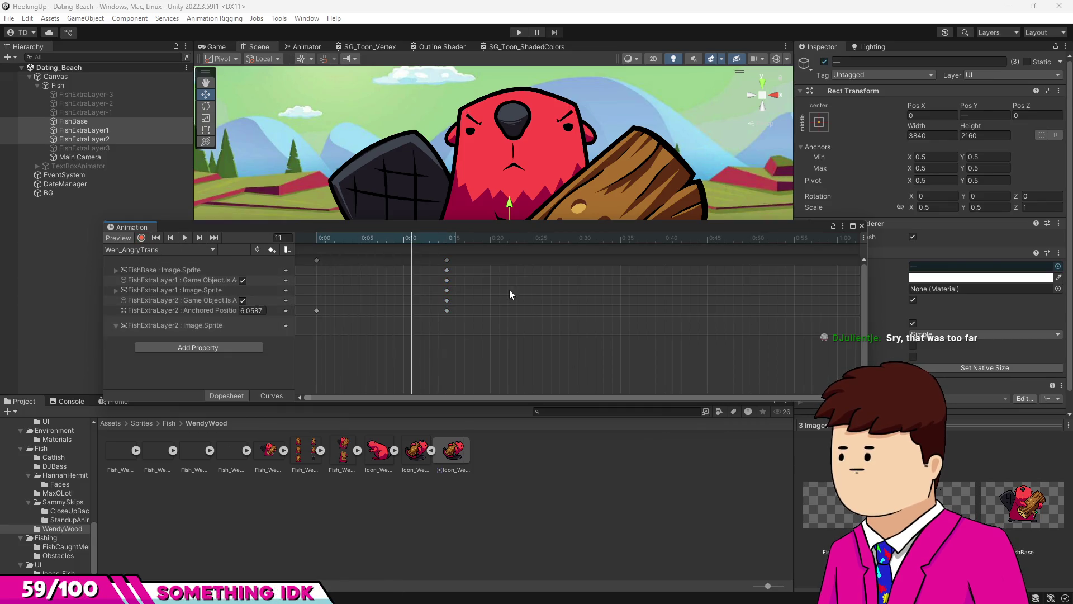
left_click(861, 226)
left_click(303, 46)
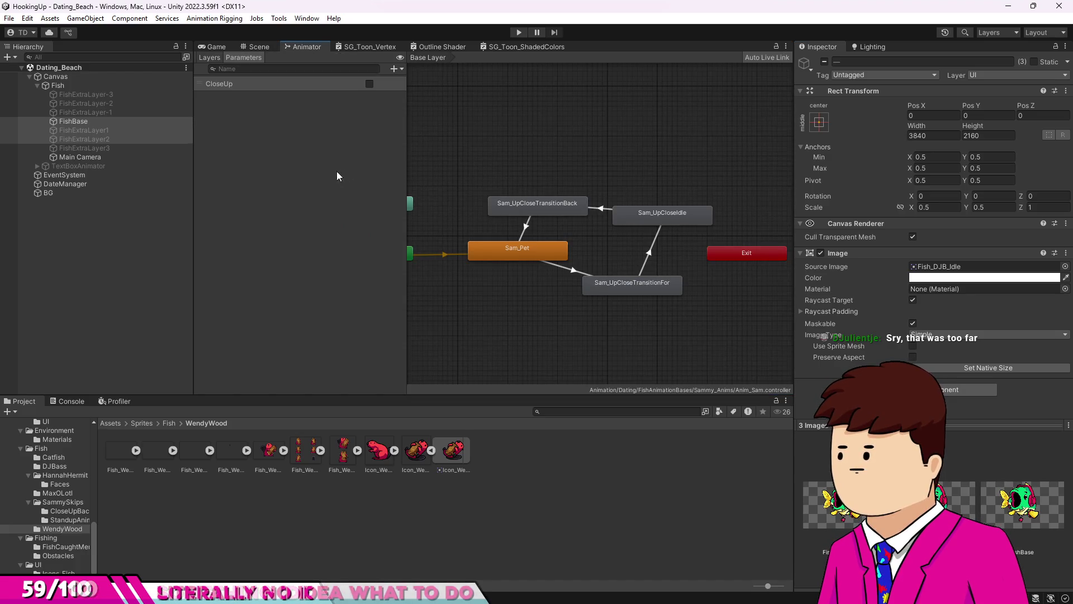
Select the Fish object and assign Anim_Han as its animator controller.
left_click(282, 195)
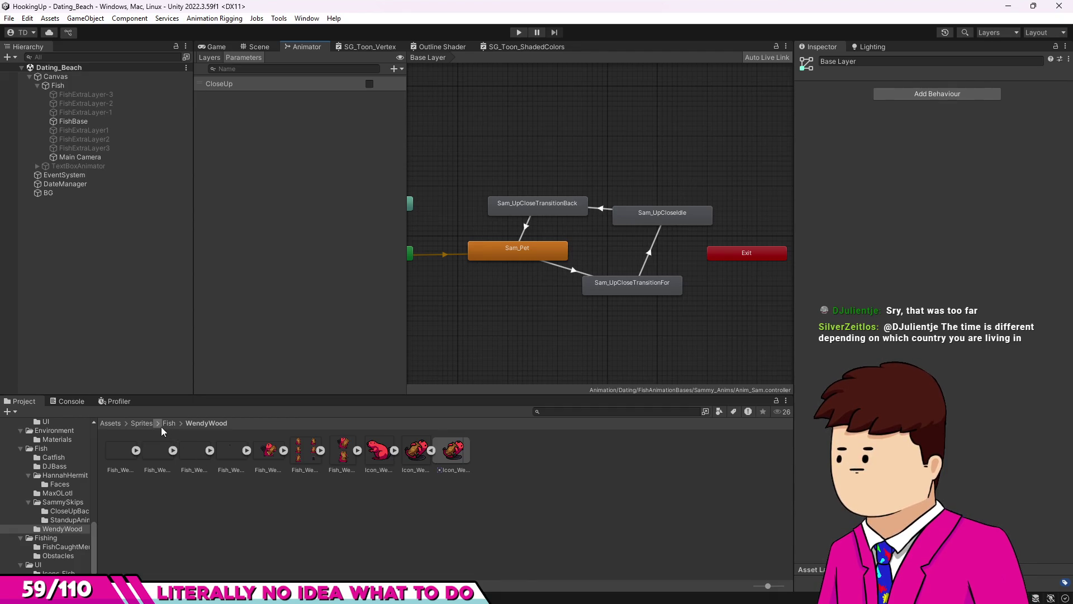
left_click(66, 84)
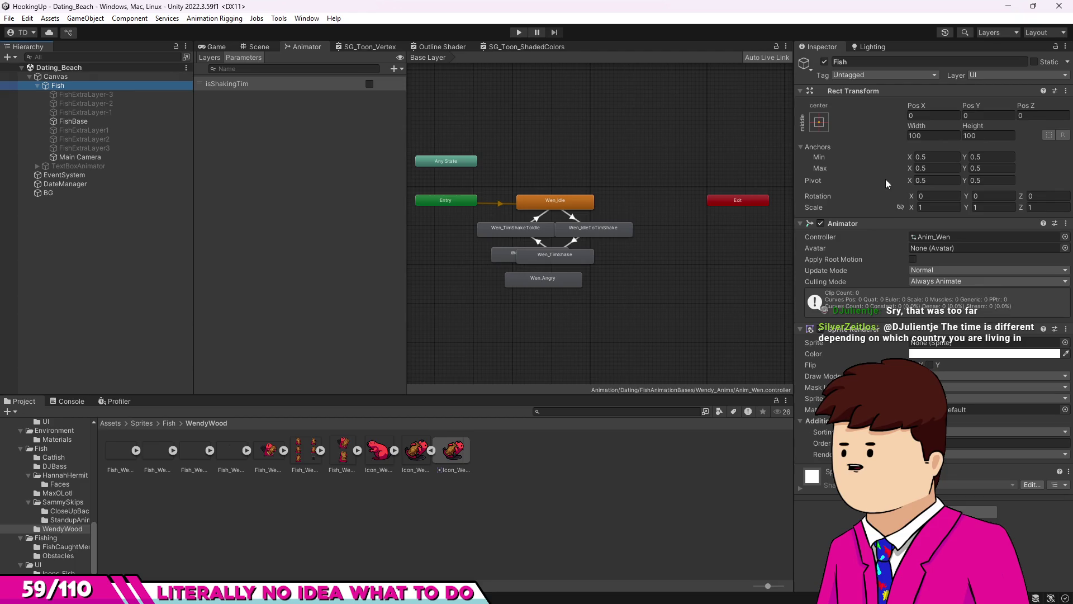
left_click(1065, 237)
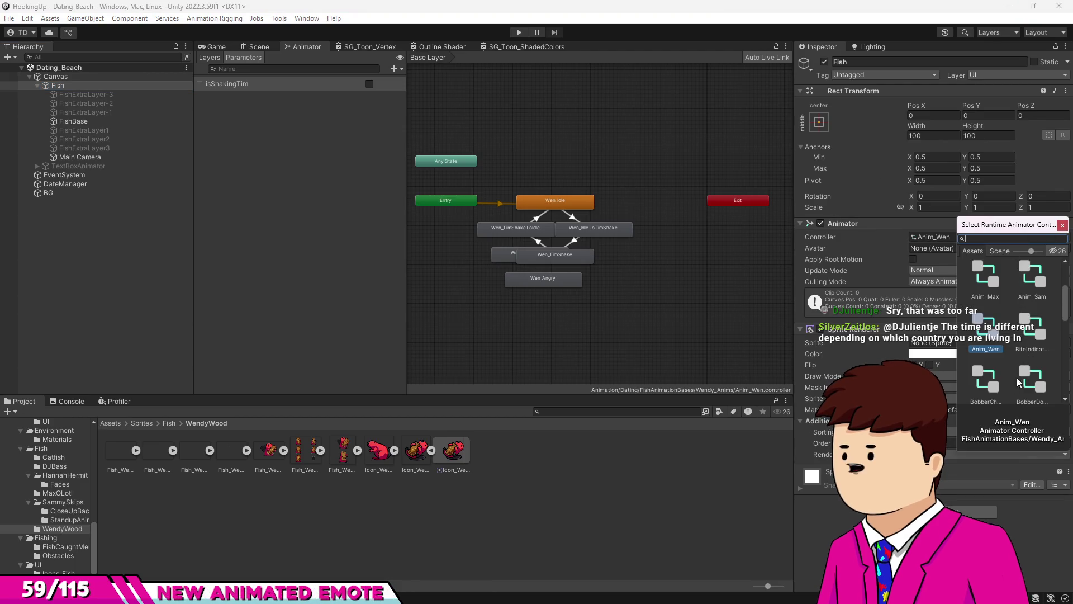
scroll(1005, 294, "up", 2)
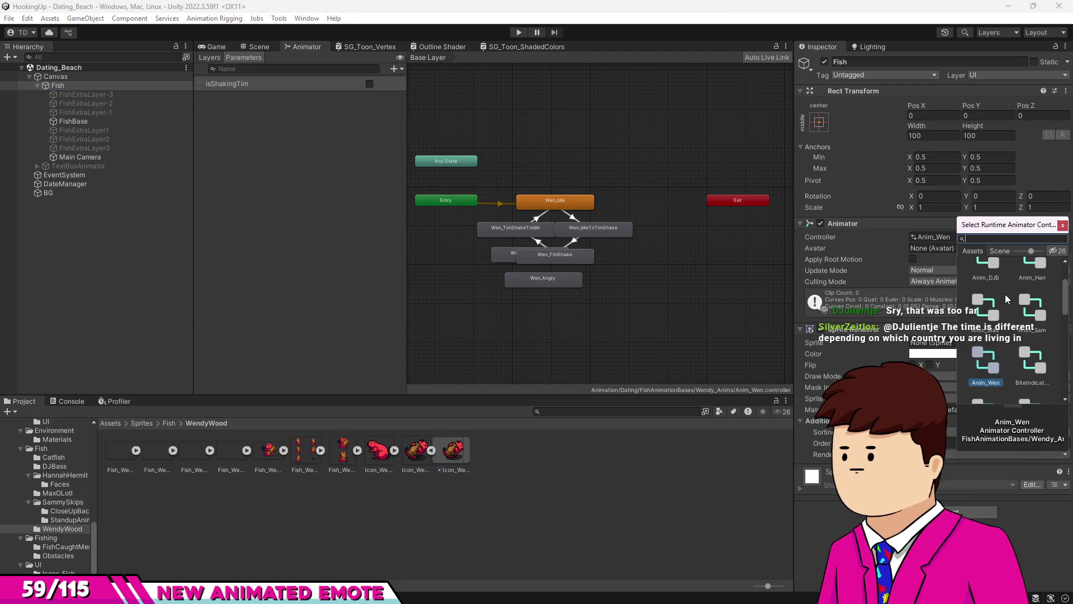
left_click(1034, 264)
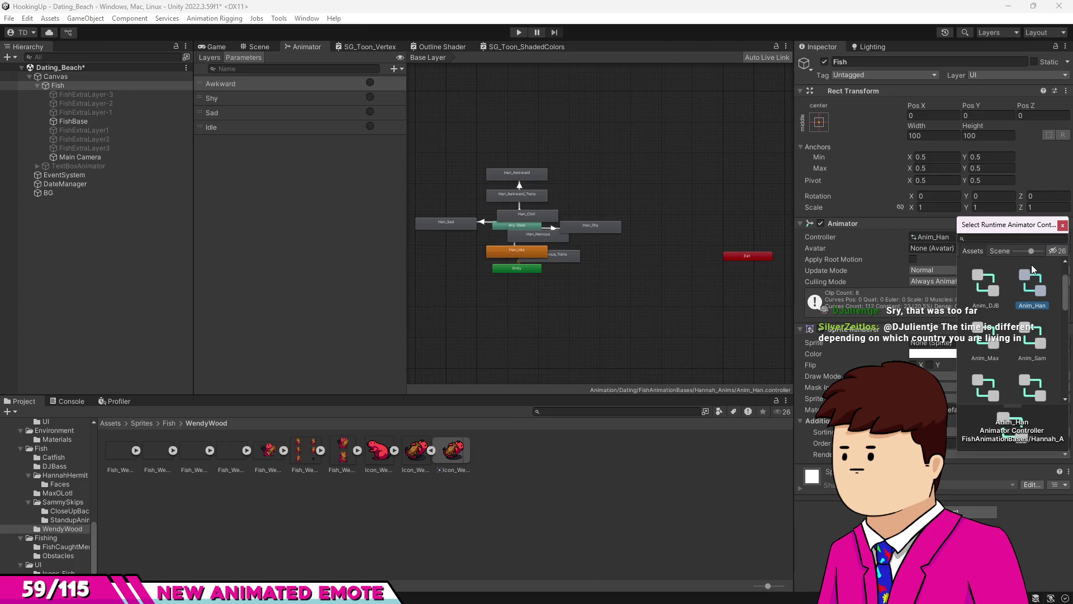
left_click(1063, 226)
Rearrange Han_Nervous, Han_Nervous_Trans and Han_Chill in the state graph.
scroll(525, 238, "up", 5)
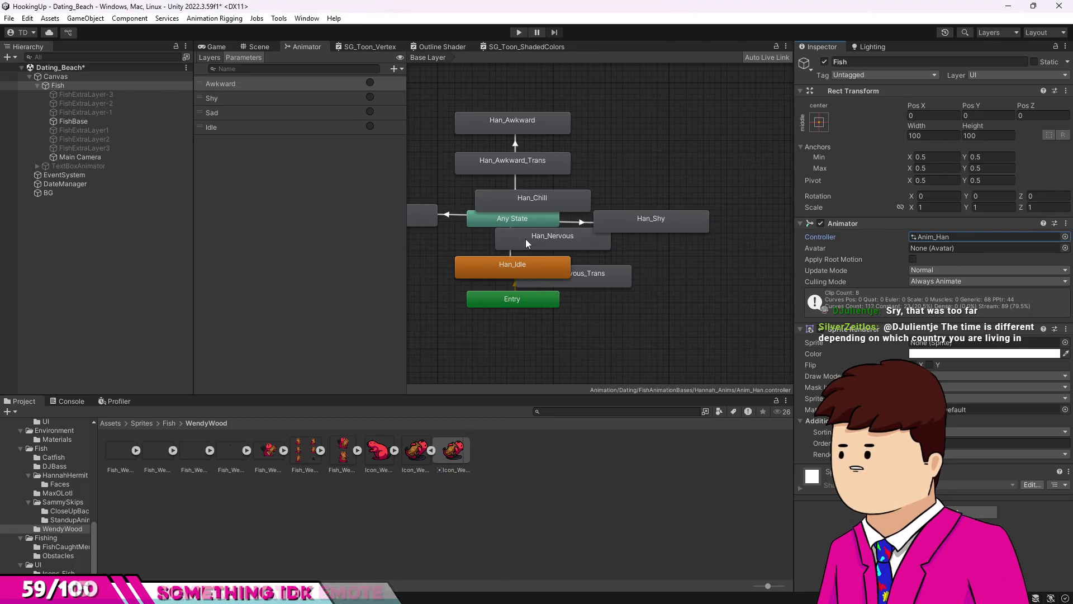
left_click_drag(525, 239, 687, 284)
left_click_drag(591, 279, 733, 351)
left_click_drag(722, 299, 732, 304)
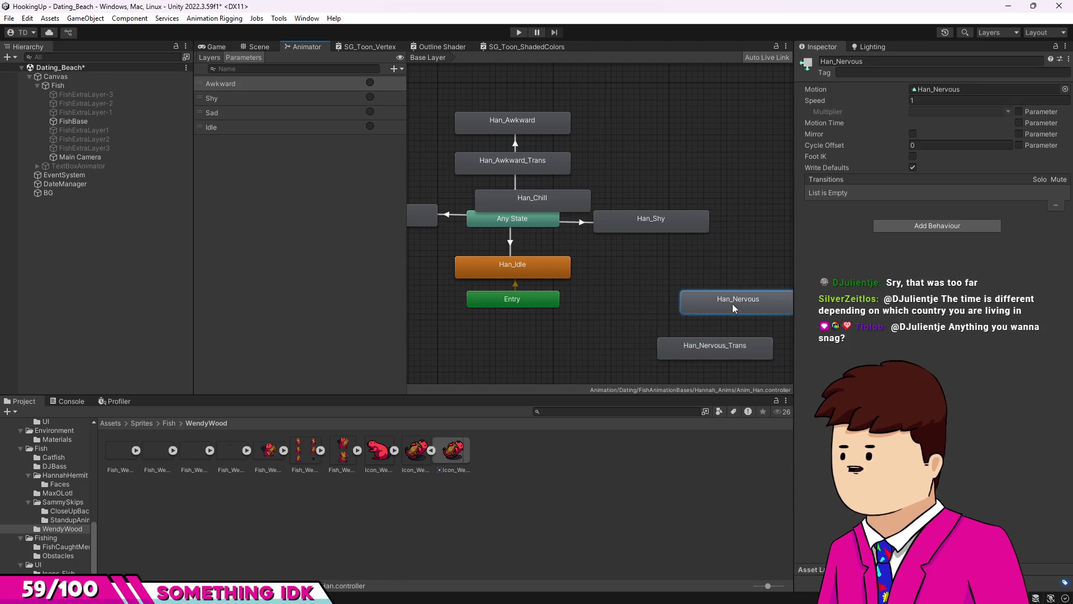
left_click(709, 335)
left_click_drag(555, 200, 713, 165)
scroll(624, 228, "down", 3)
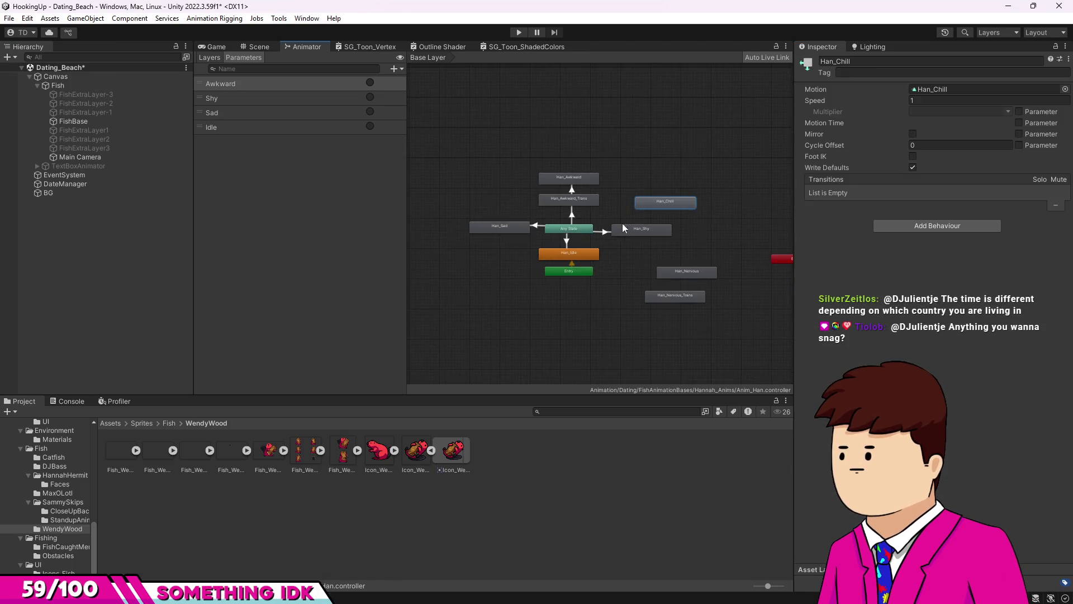
scroll(624, 228, "up", 3)
left_click(685, 292)
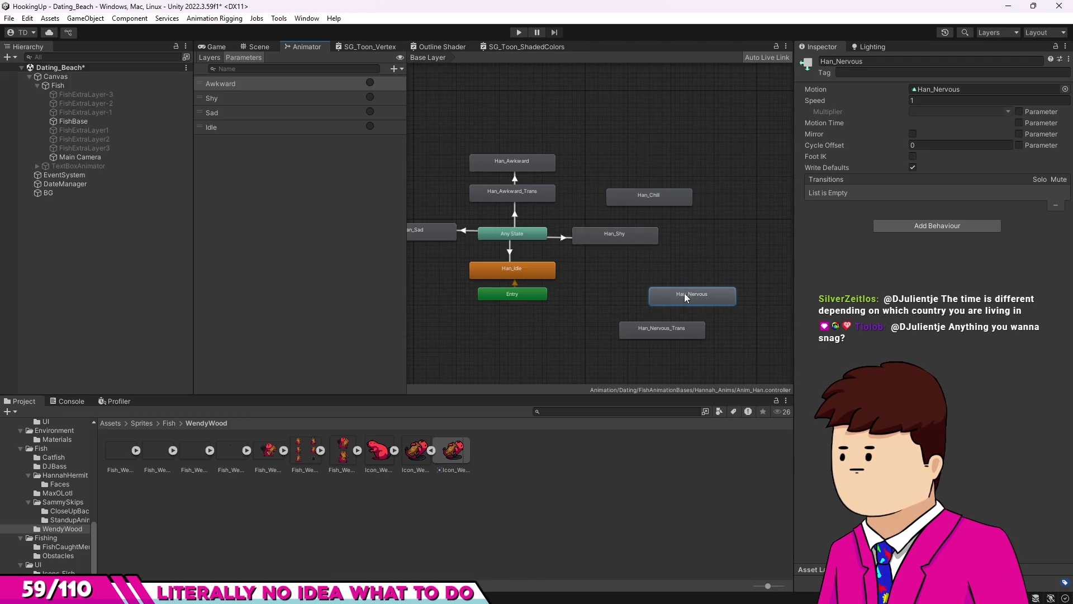
left_click(645, 327)
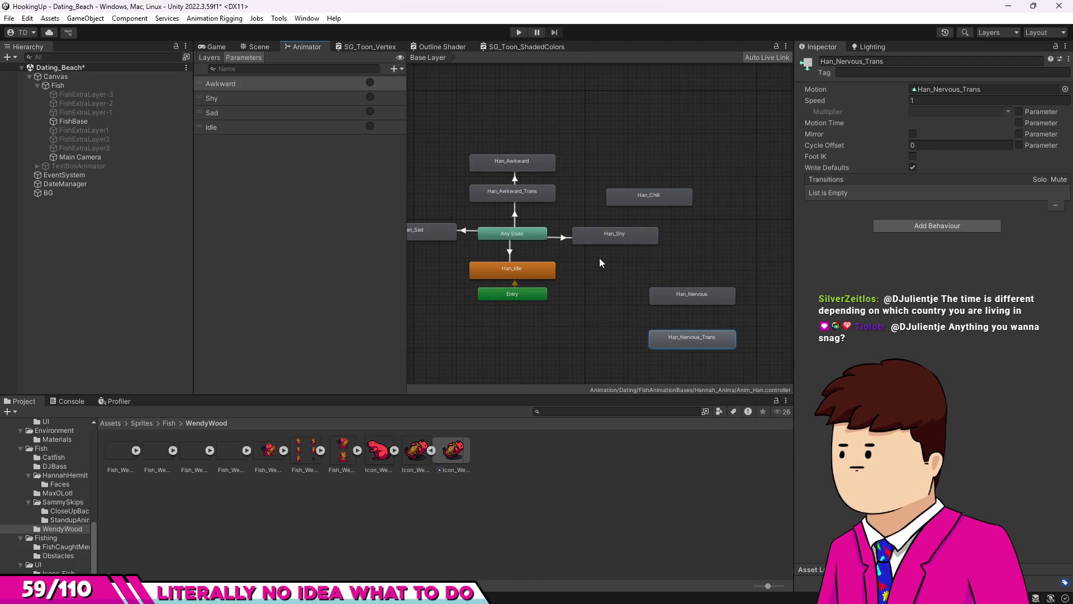
left_click_drag(599, 257, 684, 270)
scroll(503, 190, "up", 2)
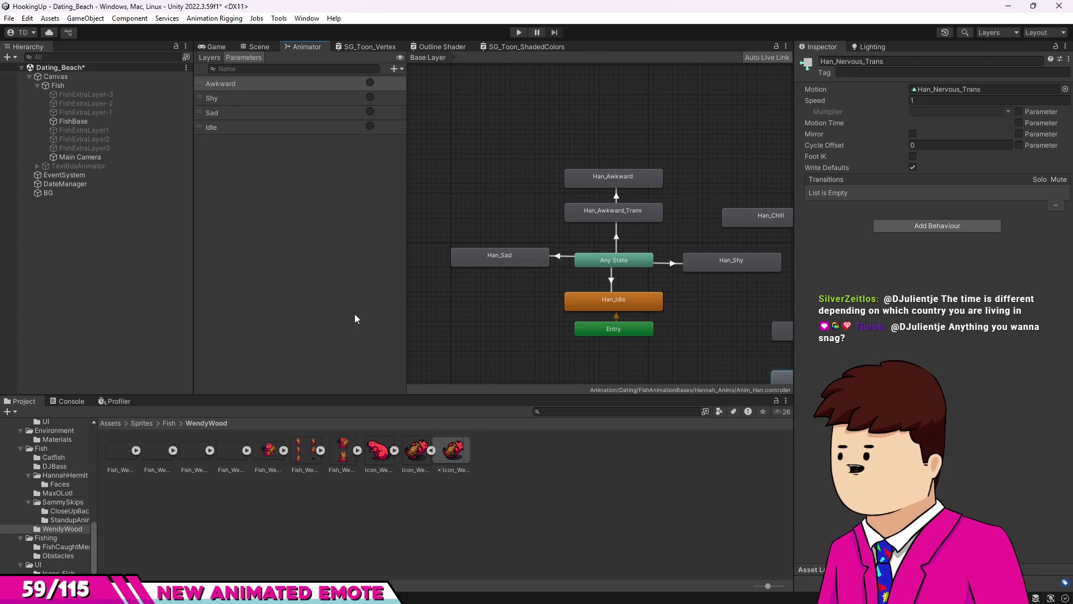
Reselect Fish and switch its controller to Anim_Wen.
left_click(56, 85)
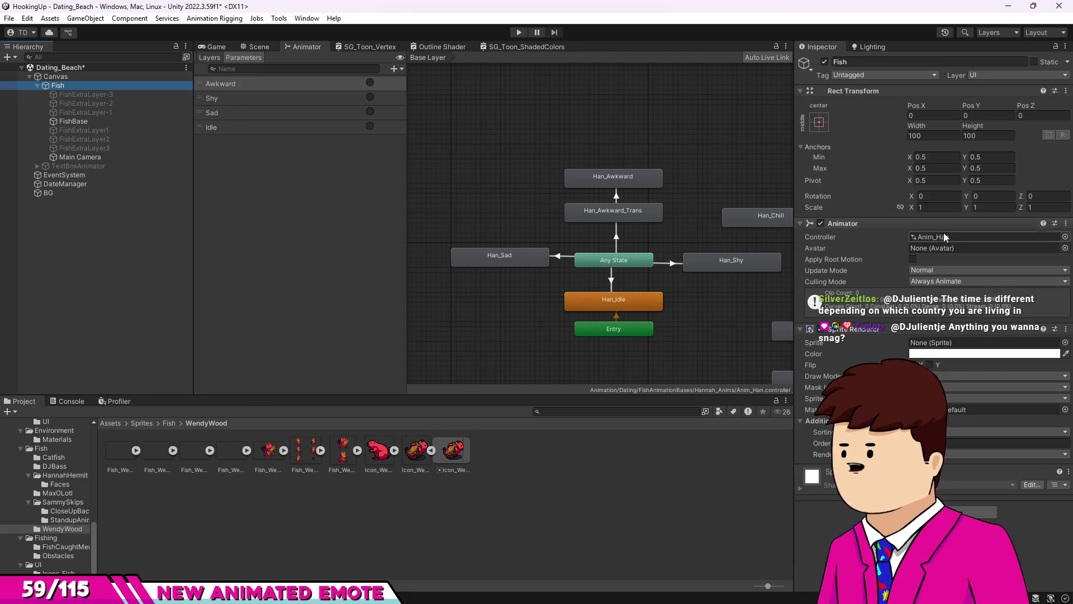
left_click(1065, 236)
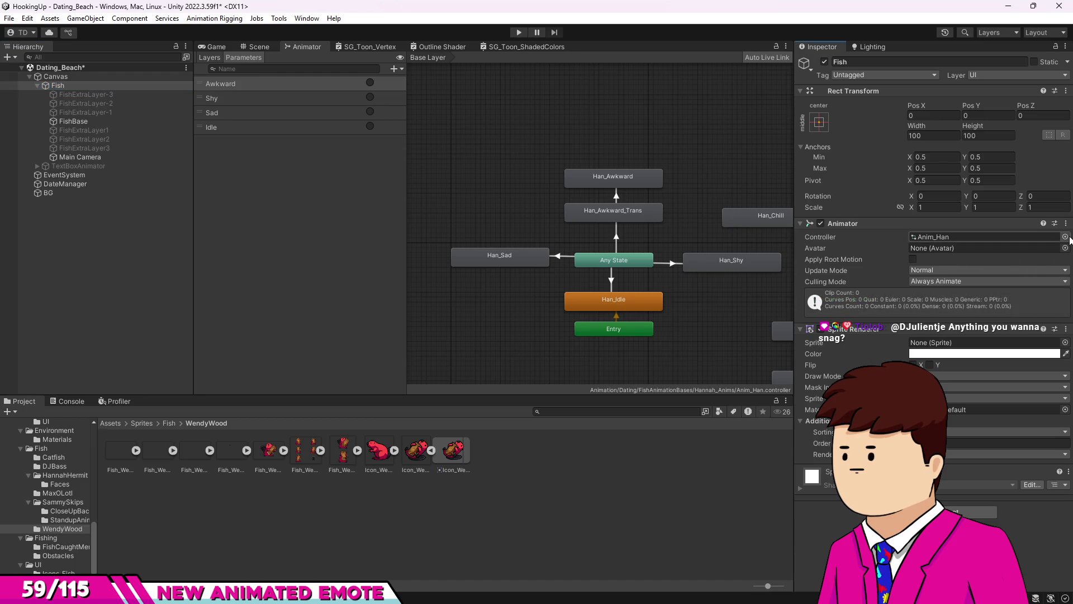
scroll(1012, 363, "down", 2)
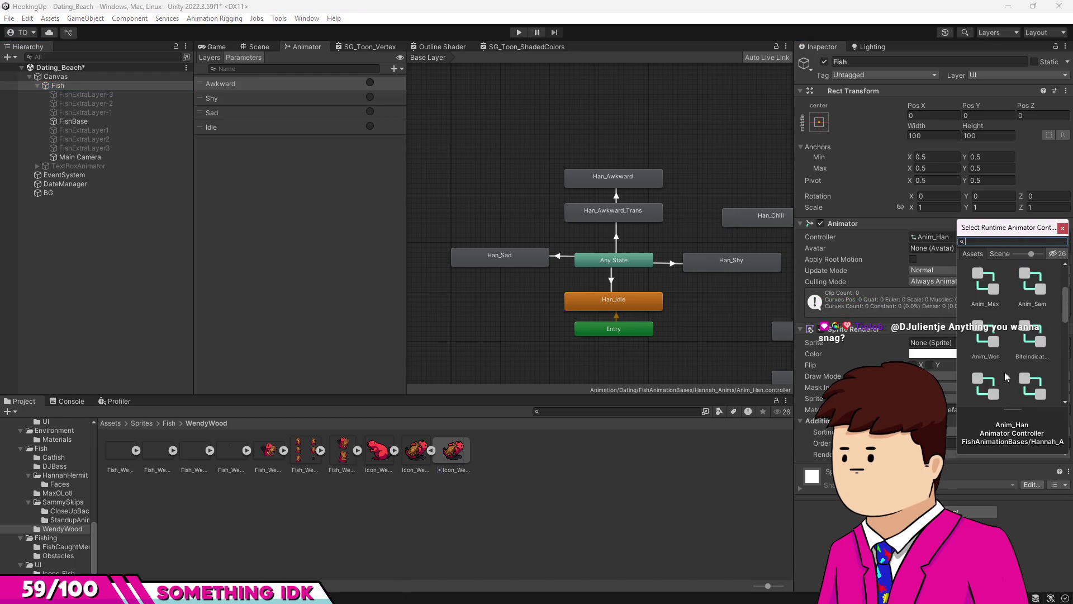
left_click(985, 344)
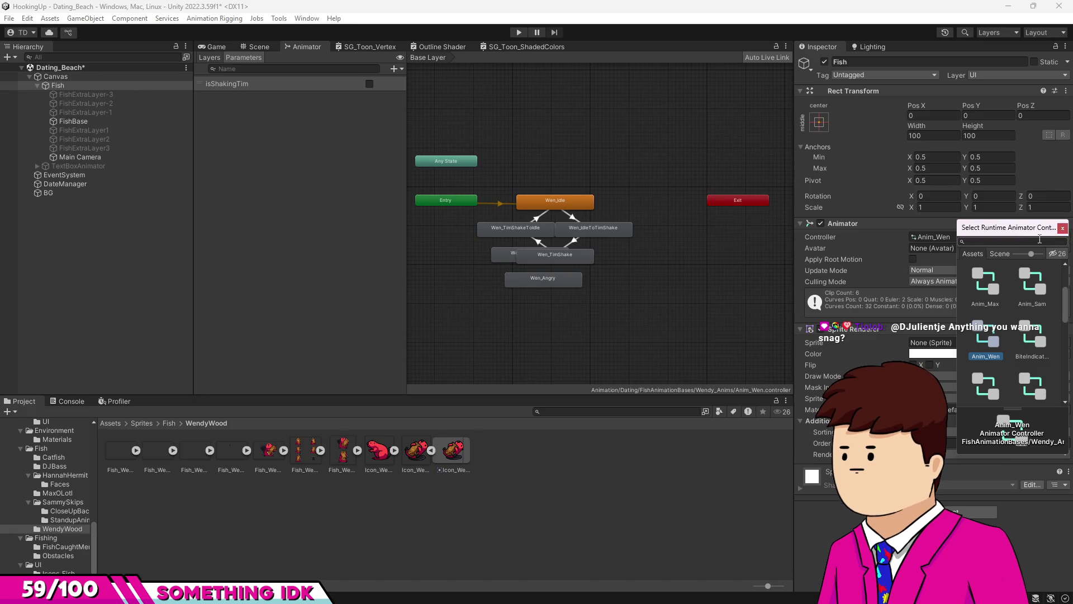
Drag Wen_AngryTrans and Wen_Angry to the top of the graph above Wen_Idle.
left_click(1063, 229)
scroll(503, 247, "up", 3)
mouse_move(592, 264)
left_mouse_down()
mouse_move(709, 290)
mouse_move(592, 263)
left_mouse_up()
left_click_drag(501, 273, 498, 316)
left_click_drag(623, 306, 637, 364)
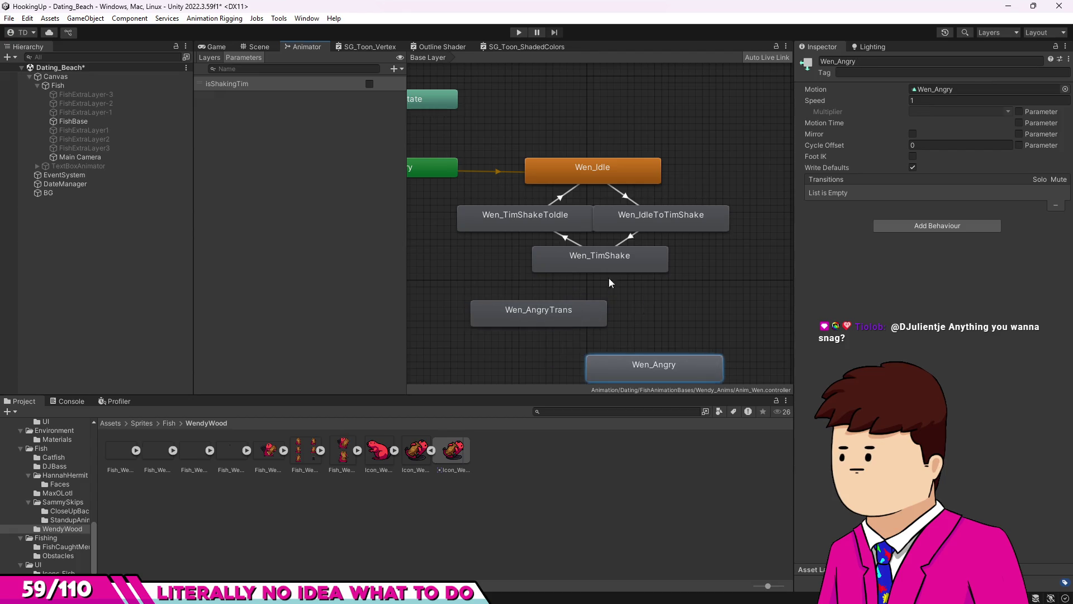
scroll(558, 303, "down", 4)
scroll(558, 303, "up", 3)
mouse_move(534, 228)
left_mouse_down()
mouse_move(628, 236)
mouse_move(642, 167)
mouse_move(571, 67)
left_mouse_up()
scroll(626, 256, "down", 2)
scroll(641, 205, "up", 1)
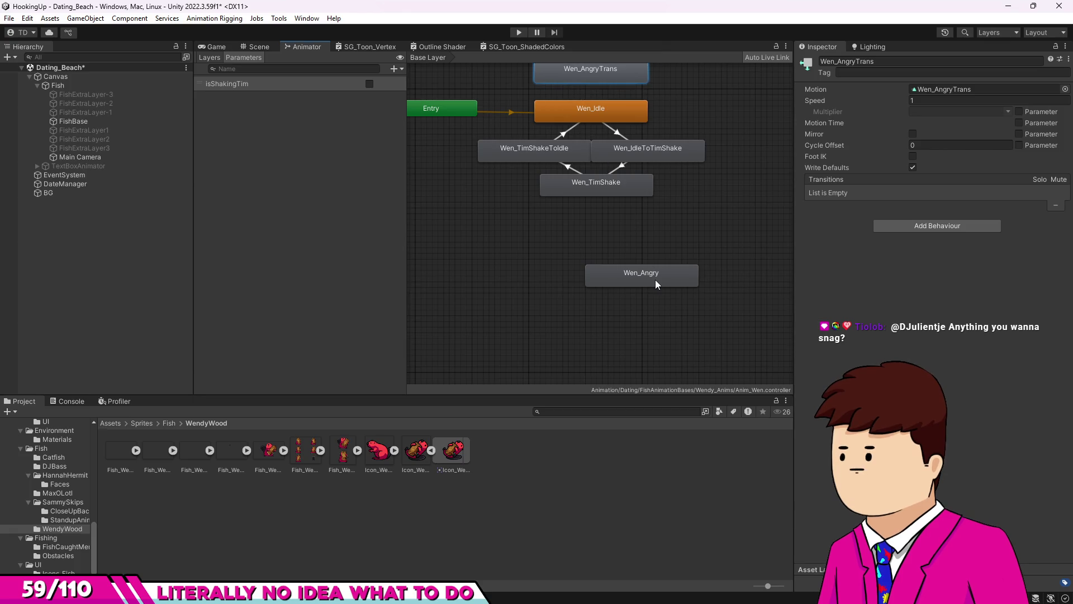
left_click_drag(655, 280, 712, 84)
mouse_move(585, 215)
left_mouse_down()
mouse_move(591, 160)
mouse_move(622, 203)
mouse_move(667, 146)
mouse_move(552, 150)
mouse_move(551, 200)
left_mouse_up()
left_click_drag(570, 146, 570, 157)
Add transitions Wen_Idle → Wen_AngryTrans → Wen_Angry and align Wen_Angry above Wen_AngryTrans.
right_click(570, 243)
left_click(593, 248)
left_click(573, 209)
right_click(598, 200)
left_click(615, 202)
left_click(591, 164)
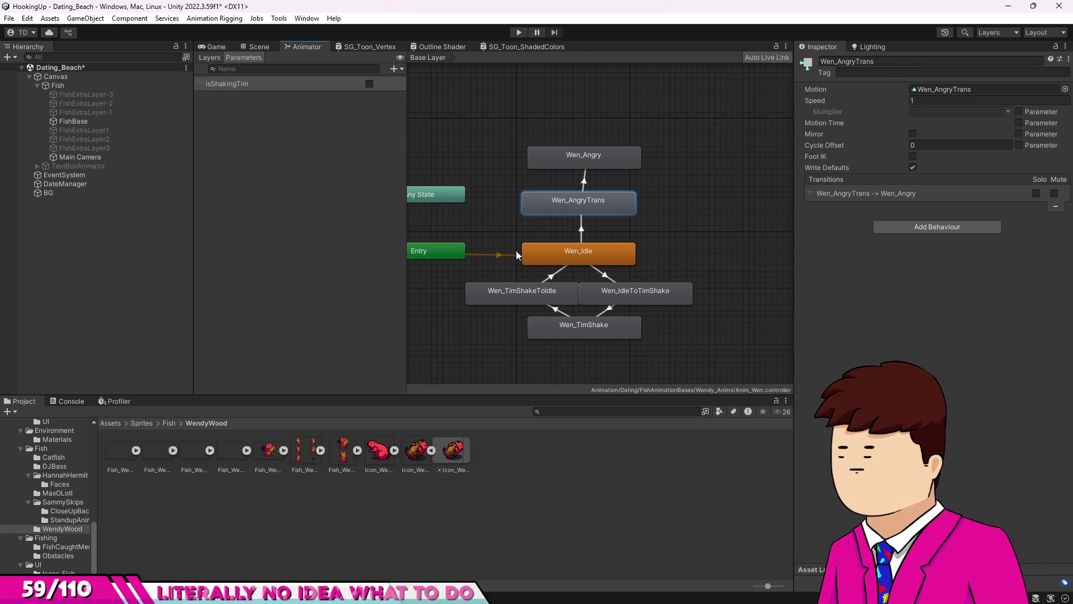
left_click_drag(545, 162, 555, 210)
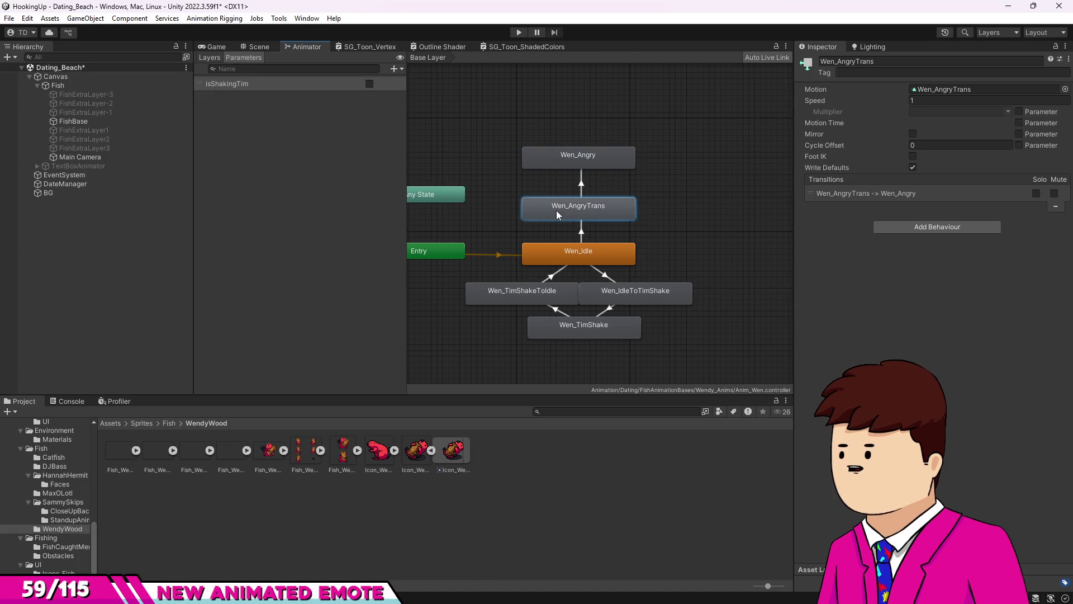
left_click_drag(558, 162, 560, 180)
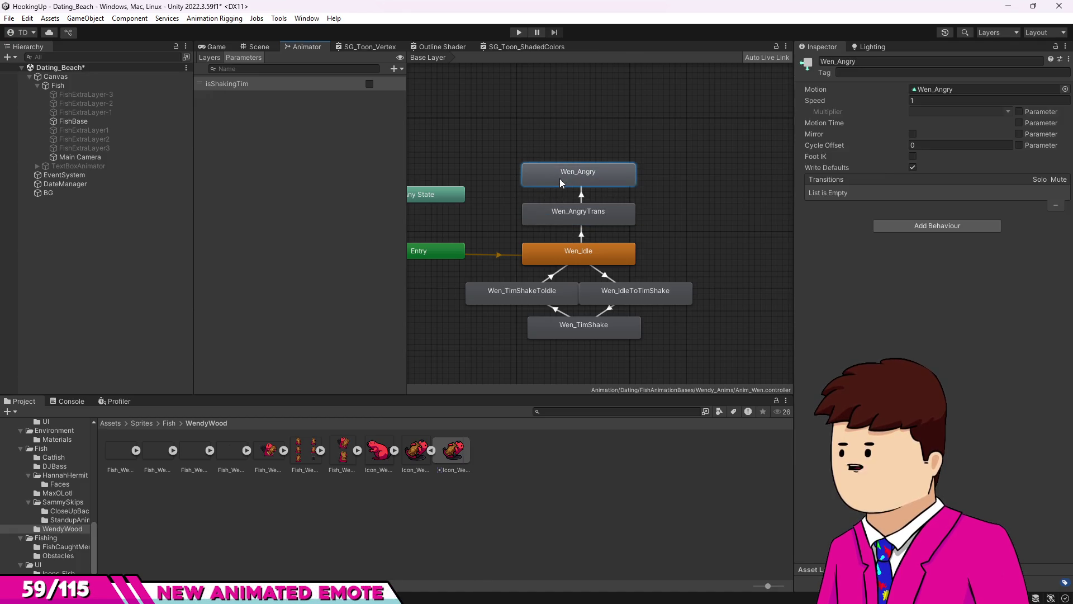
Deselect the states, zoom and pan the Anim_Wen graph, then drag Wen_AngryTrans rightward.
left_click(562, 142)
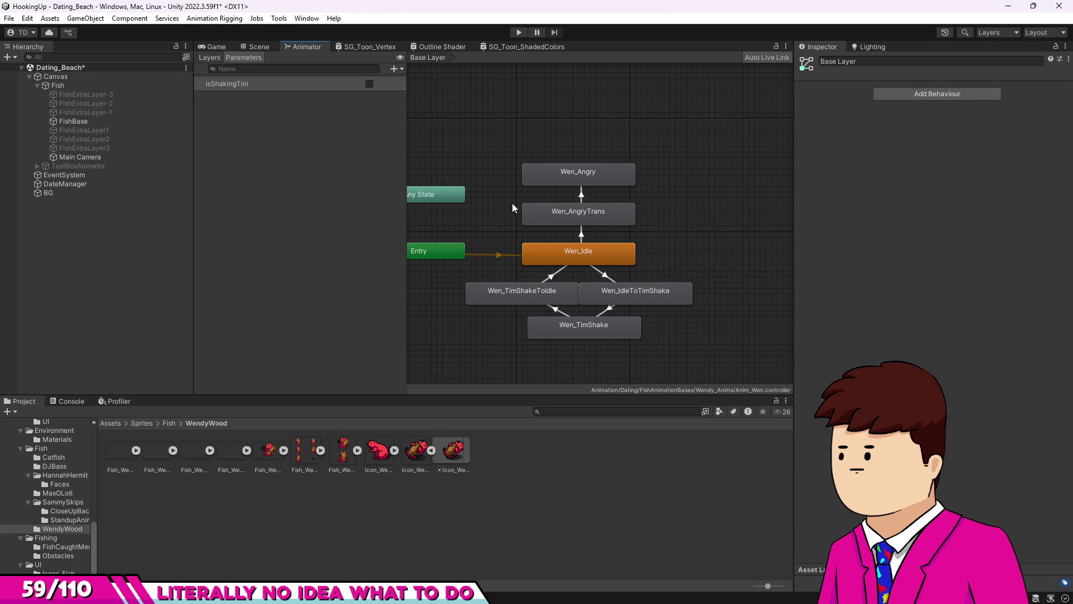
scroll(507, 218, "down", 3)
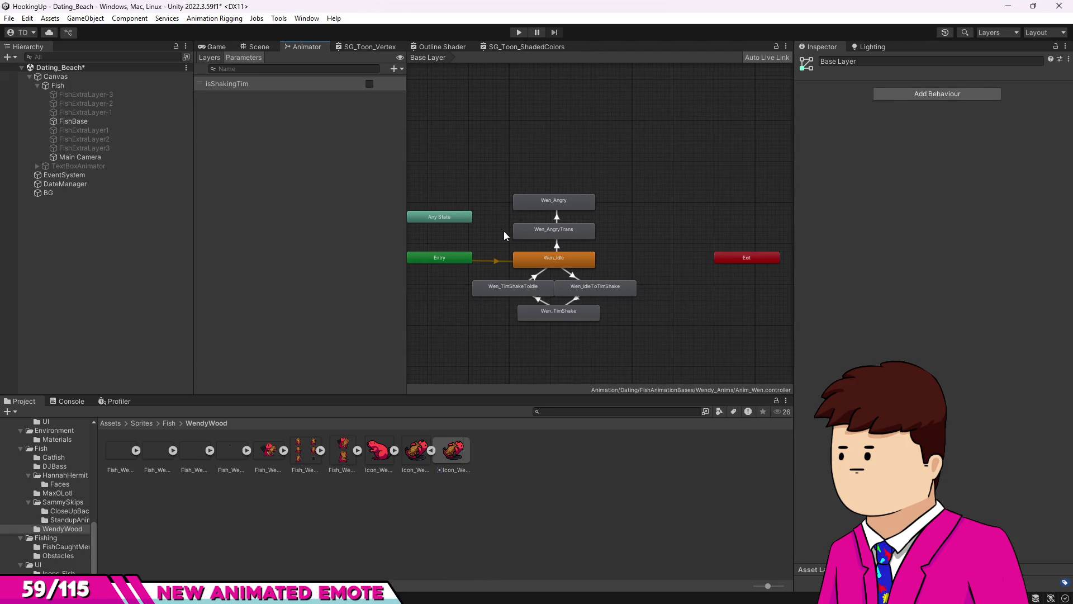
scroll(504, 230, "down", 2)
scroll(503, 228, "up", 5)
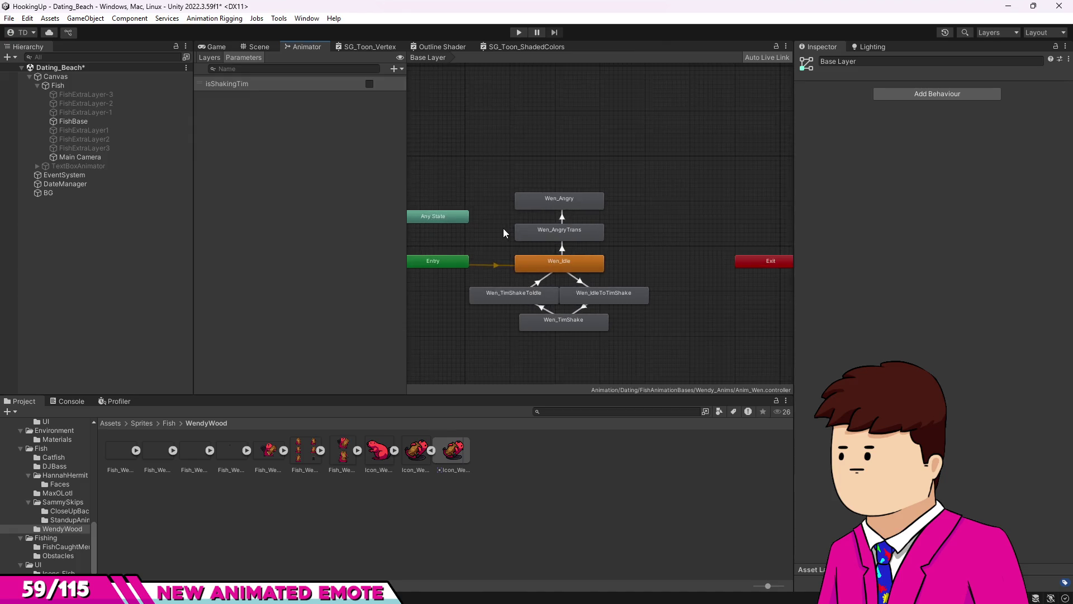
scroll(511, 210, "down", 1)
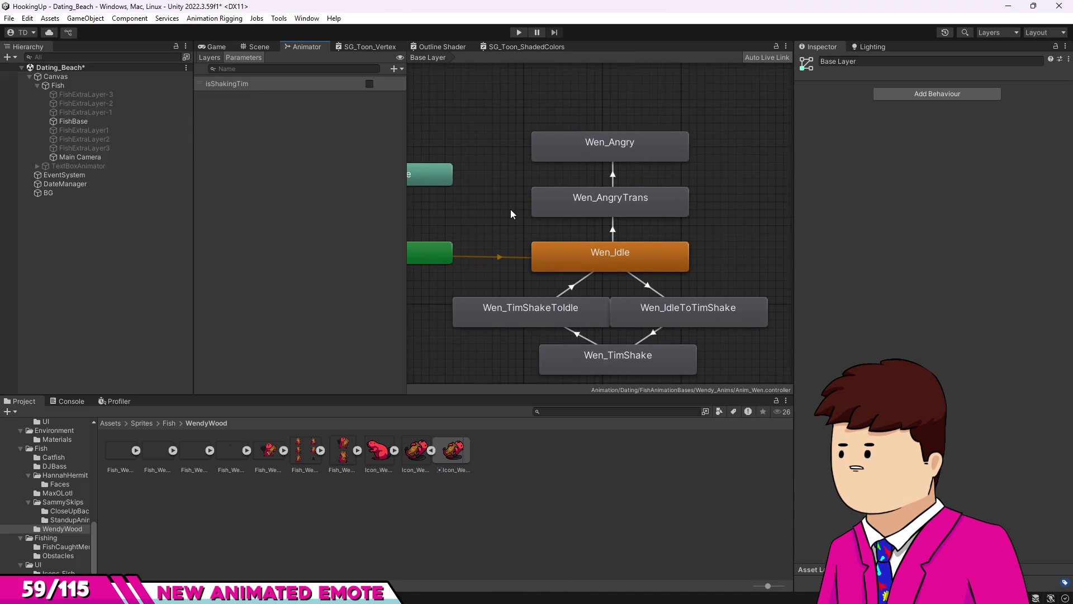
scroll(511, 210, "down", 3)
left_click_drag(511, 210, 501, 248)
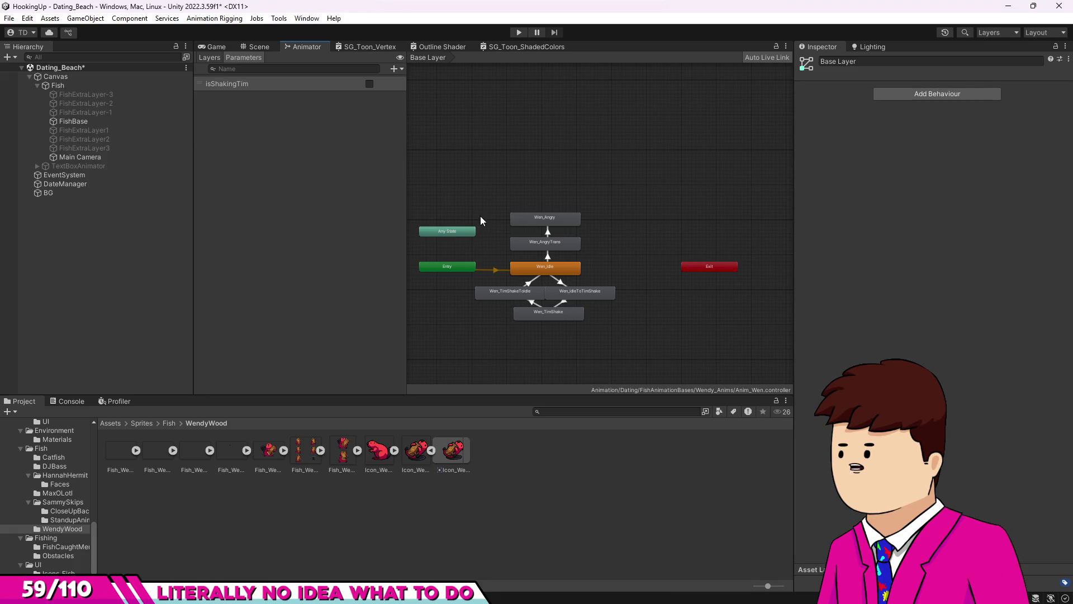
scroll(503, 233, "up", 6)
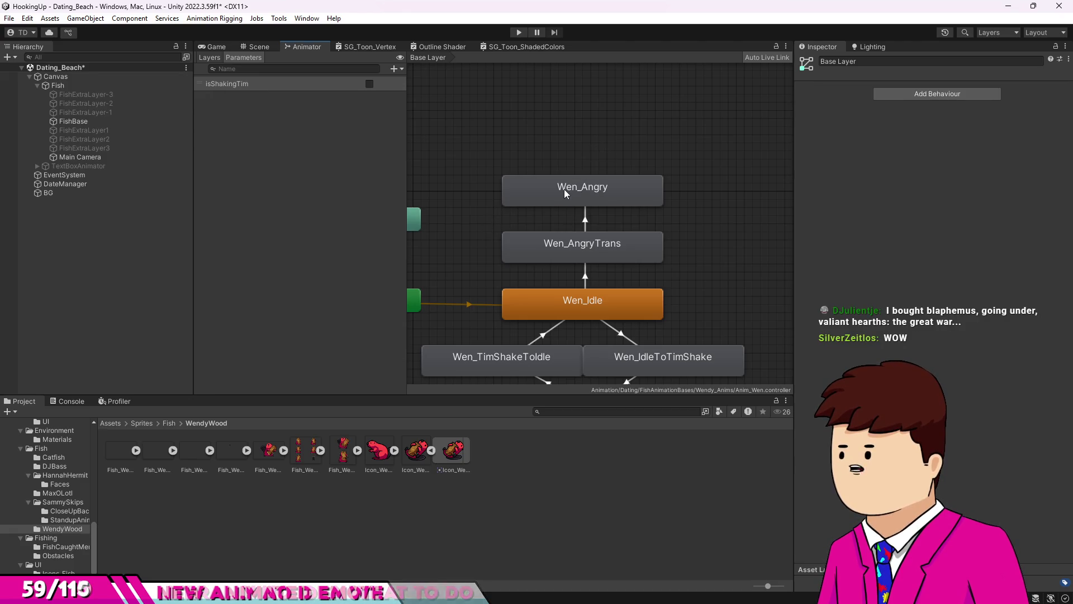
scroll(569, 236, "up", 1)
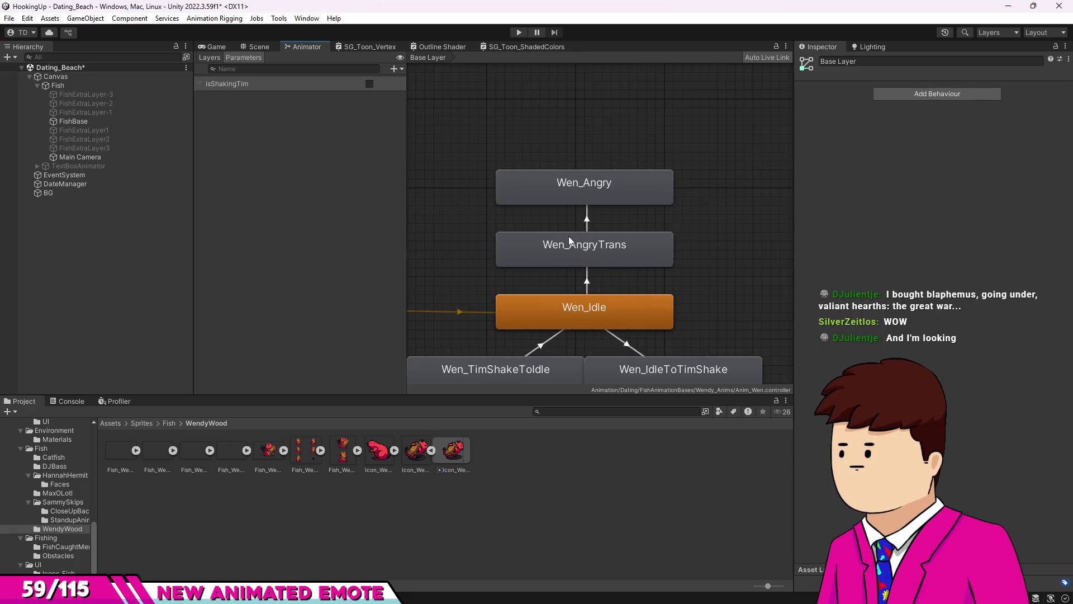
scroll(538, 237, "down", 2)
scroll(544, 251, "up", 3)
scroll(545, 254, "down", 2)
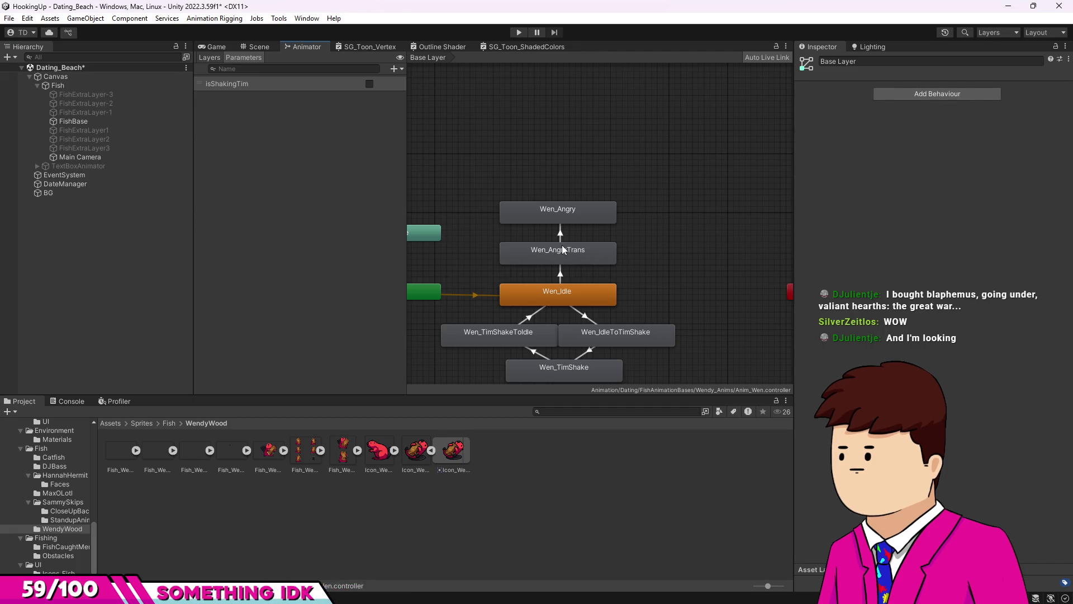
left_click_drag(529, 252, 641, 254)
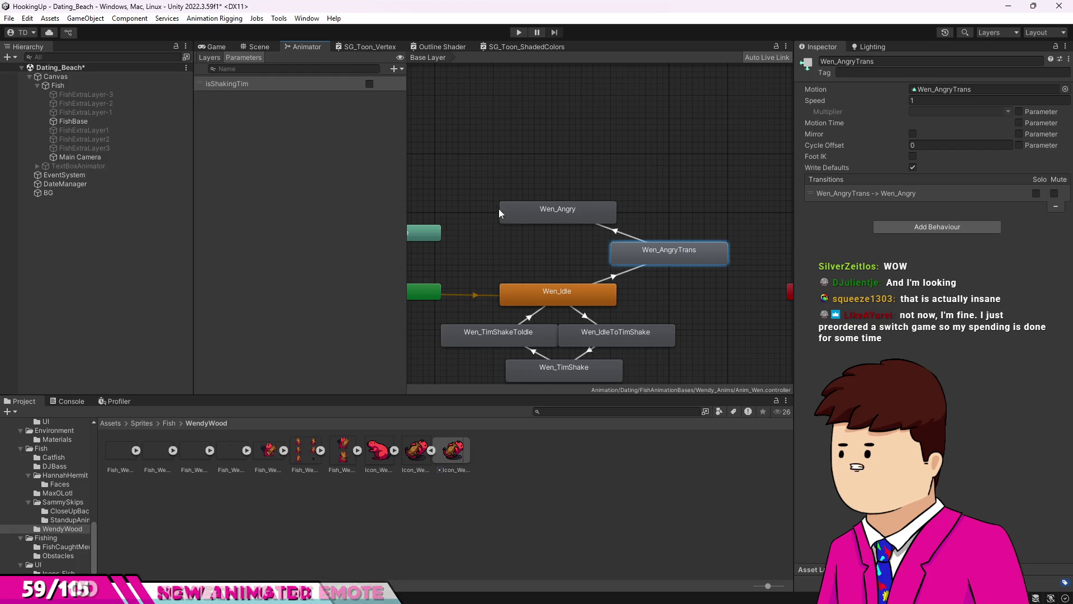
Move Wen_AngryTrans back between Wen_Idle and Wen_Angry and cancel a stray transition from Wen_Angry.
left_click_drag(626, 254, 518, 253)
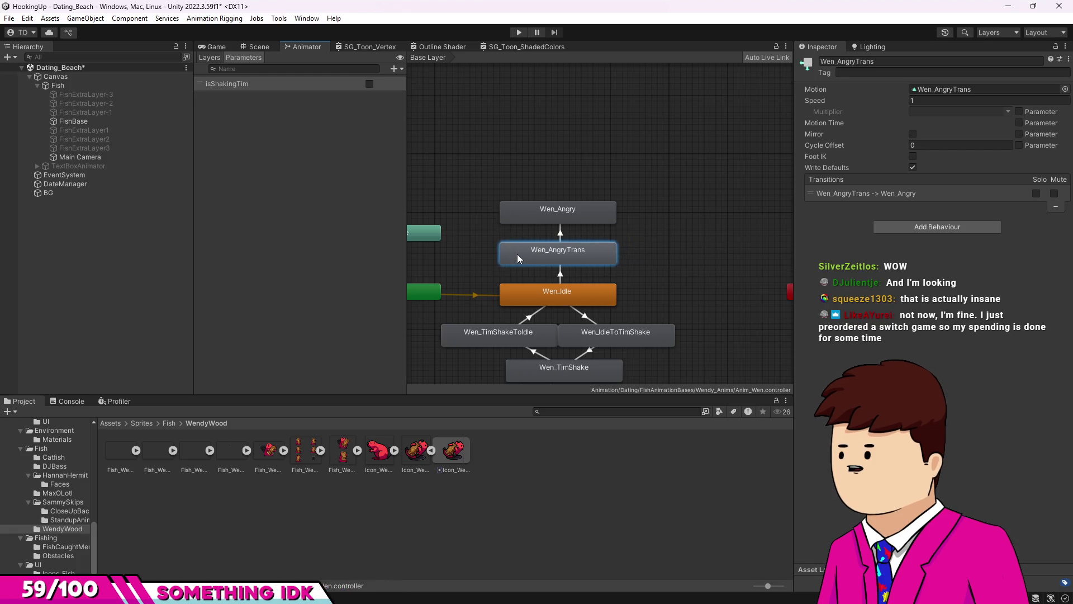
left_click(534, 221)
right_click(545, 218)
left_click(565, 223)
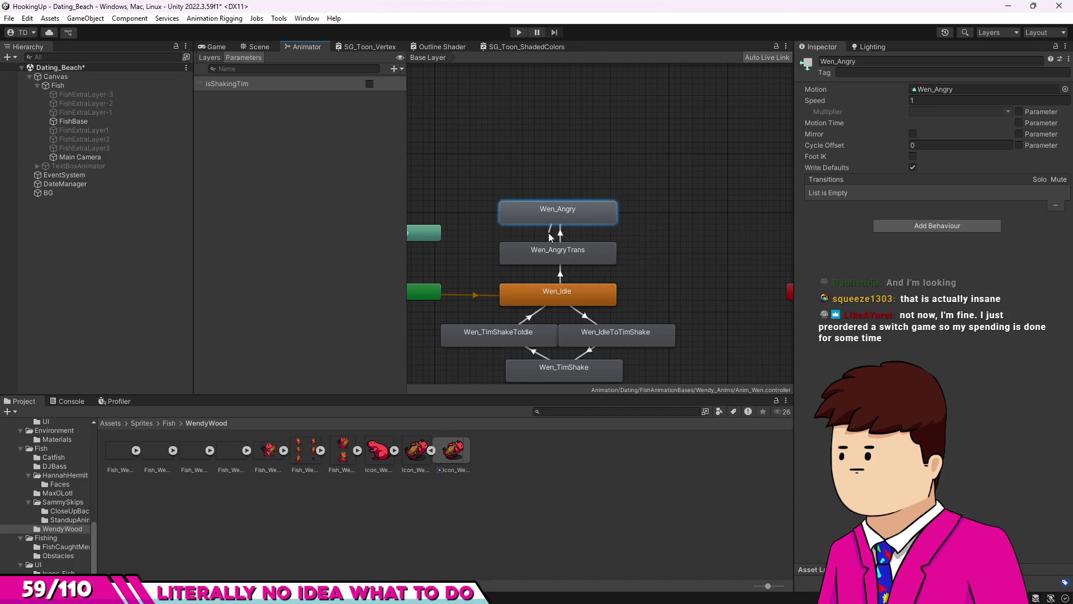
right_click(549, 234)
left_click(672, 205)
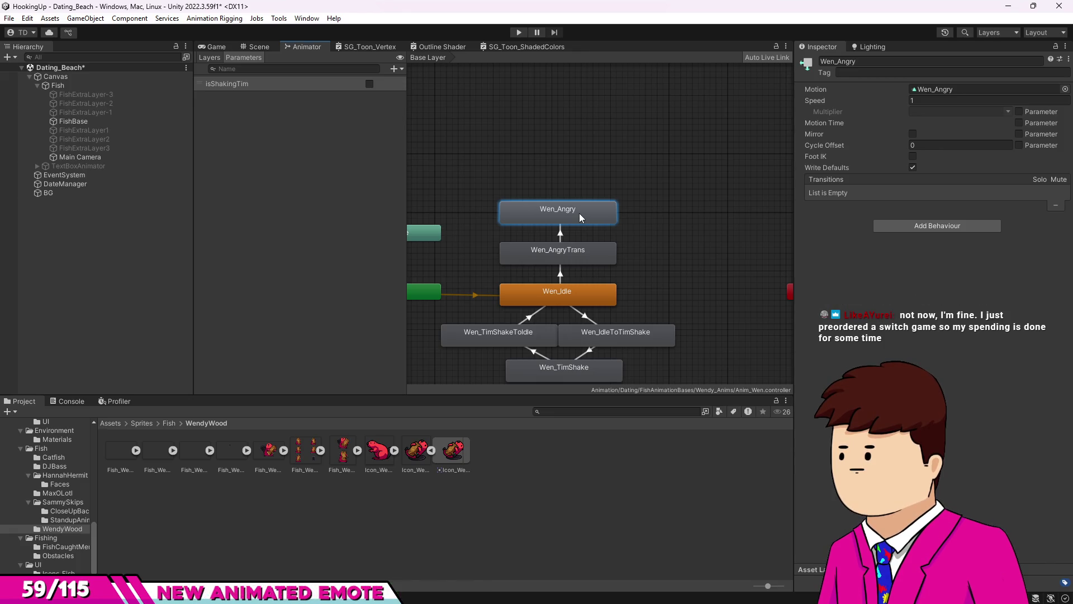
scroll(542, 236, "down", 1)
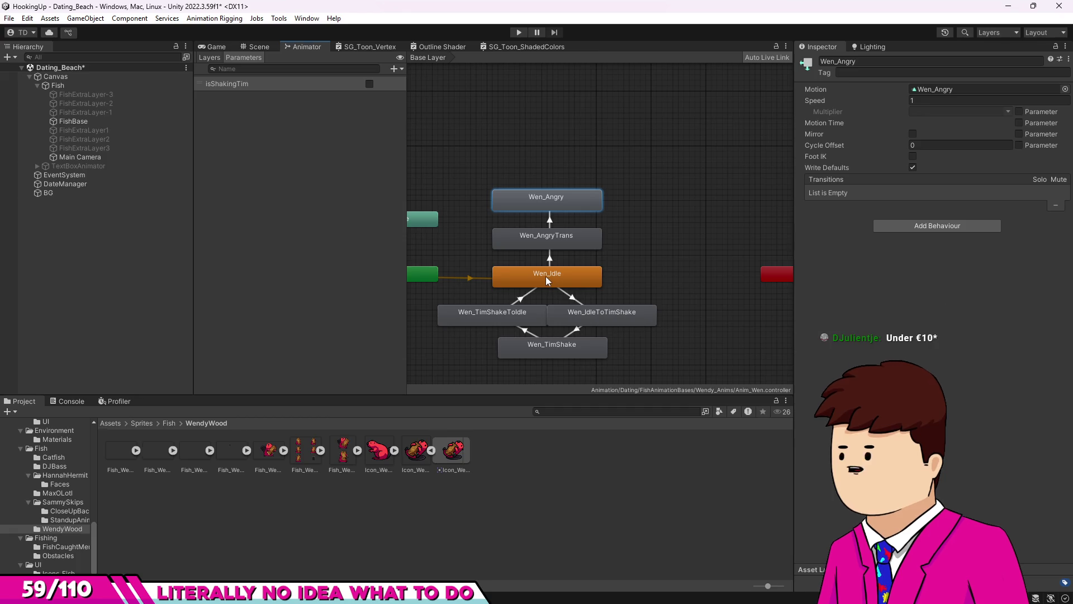
Add a trigger parameter named Angry in the Parameters tab and save the scene.
left_click(396, 68)
left_click(418, 118)
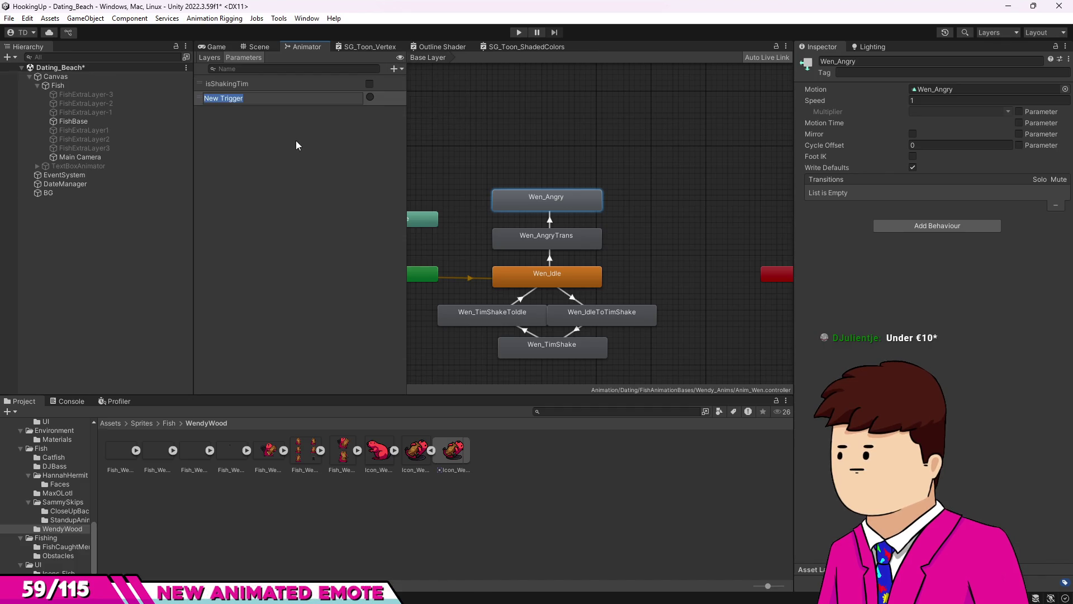
type("Angry")
left_click(251, 173)
key("ctrl+s")
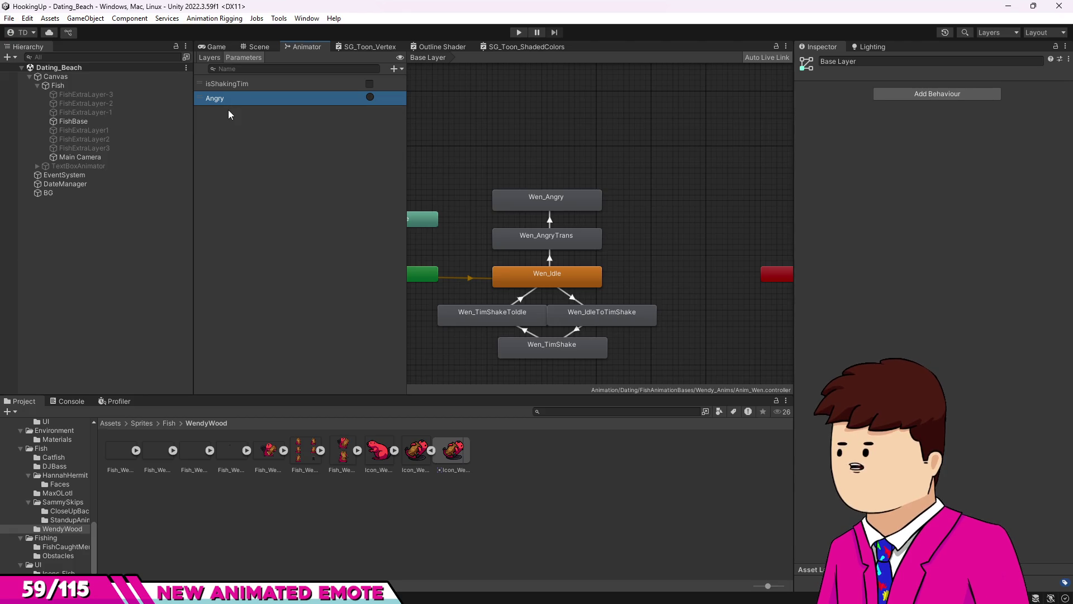
mouse_move(596, 268)
left_mouse_down()
mouse_move(613, 264)
mouse_move(595, 241)
mouse_move(635, 256)
mouse_move(590, 267)
mouse_move(598, 253)
left_mouse_up()
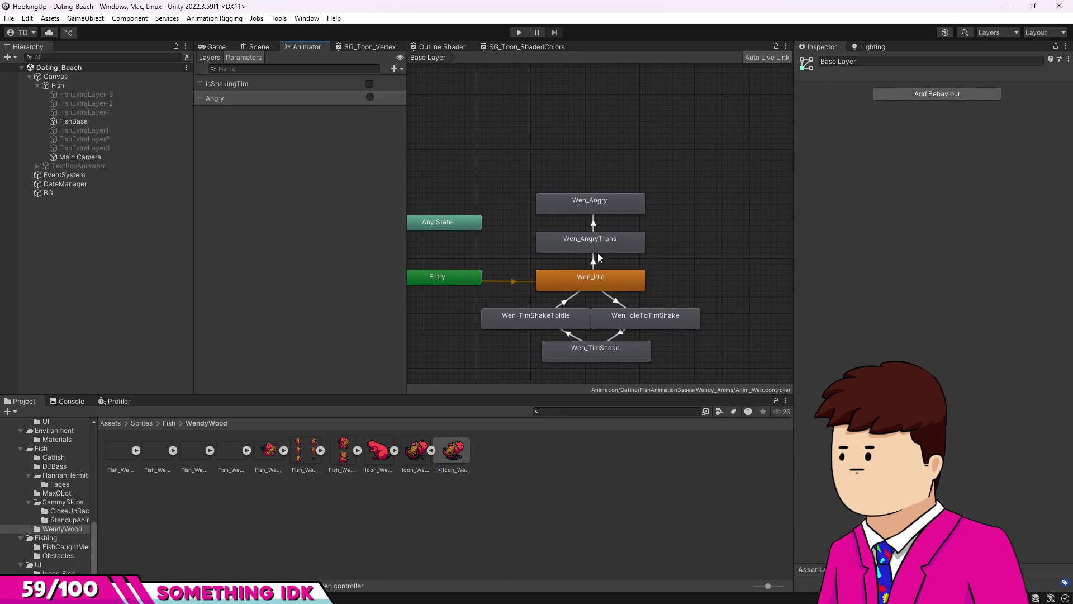
Move the Angry states higher and draw a transition from Any State to Wen_AngryTrans.
left_click(593, 261)
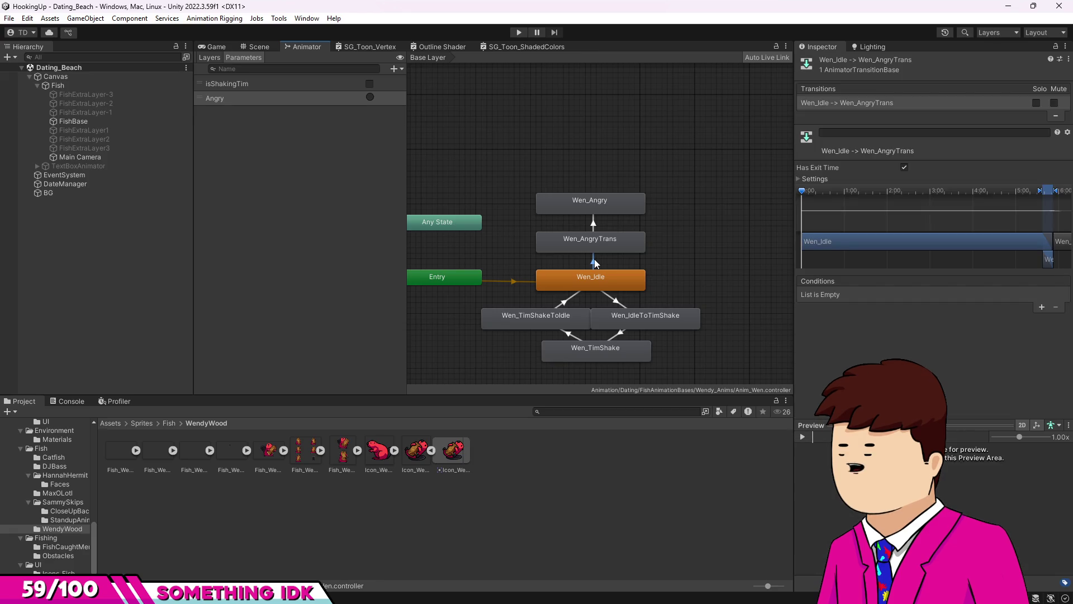
mouse_move(518, 176)
left_mouse_down()
mouse_move(568, 240)
mouse_move(557, 159)
left_mouse_up()
left_click(502, 202)
right_click(470, 221)
left_click(502, 227)
left_click(560, 197)
mouse_move(457, 223)
left_mouse_down()
mouse_move(457, 196)
mouse_move(475, 212)
left_mouse_up()
Remove the isShakingTim condition from the Wen_AngryTrans to Wen_Angry transition.
left_click(494, 202)
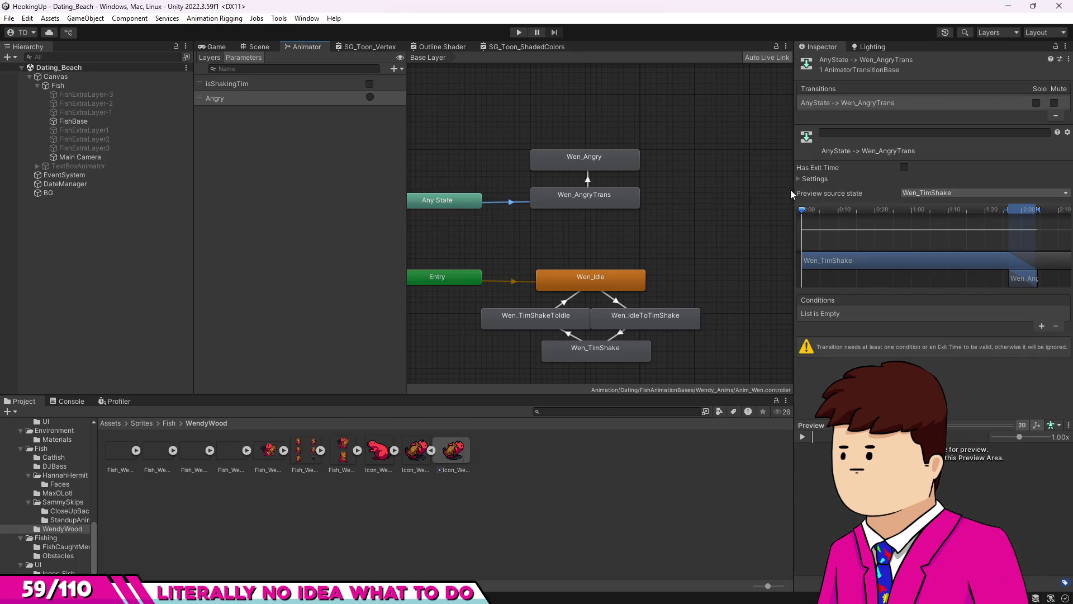
left_click(587, 178)
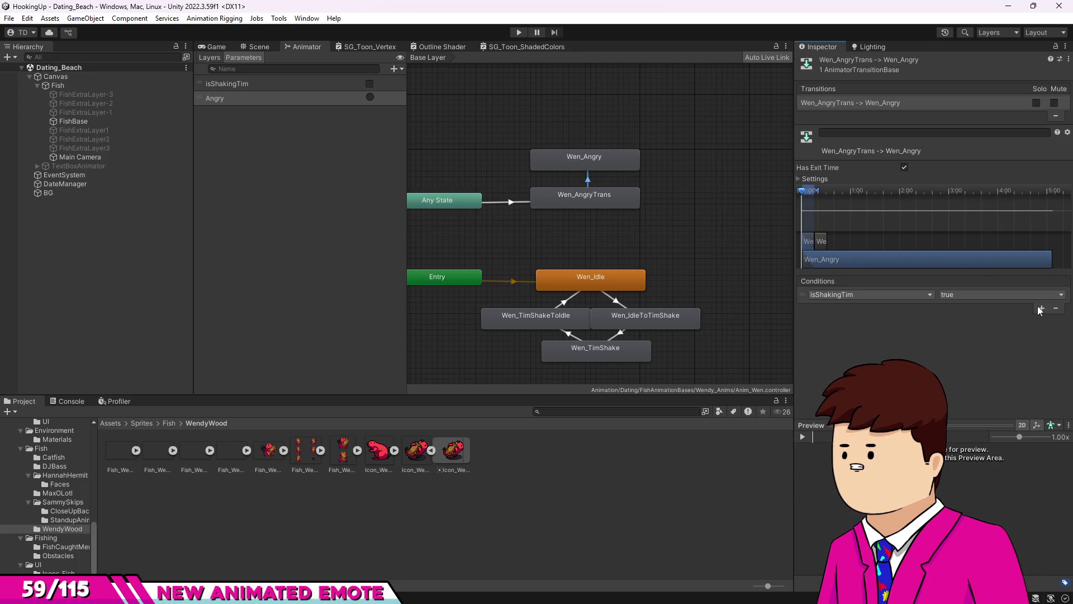
left_click(1056, 308)
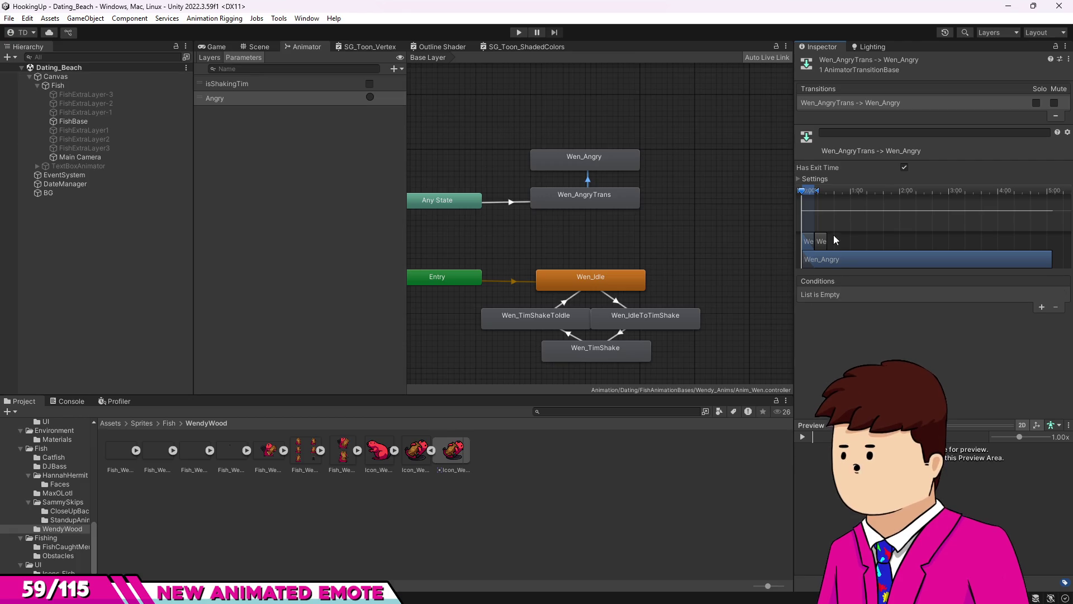
left_click(814, 178)
left_click(903, 200)
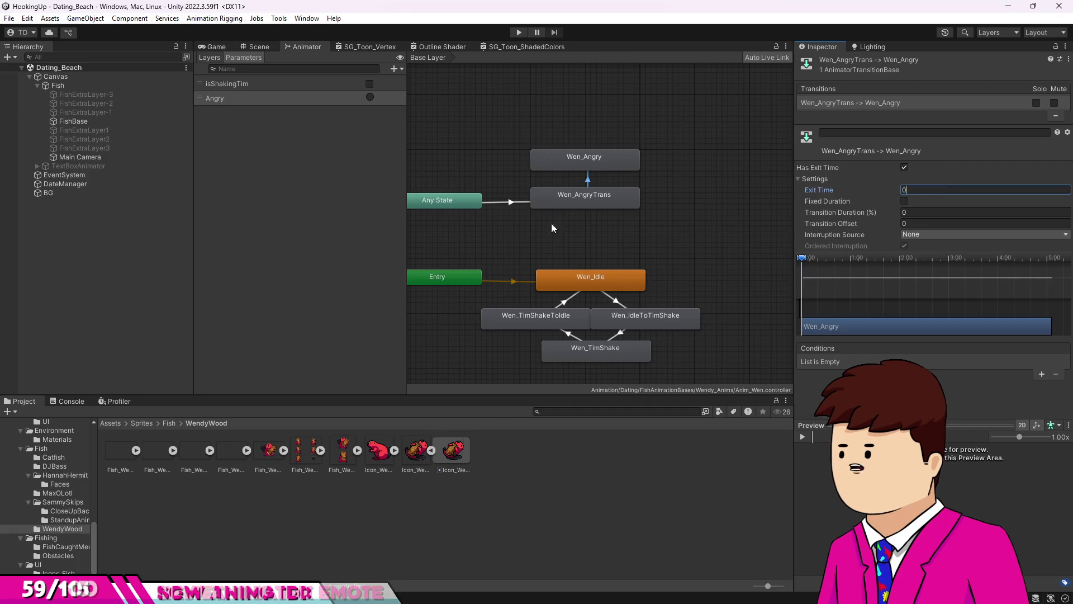
Give the Any State to Wen_AngryTrans transition zero duration and no exit time.
left_click(498, 201)
left_click(904, 200)
left_click(904, 167)
left_click(911, 190)
type("0")
key("Tab")
type("0")
key("Return")
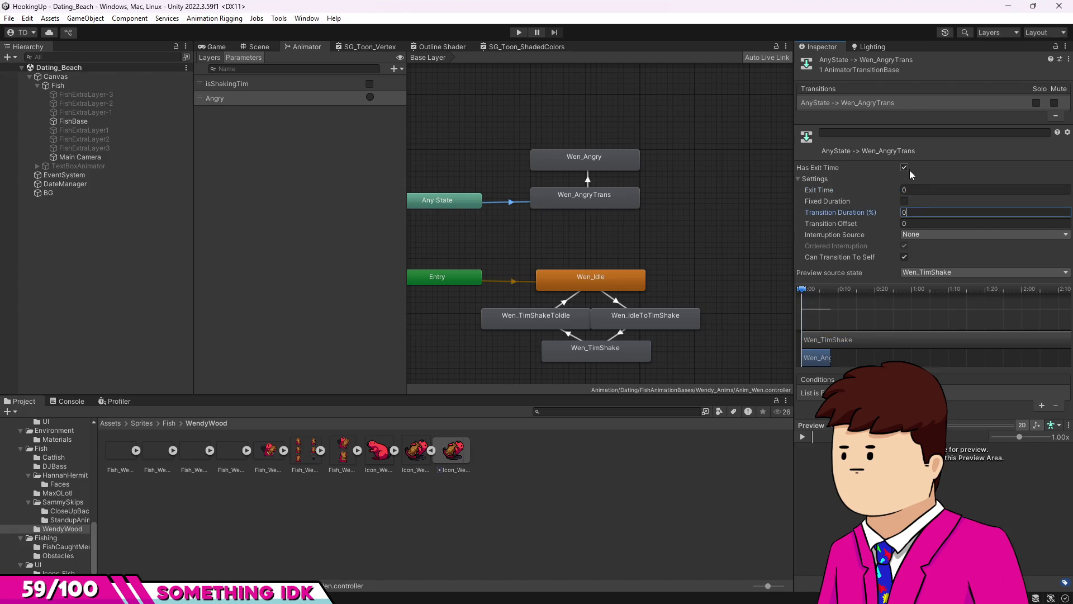
left_click(904, 168)
Add an Angry trigger condition to the Any State to Wen_AngryTrans transition.
left_click(1034, 406)
left_click(872, 393)
left_click(822, 438)
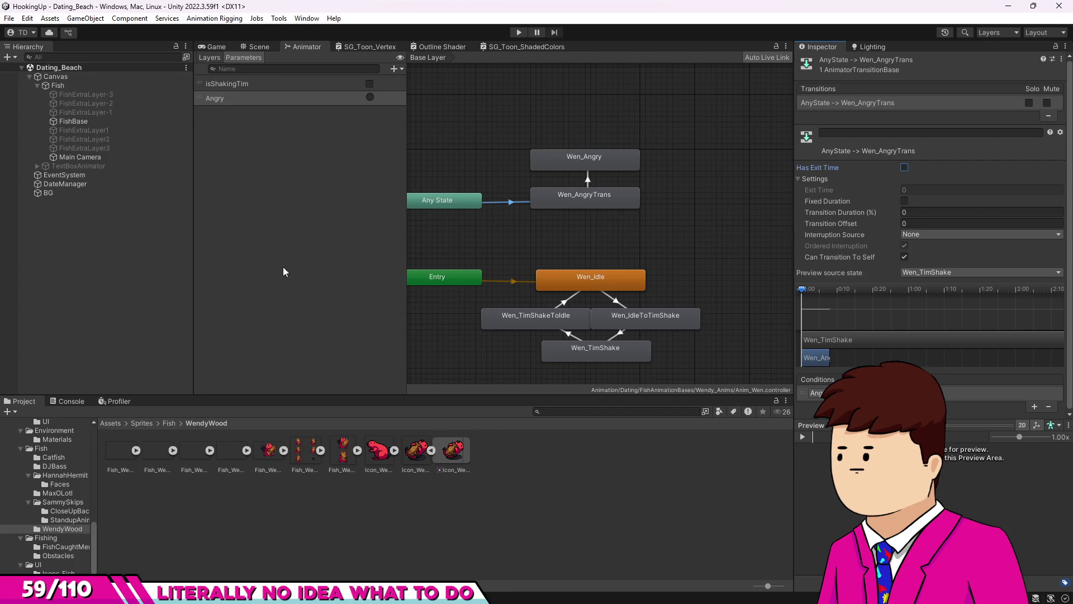
left_click(303, 195)
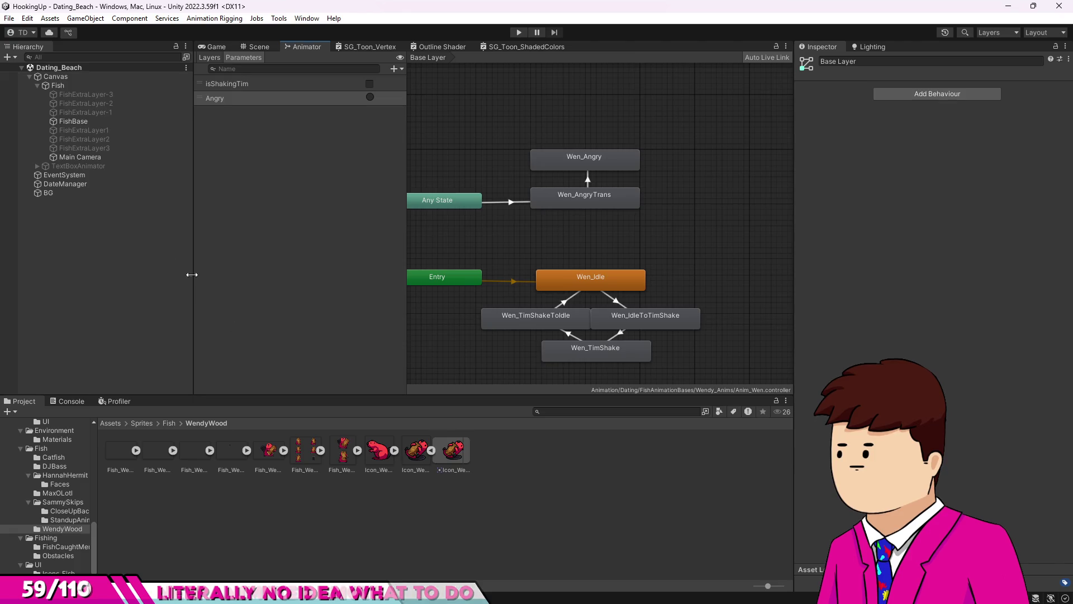
left_click(51, 184)
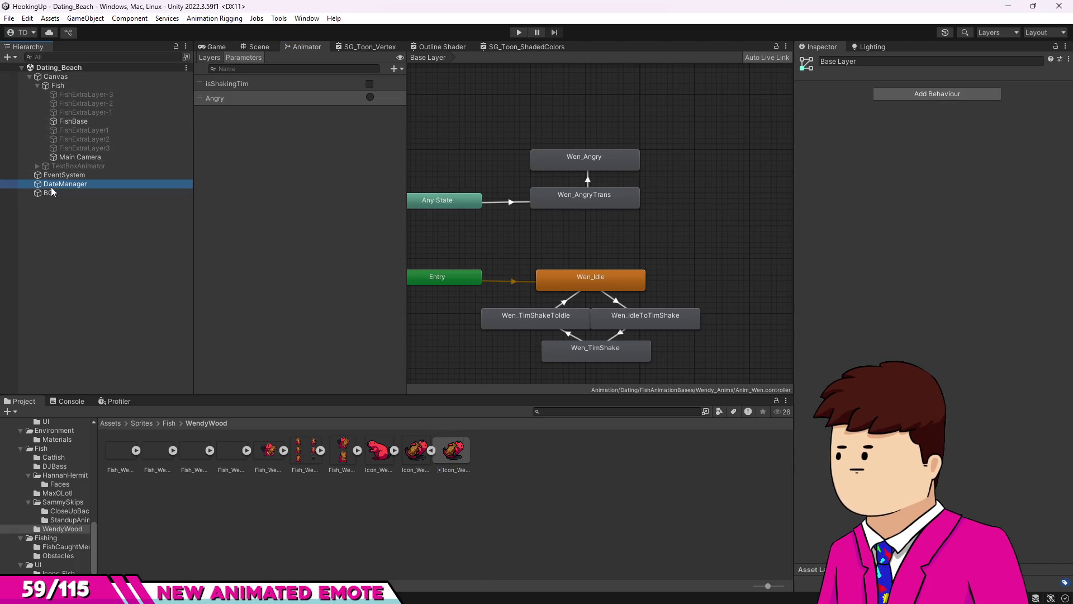
Open DateSetup.cs from DateManager in Visual Studio, dismissing the sign-in prompt and notification.
double_click(934, 157)
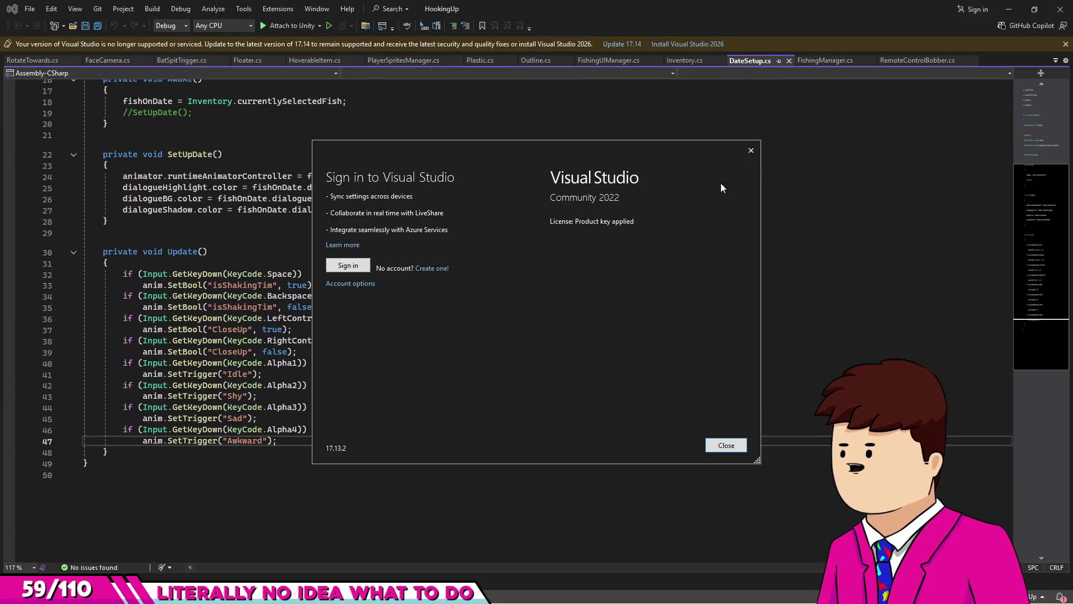
left_click(751, 151)
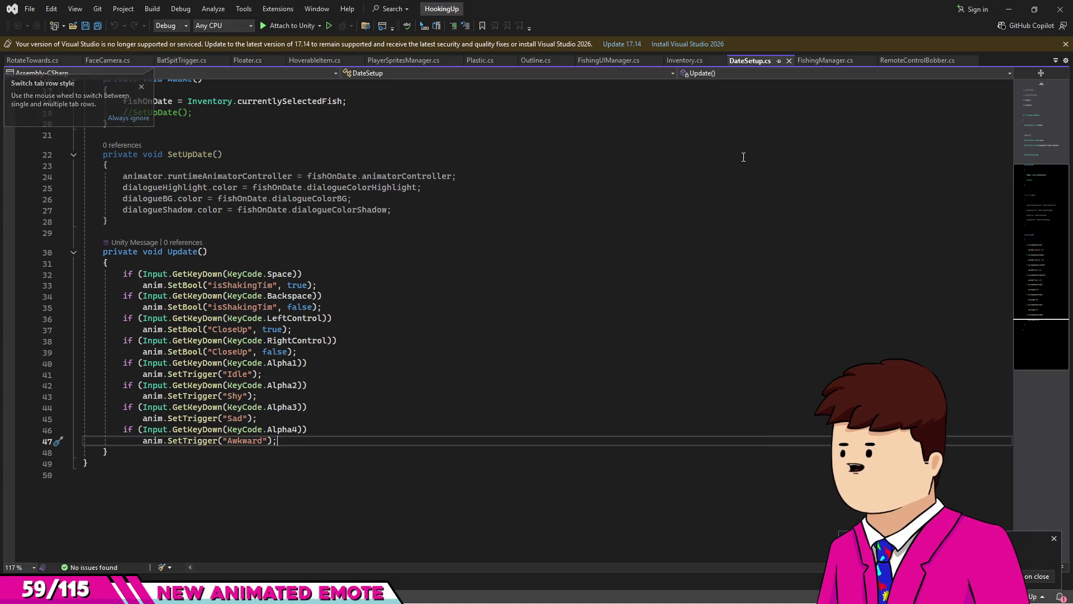
left_click(1053, 540)
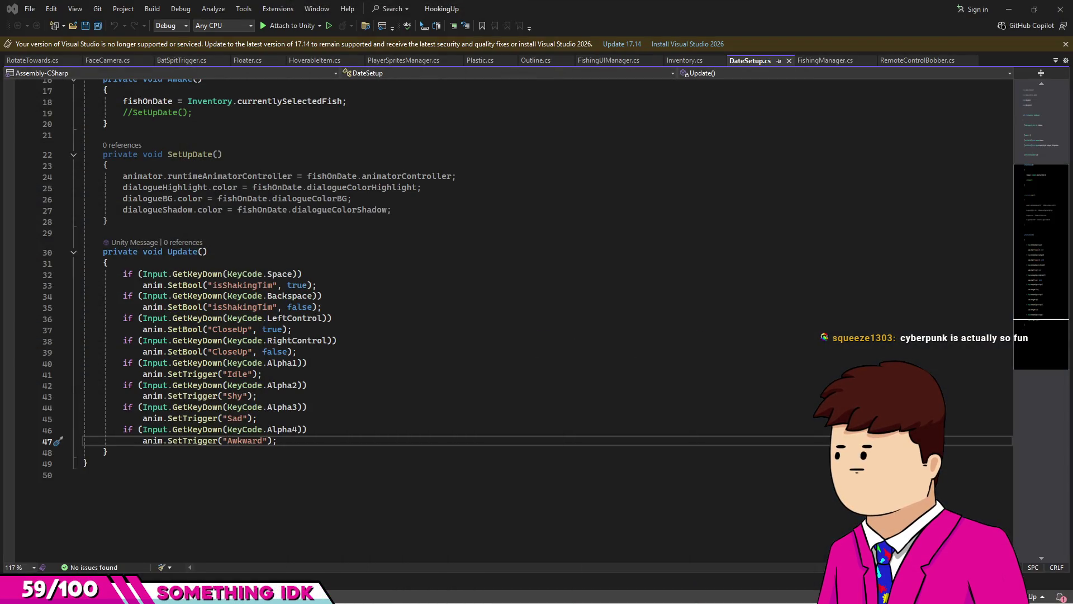
key("alt+Tab")
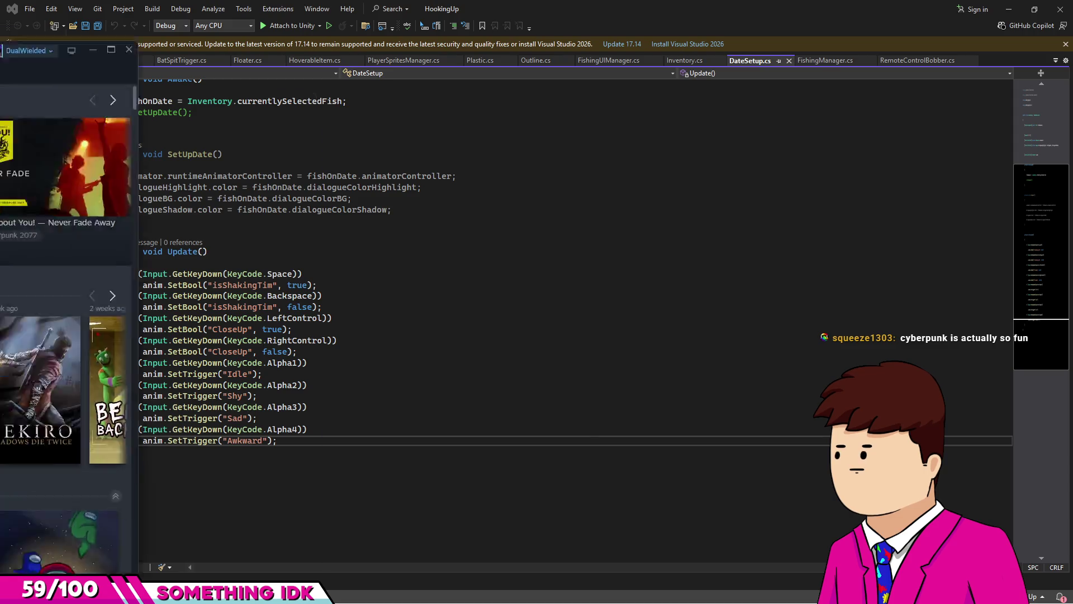
Scroll through the Steam library grid, then close the friend chat window.
scroll(595, 242, "down", 4)
scroll(597, 251, "down", 15)
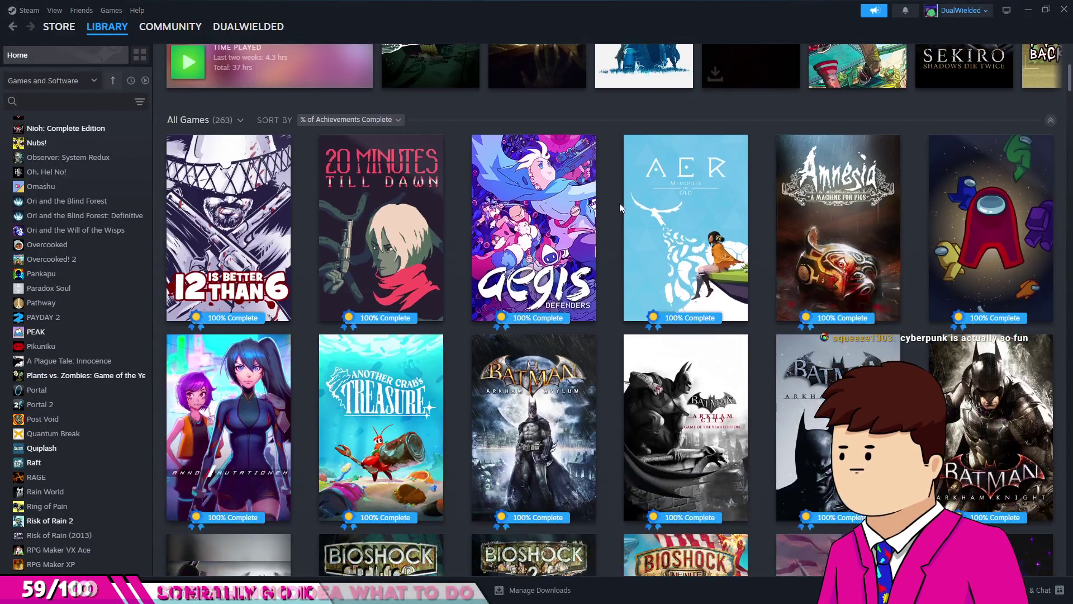
scroll(609, 336, "down", 20)
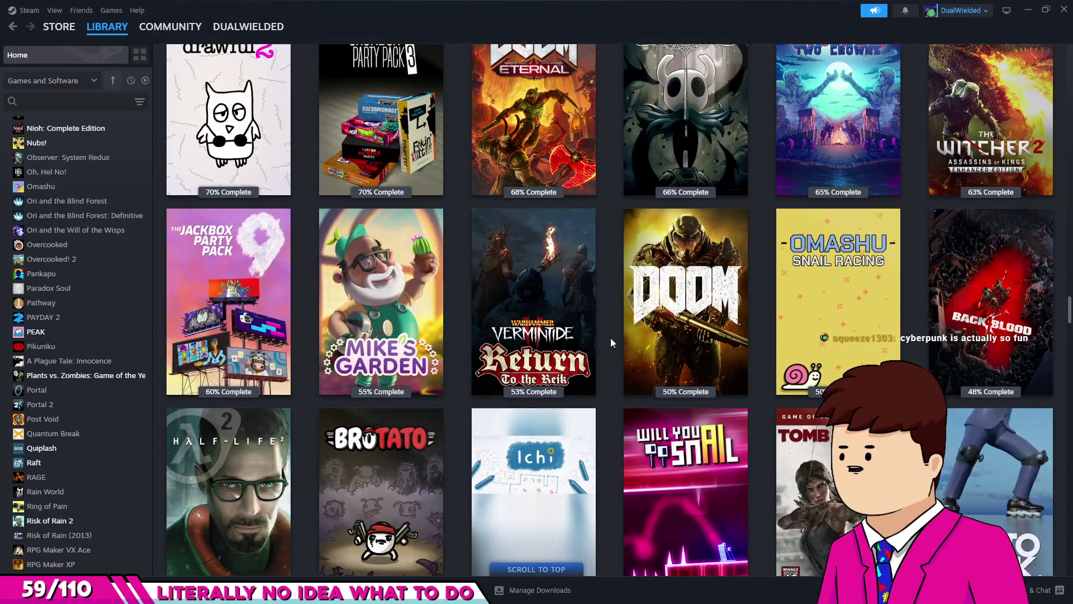
scroll(610, 338, "down", 10)
scroll(611, 338, "down", 8)
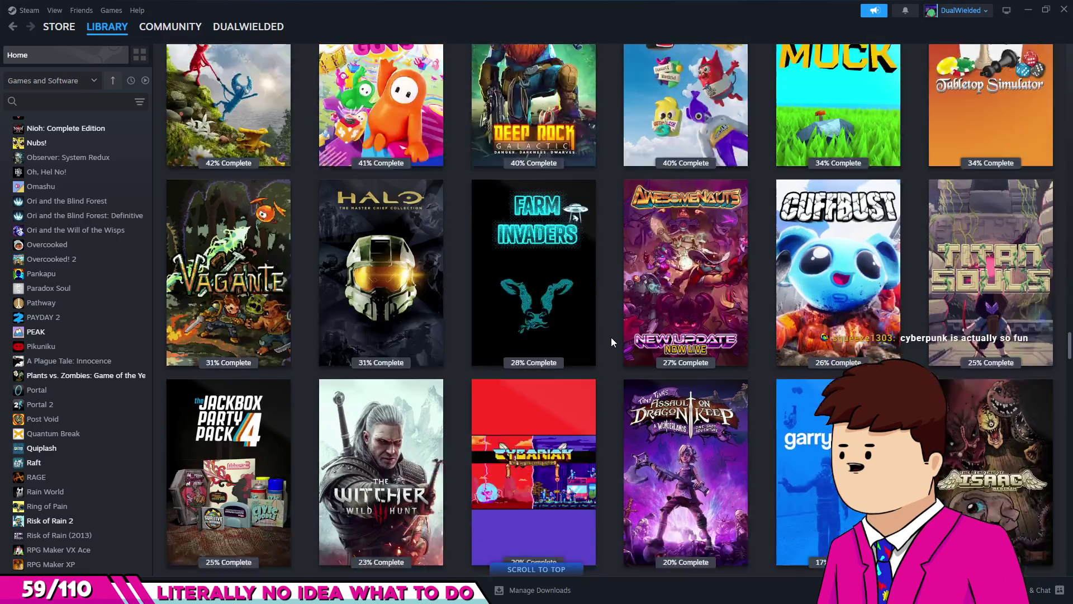
scroll(611, 337, "down", 2)
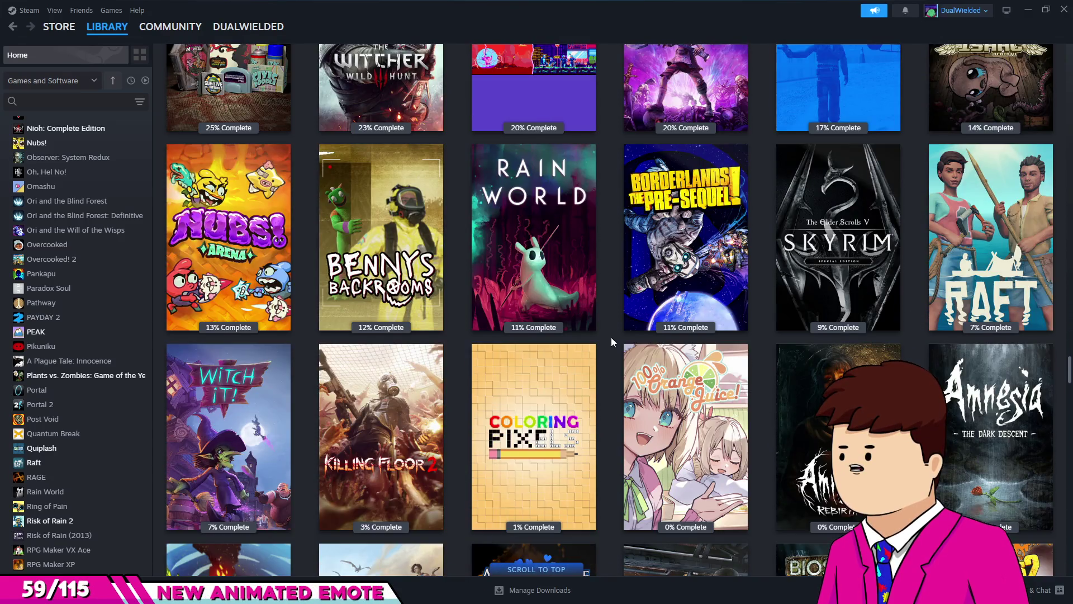
scroll(611, 337, "down", 1)
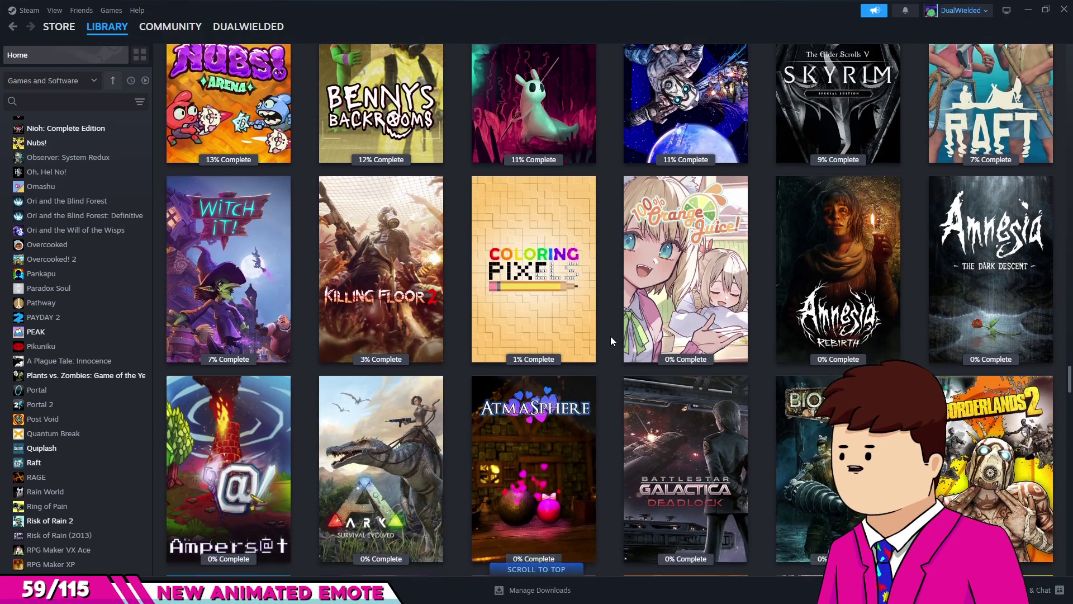
scroll(611, 336, "up", 2)
mouse_move(563, 256)
scroll(564, 256, "down", 4)
scroll(607, 345, "down", 4)
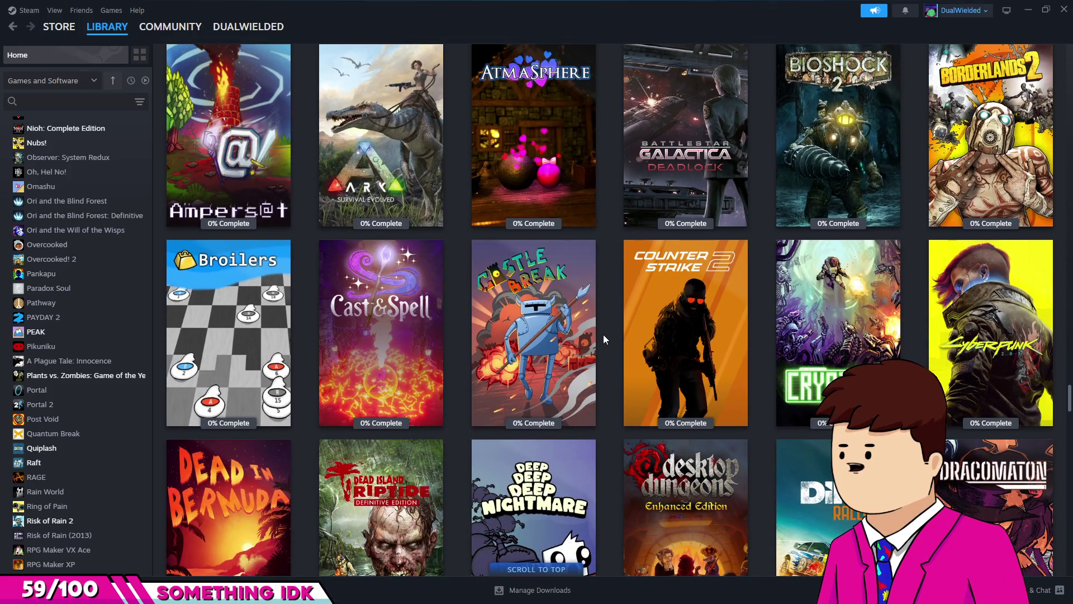
mouse_move(1031, 178)
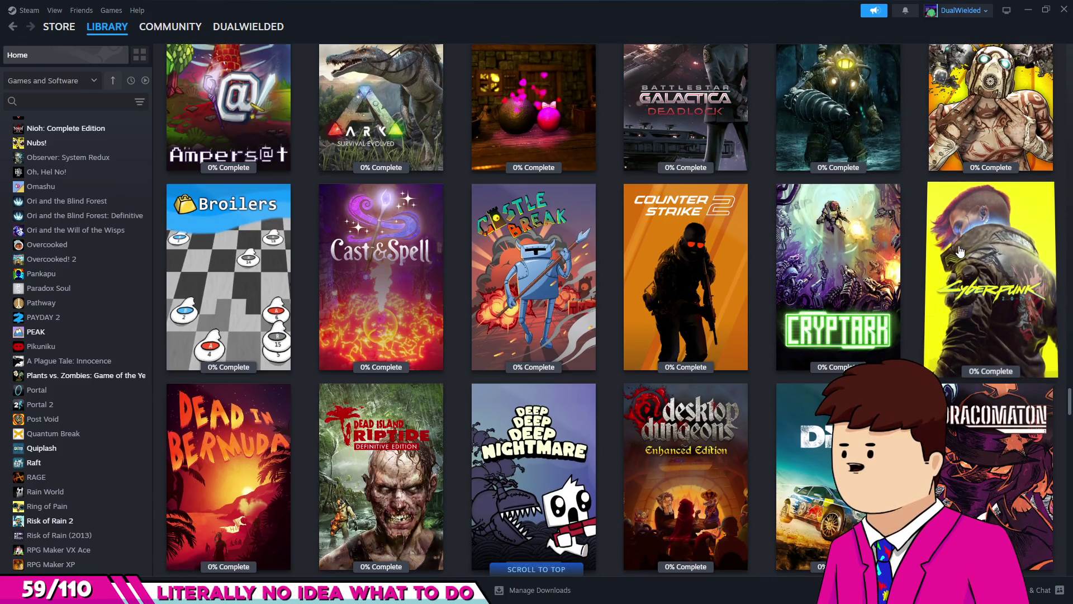
mouse_move(950, 252)
scroll(944, 251, "down", 5)
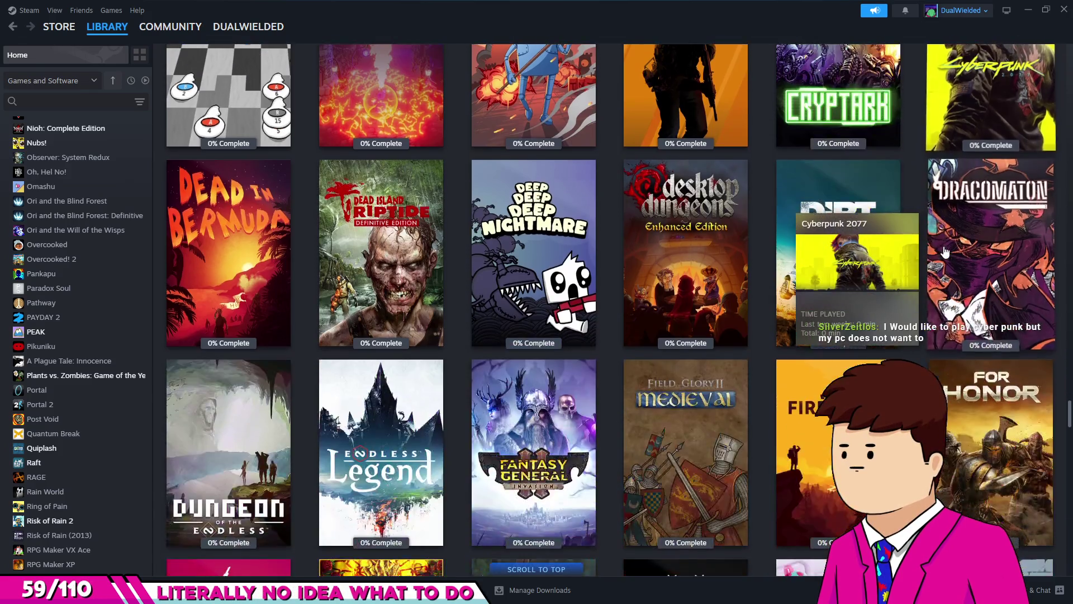
mouse_move(391, 223)
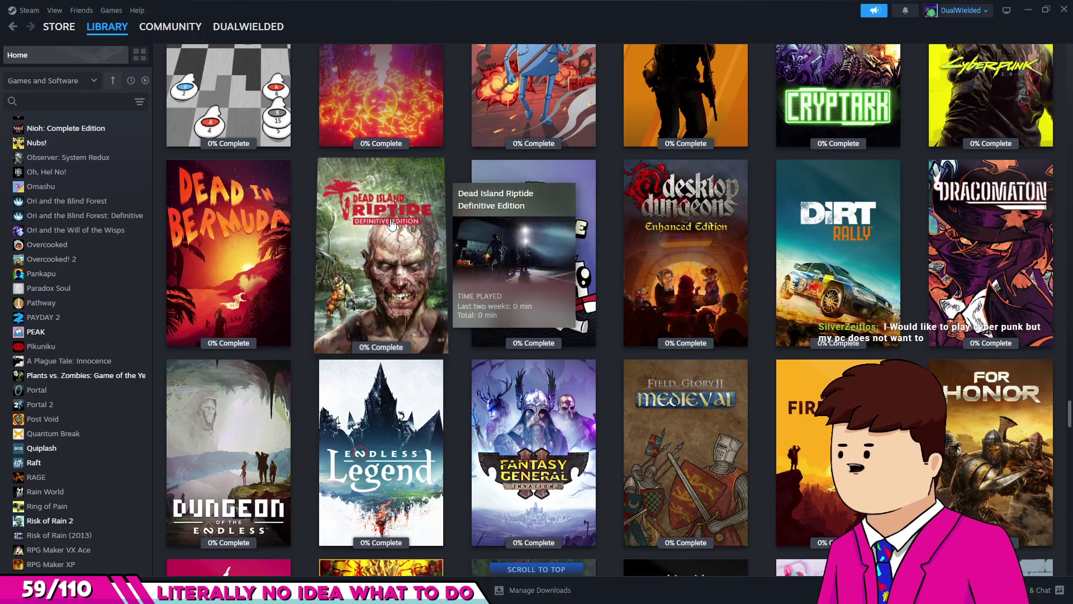
scroll(451, 162, "down", 3)
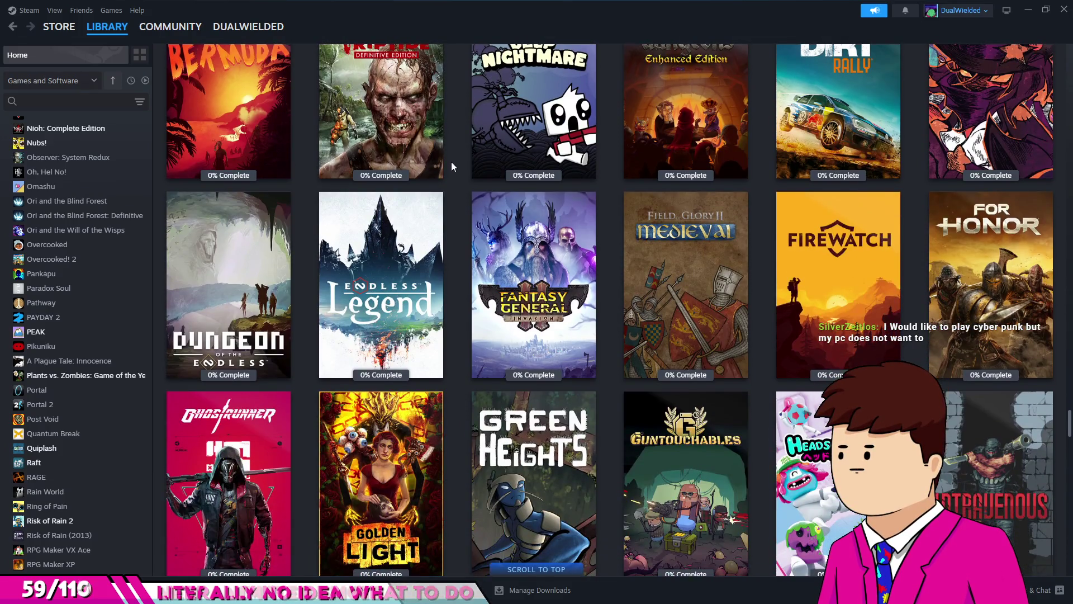
scroll(461, 161, "down", 1)
mouse_move(283, 315)
scroll(458, 274, "down", 4)
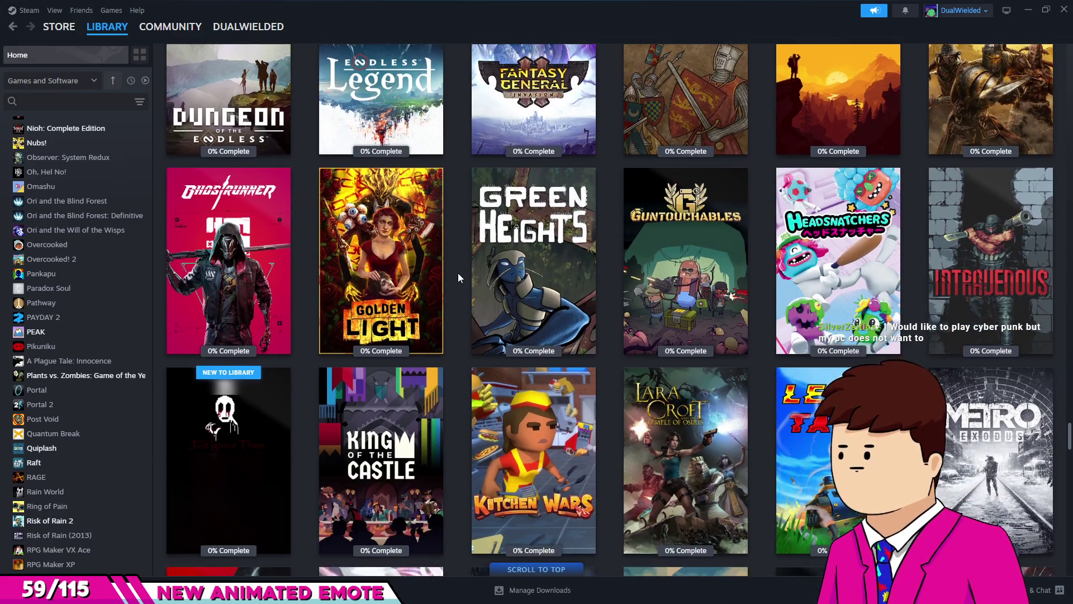
scroll(459, 278, "down", 2)
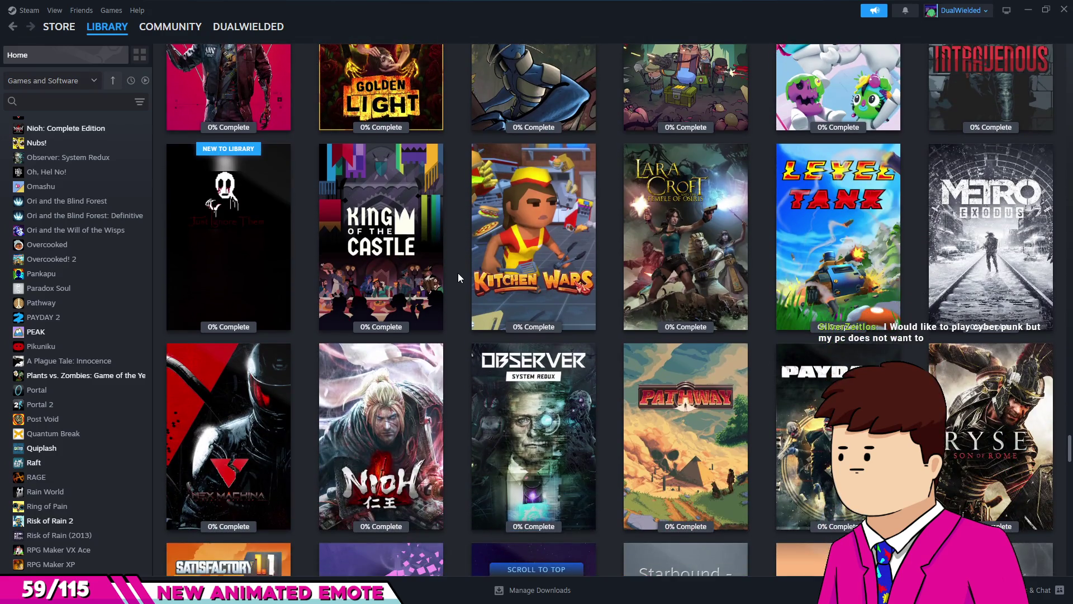
scroll(457, 273, "down", 2)
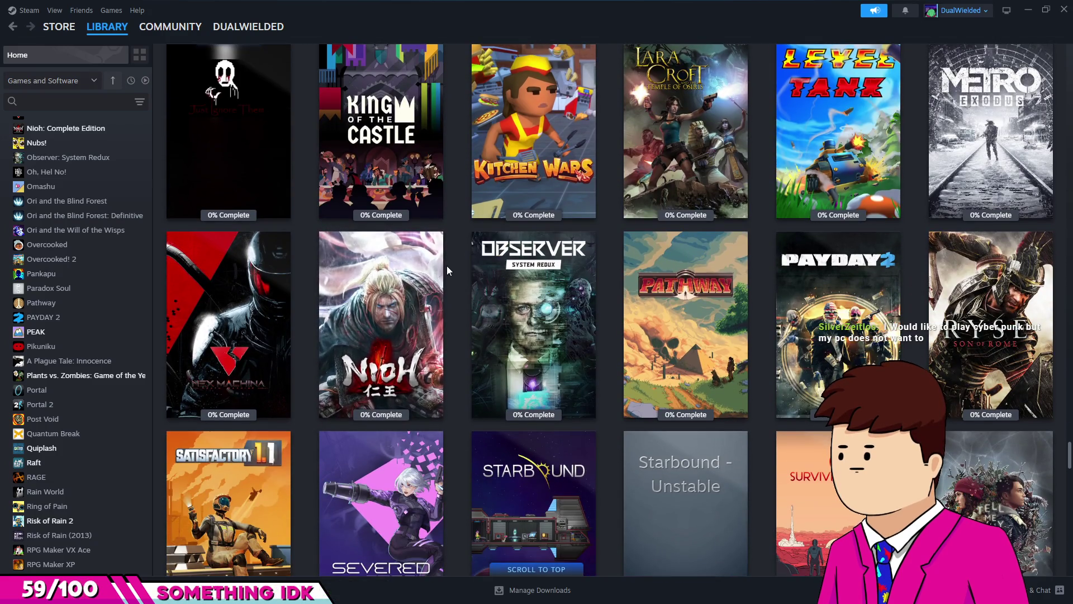
scroll(447, 271, "down", 2)
scroll(447, 266, "down", 3)
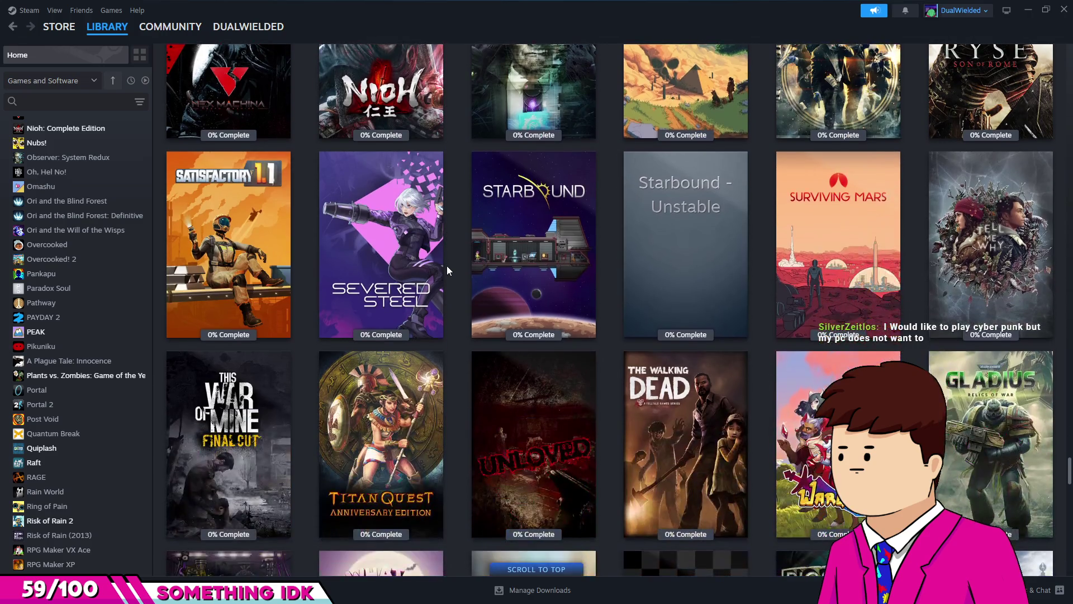
scroll(447, 270, "down", 3)
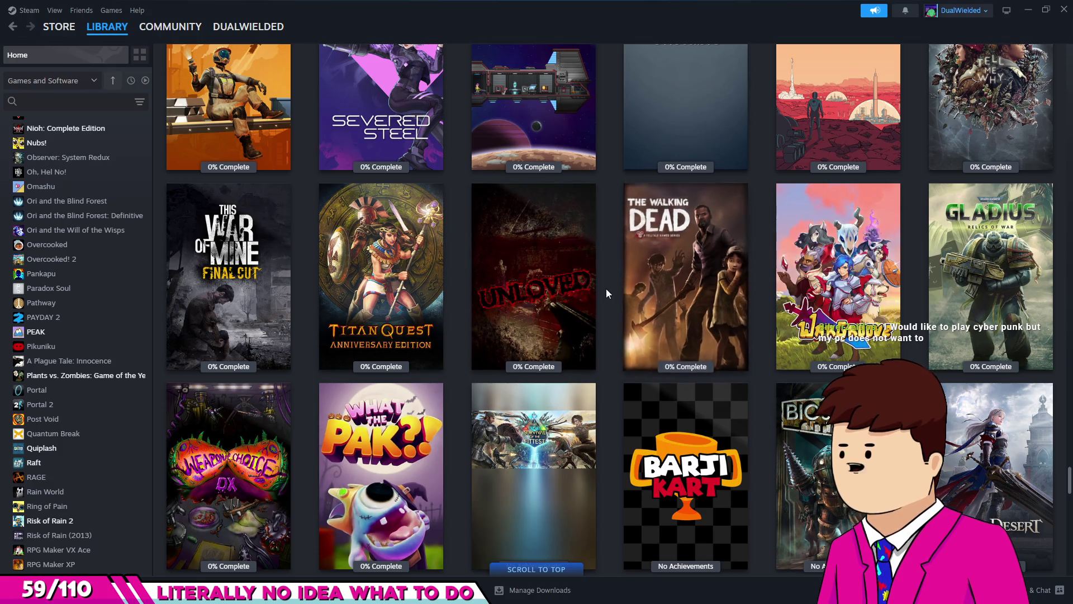
scroll(608, 284, "up", 4)
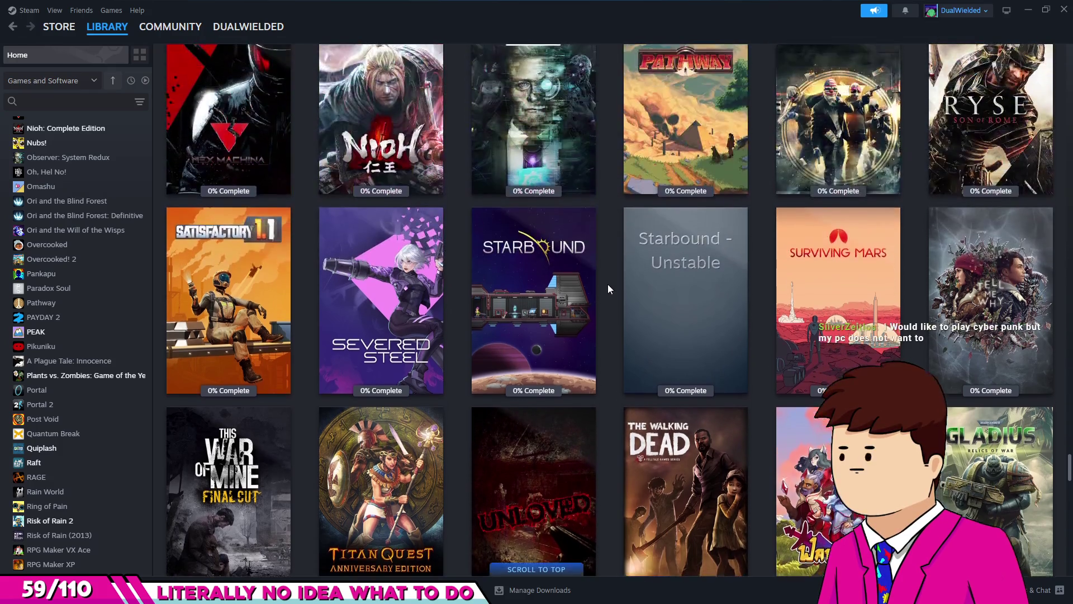
scroll(609, 287, "up", 6)
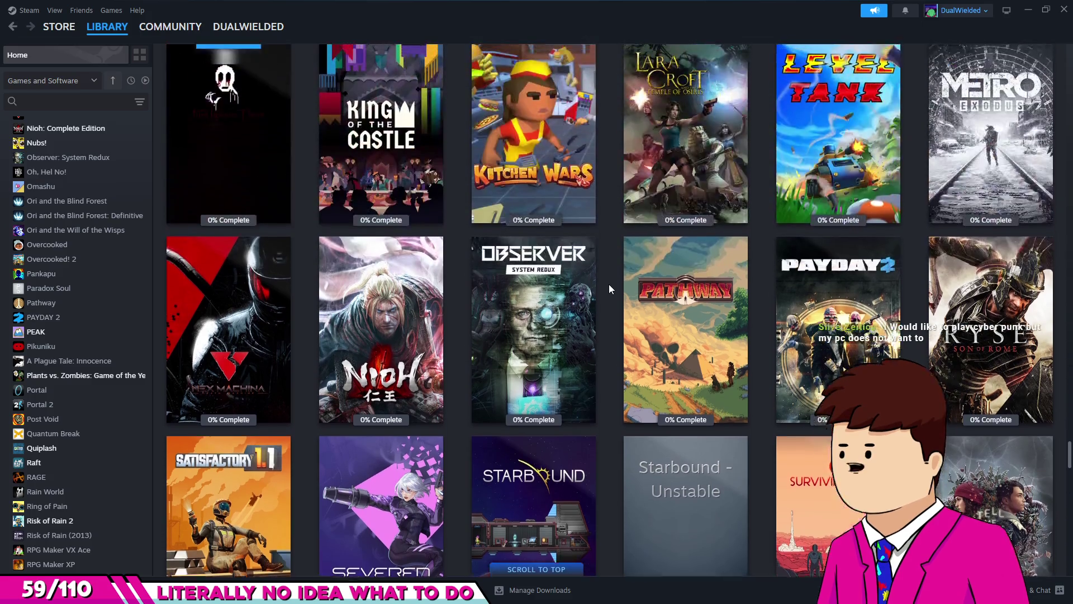
mouse_move(1005, 295)
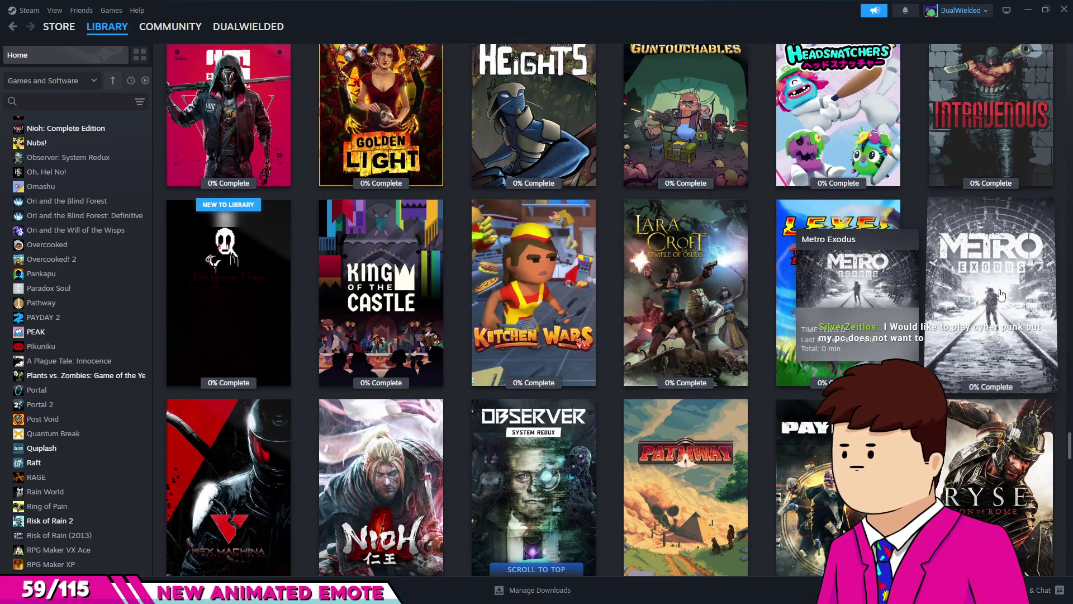
scroll(630, 315, "up", 20)
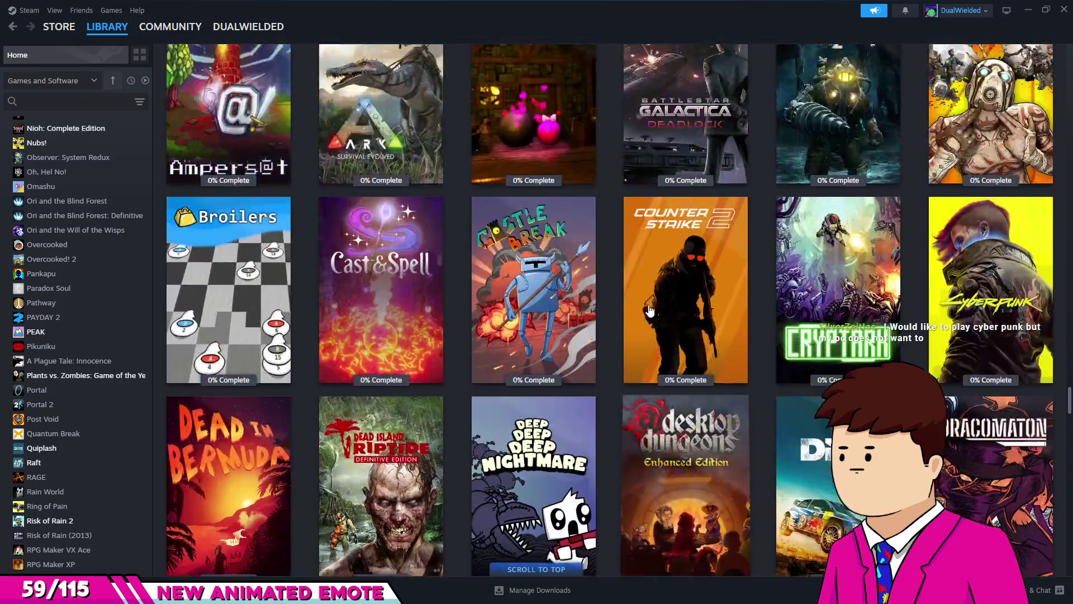
scroll(620, 311, "up", 20)
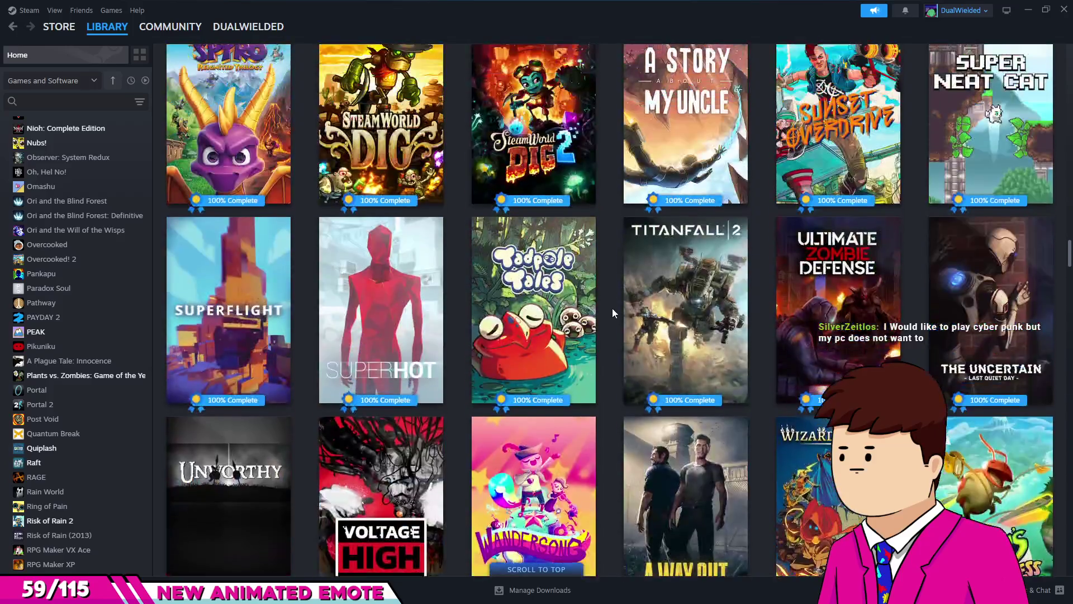
scroll(612, 308, "up", 10)
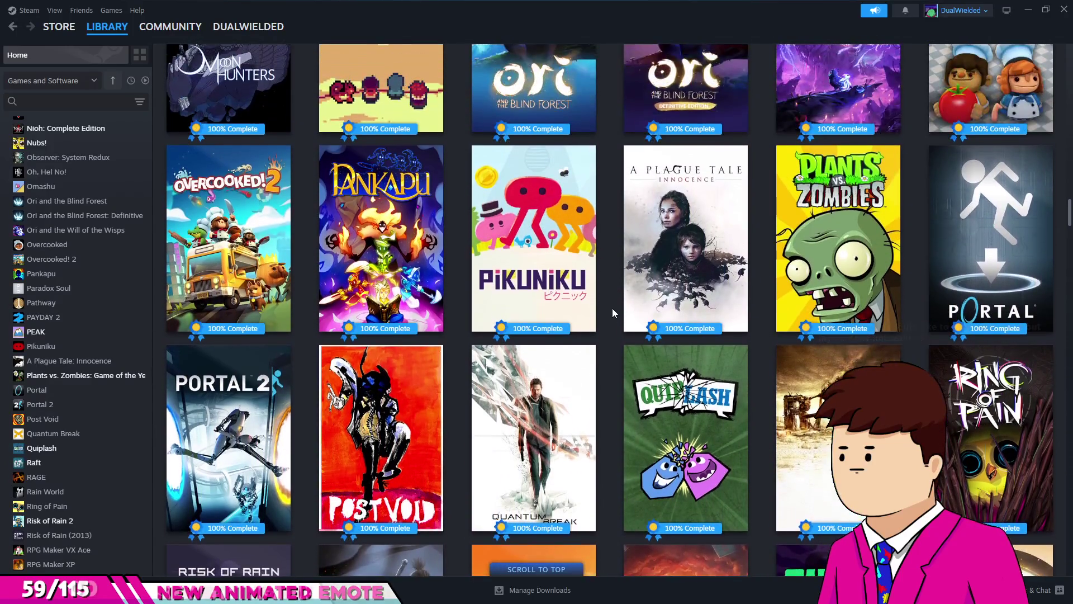
scroll(611, 308, "up", 5)
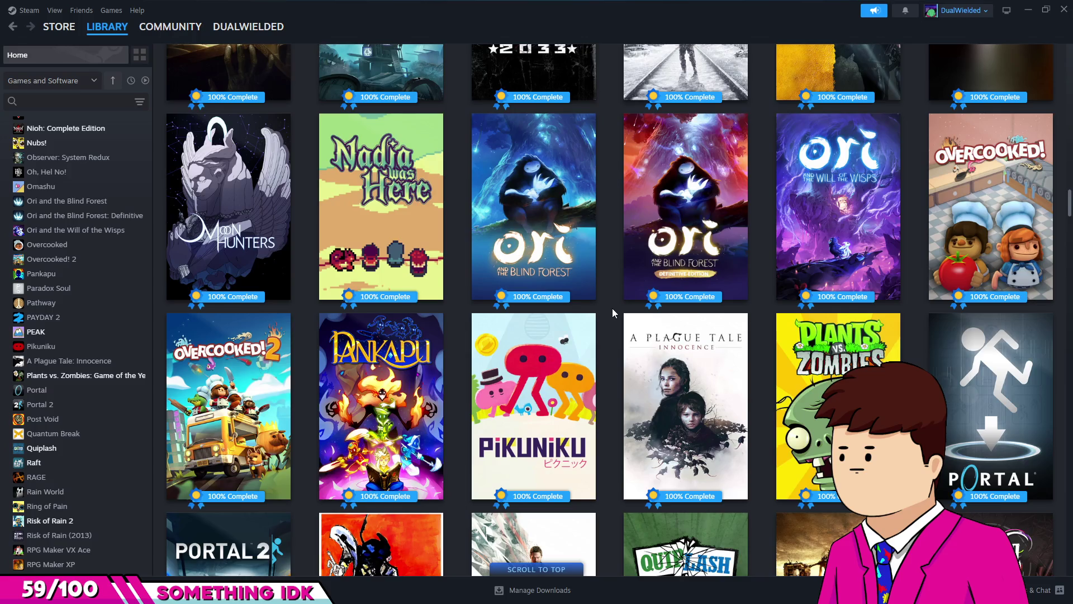
scroll(612, 308, "up", 4)
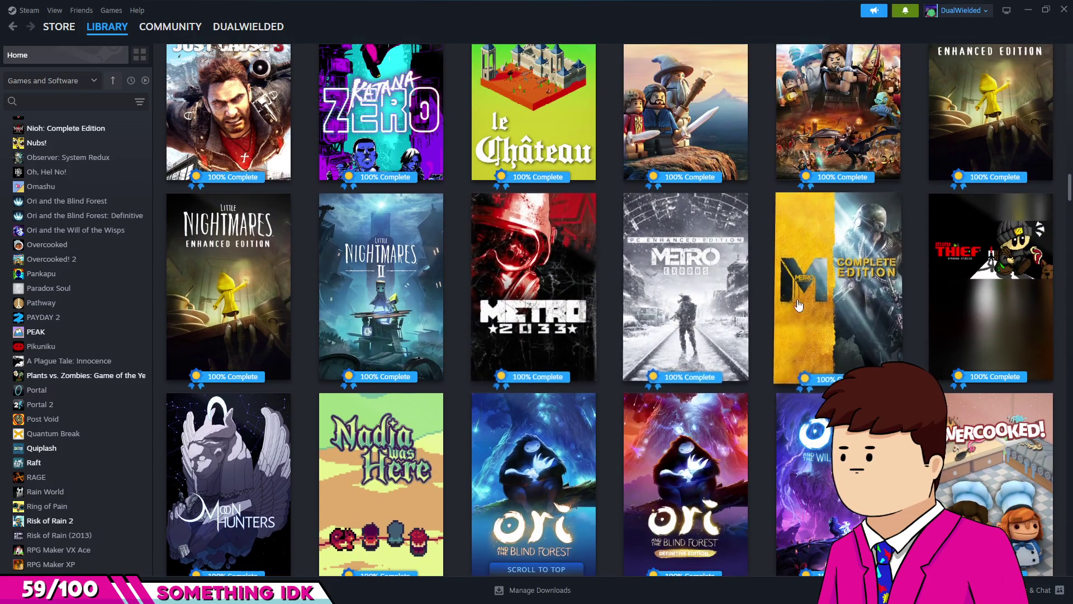
mouse_move(684, 313)
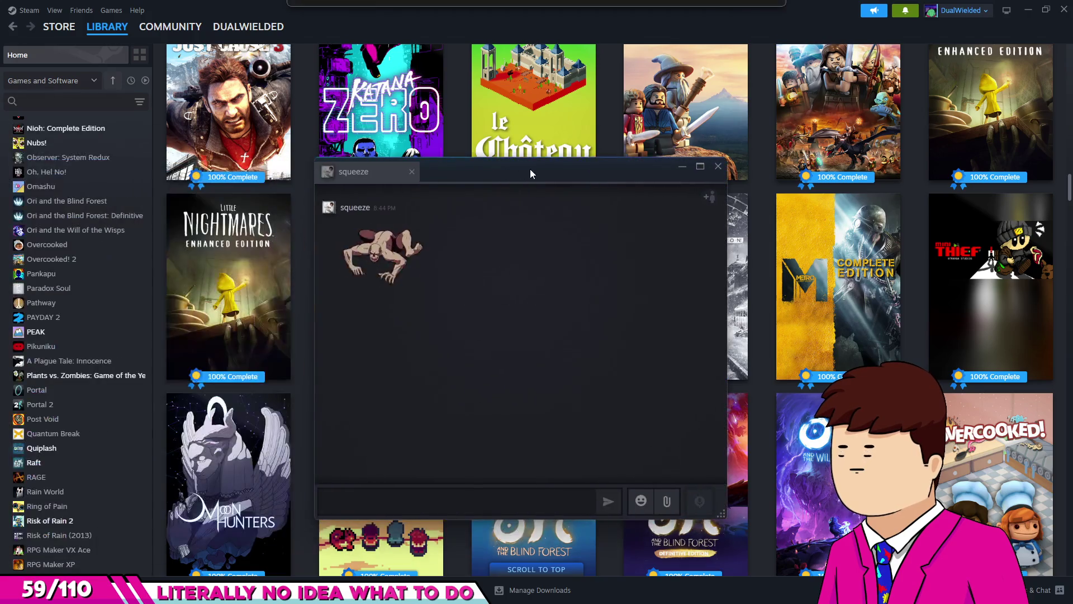
left_click(718, 166)
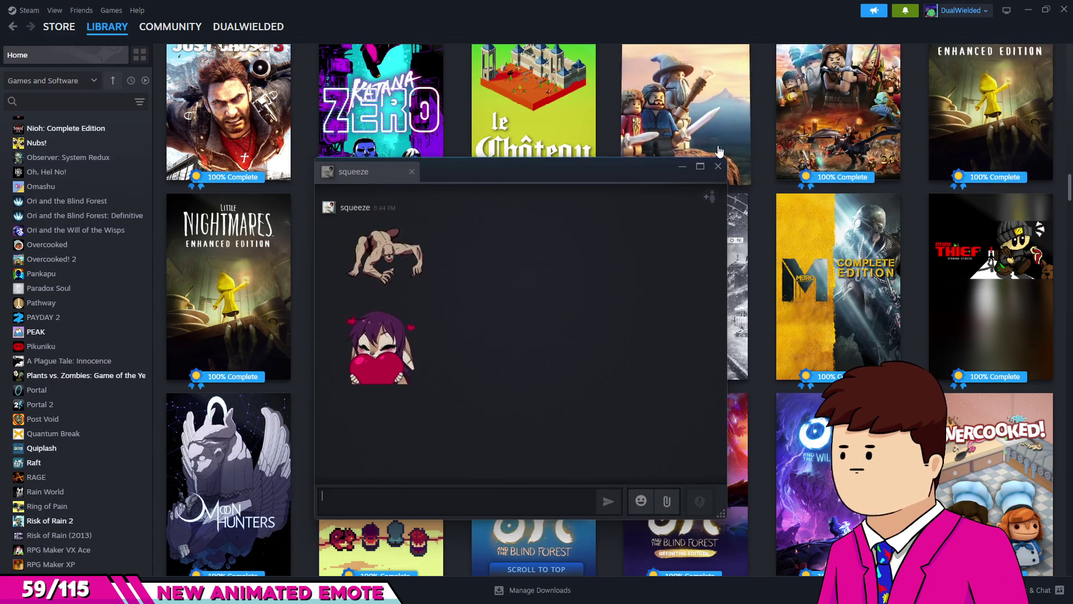
left_click(718, 166)
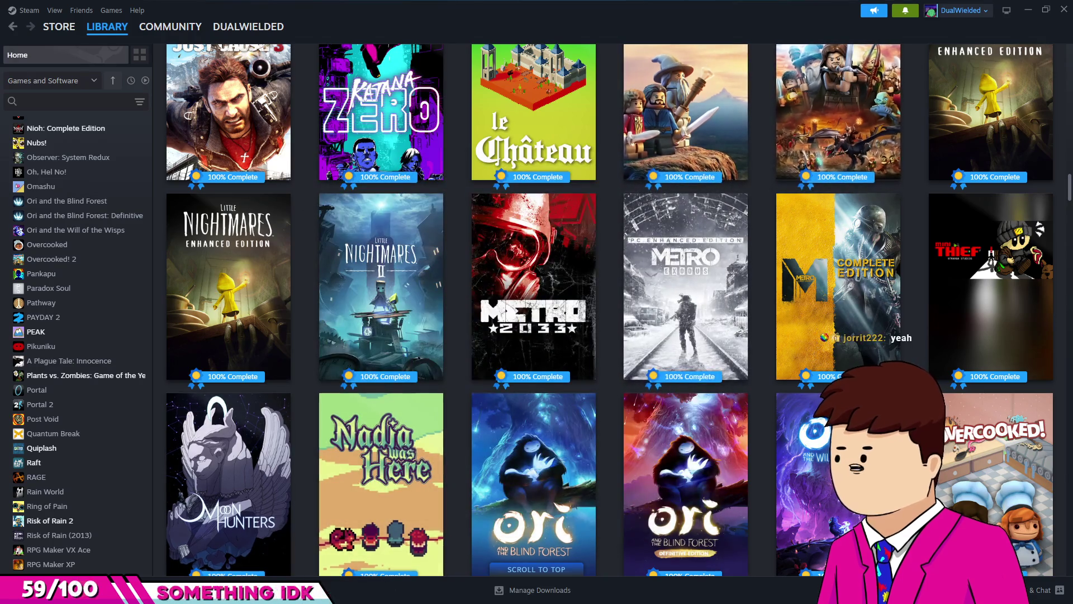
key("alt+Tab")
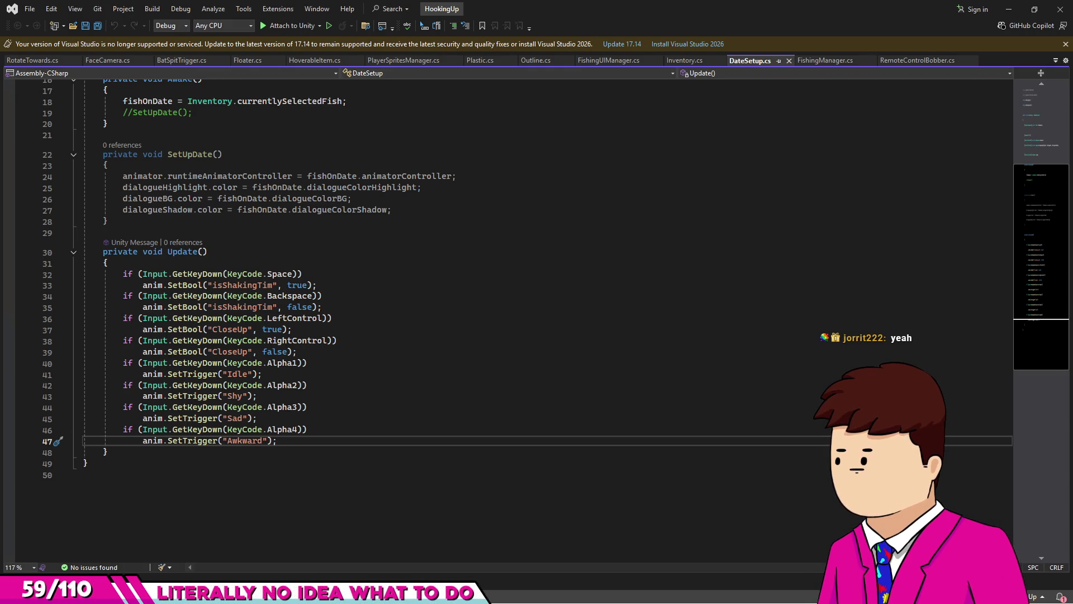
Duplicate the Alpha4 Awkward key check and change the copy to Alpha5.
left_click(711, 167)
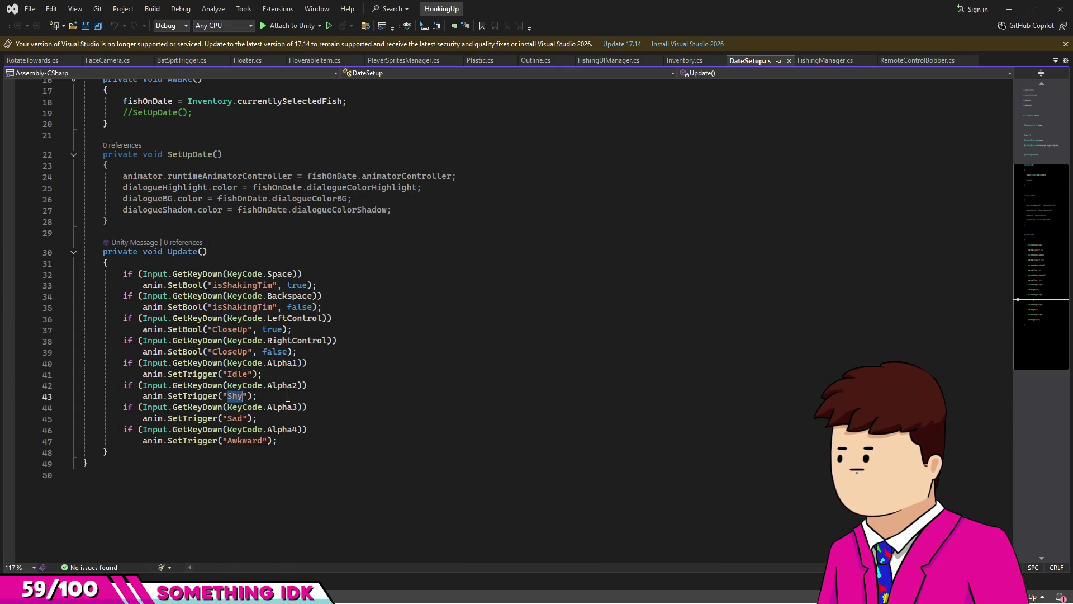
left_click(321, 385)
left_click_drag(323, 438, 318, 420)
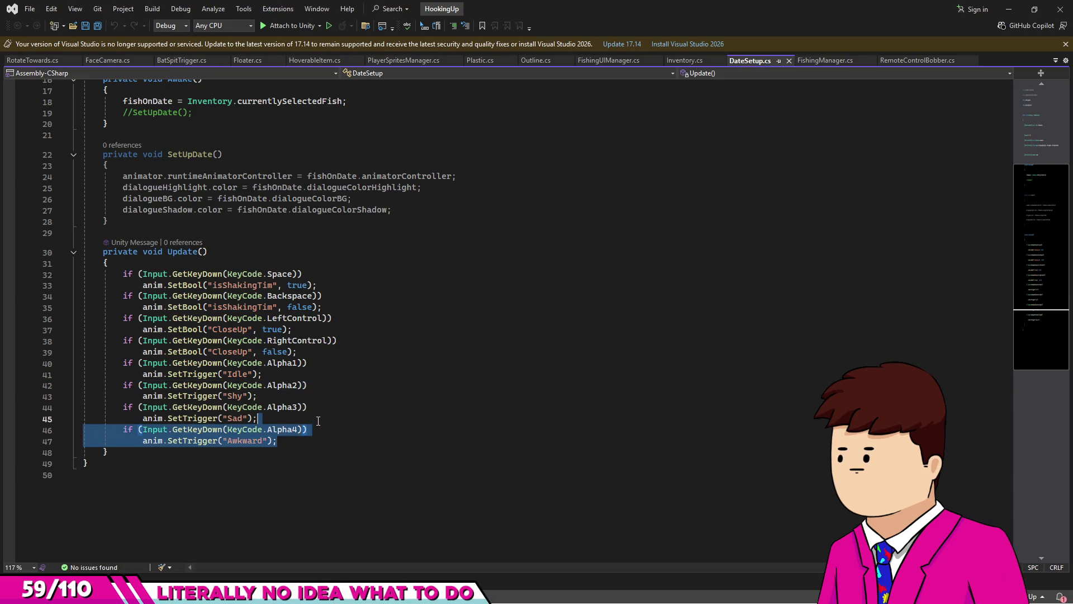
key("ctrl+c")
left_click(310, 445)
key("ctrl+v")
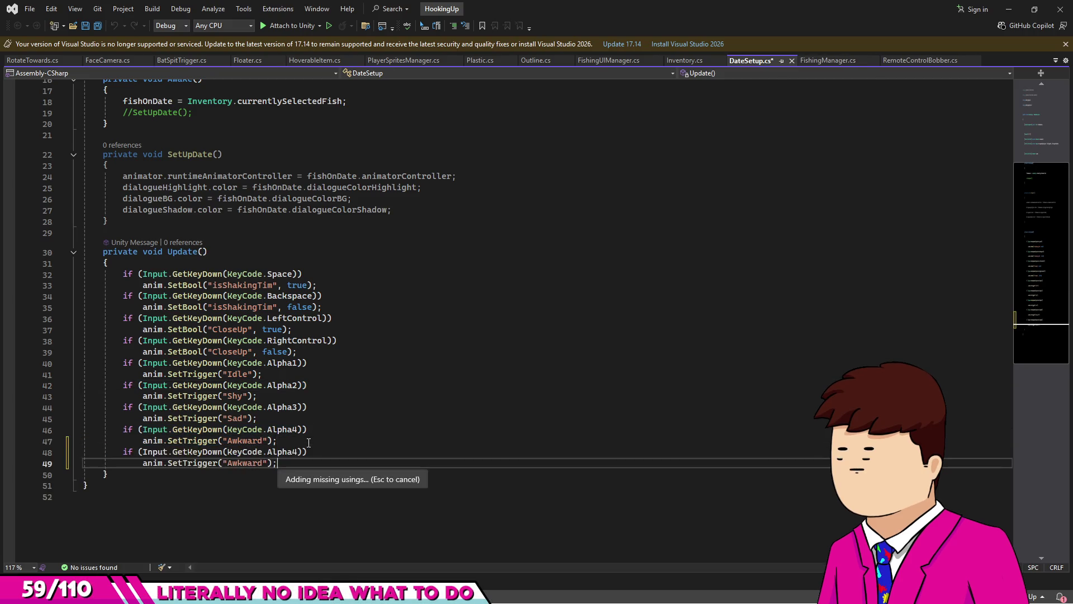
left_click(298, 452)
key("BackSpace")
type("5")
Make the copied Alpha5 check fire Shy and the Alpha2 check fire Angry.
double_click(234, 395)
key("ctrl+c")
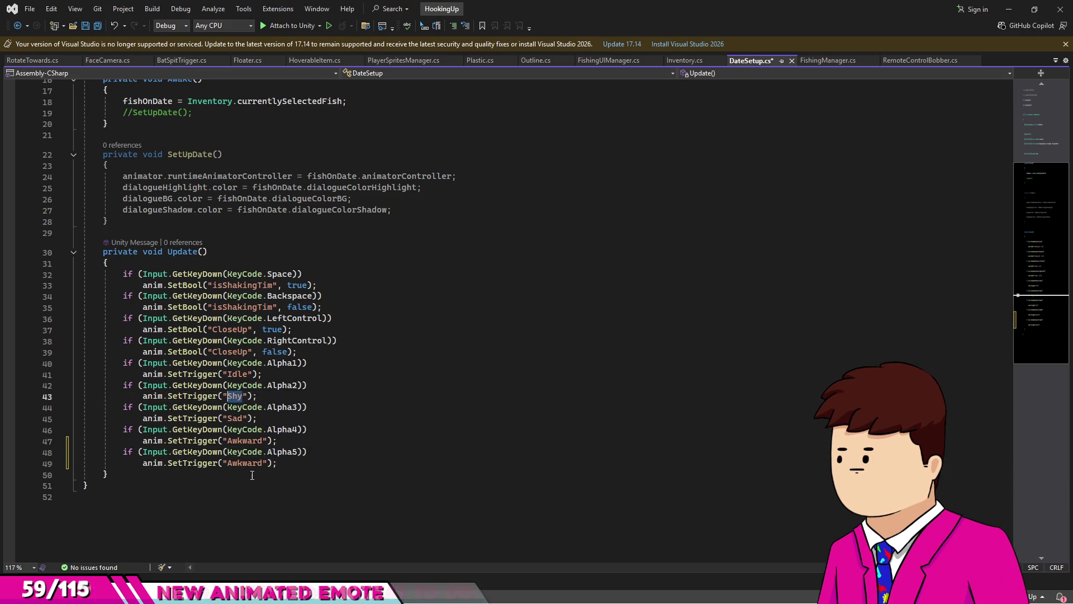
double_click(242, 462)
key("ctrl+v")
double_click(235, 396)
type("A")
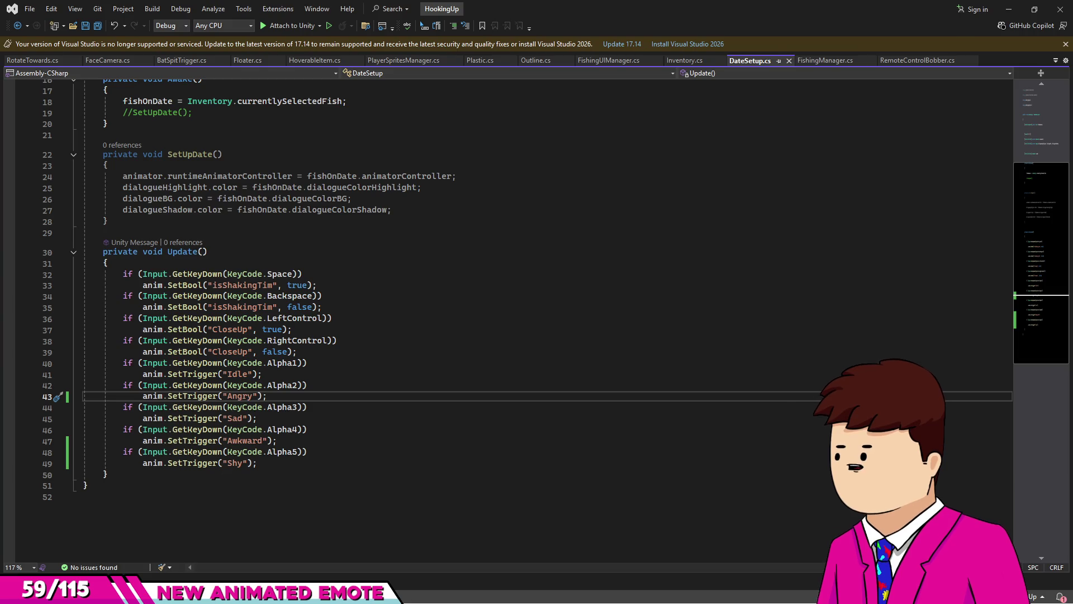
key("alt+Tab")
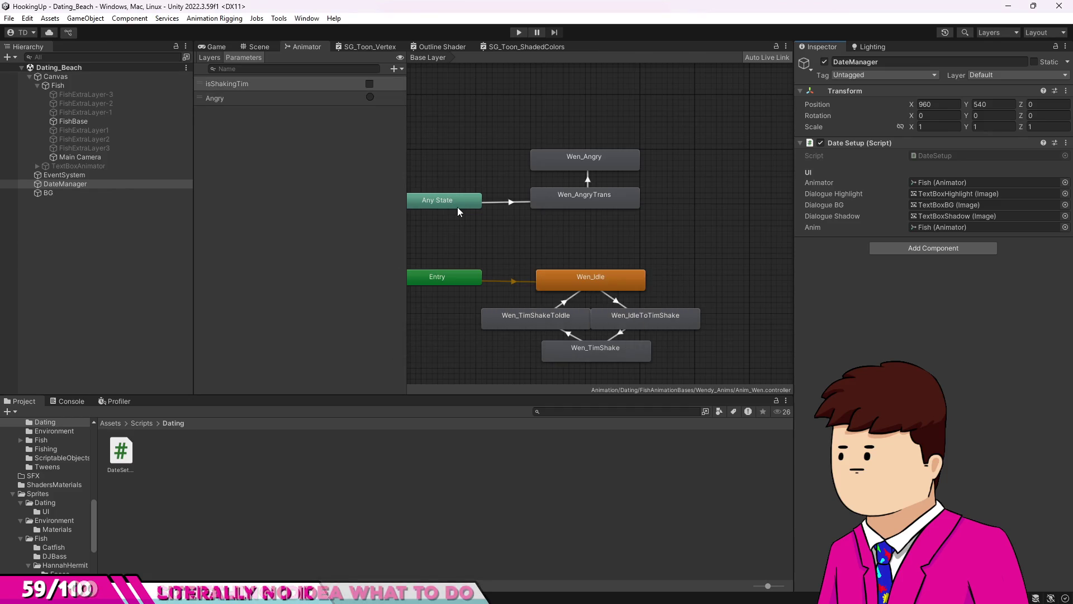
Create an Any State to Wen_Idle transition and a new Idle trigger parameter.
right_click(457, 207)
left_click(475, 210)
left_click(542, 271)
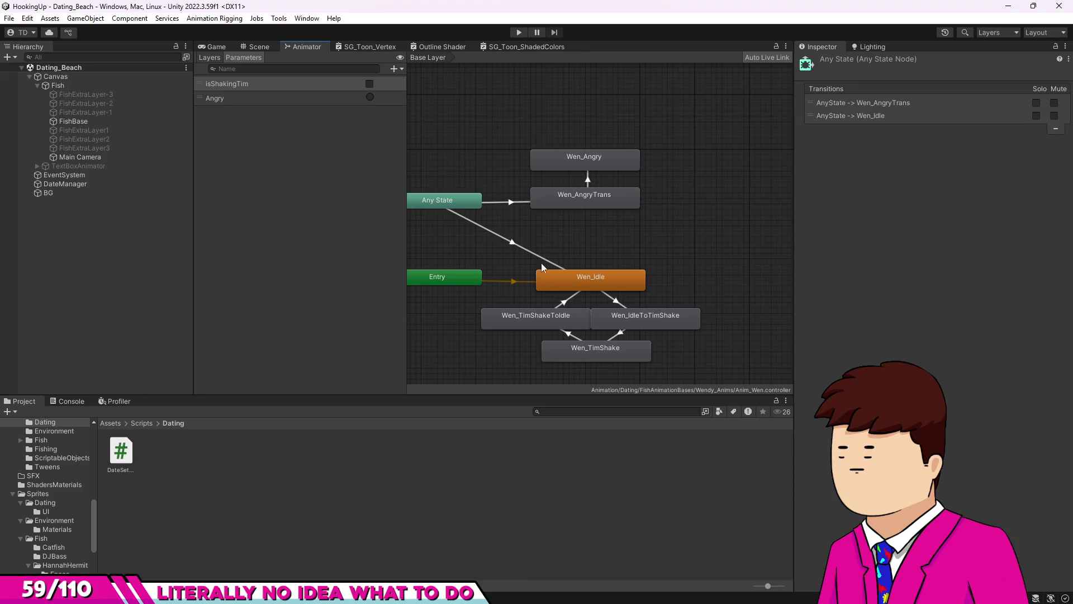
left_click(394, 69)
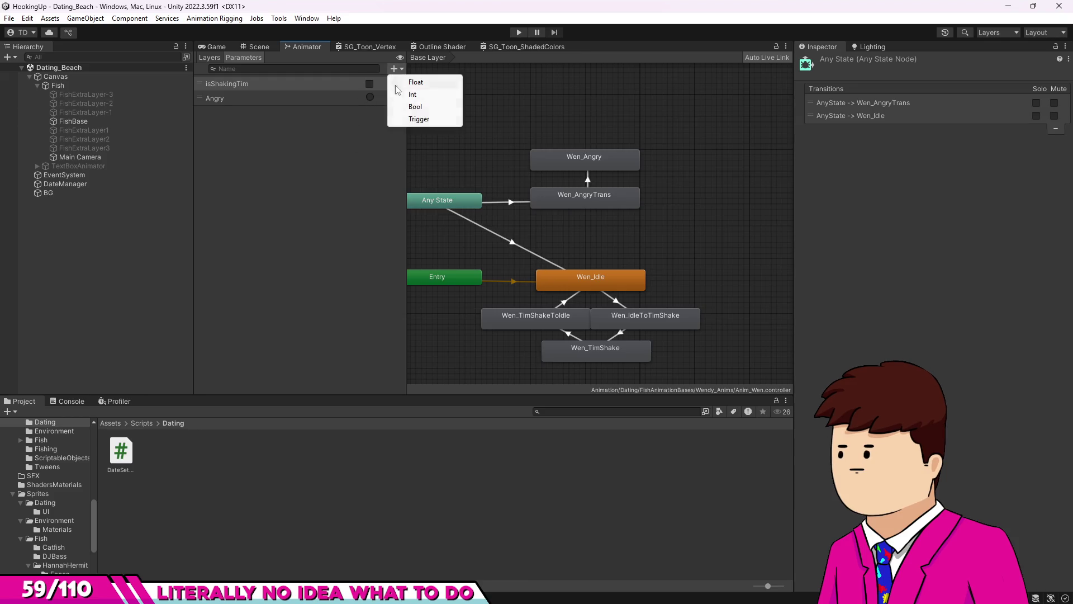
left_click(415, 119)
type("le")
key("Return")
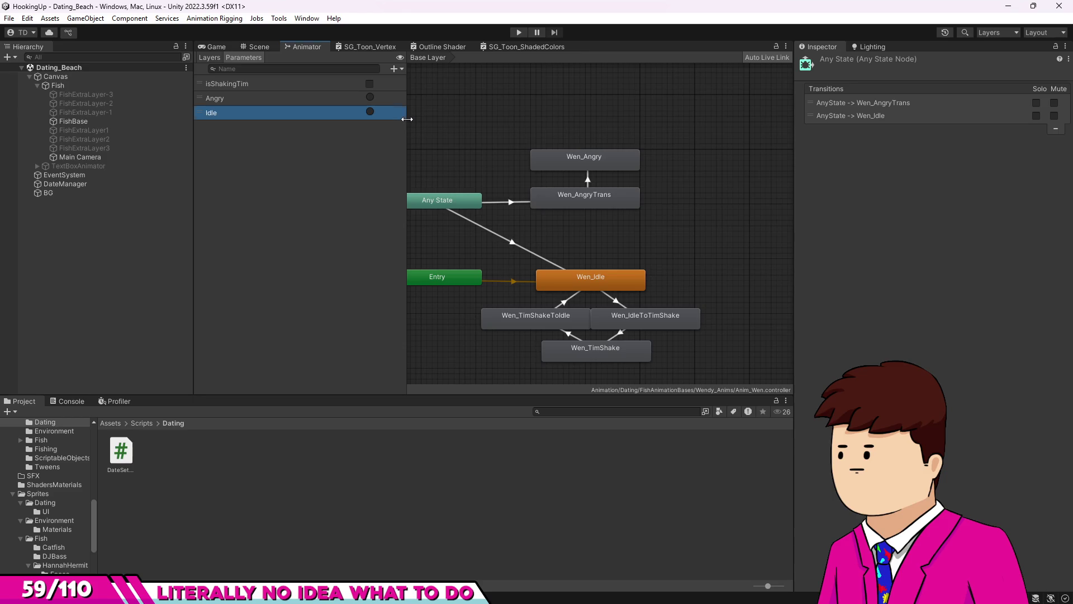
Condition the Wen_Idle transition on Idle with duration 0, no fixed duration, then playtest.
left_click(509, 243)
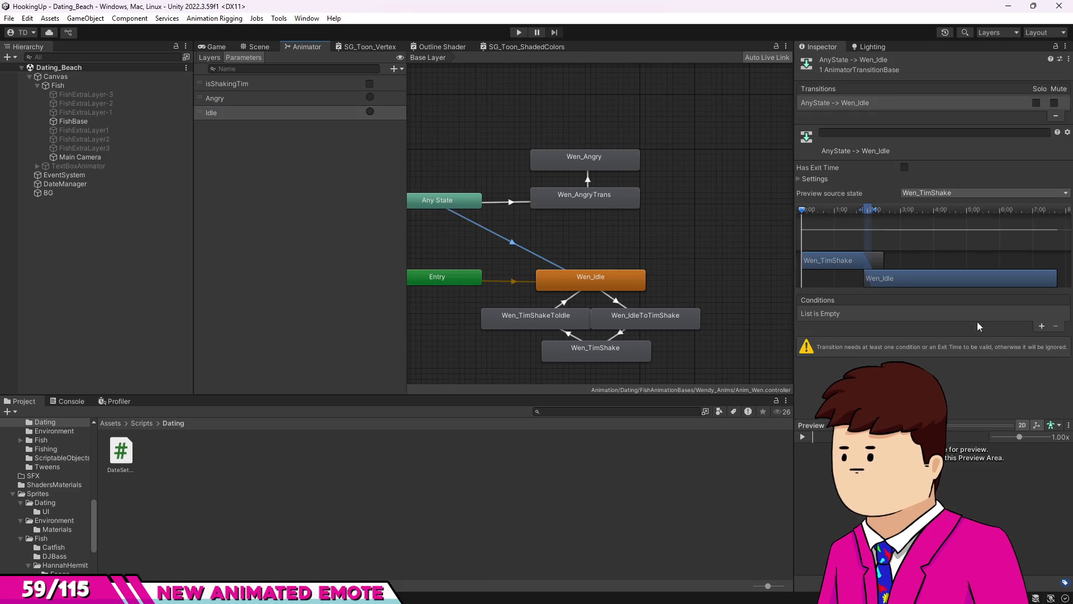
left_click(1040, 326)
left_click(922, 315)
left_click(829, 369)
left_click(822, 180)
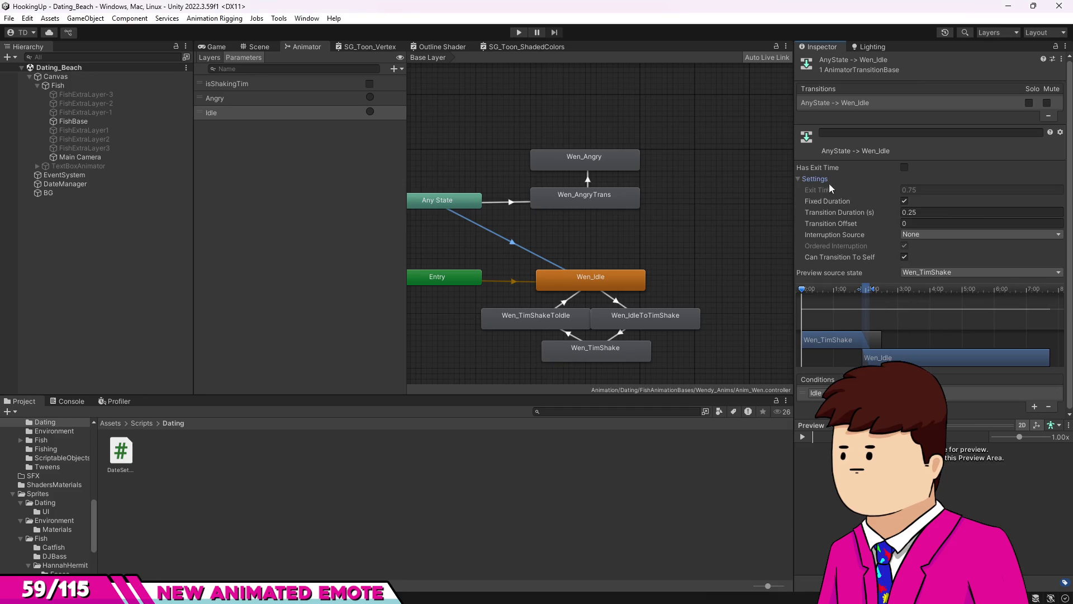
type("0")
left_click(904, 201)
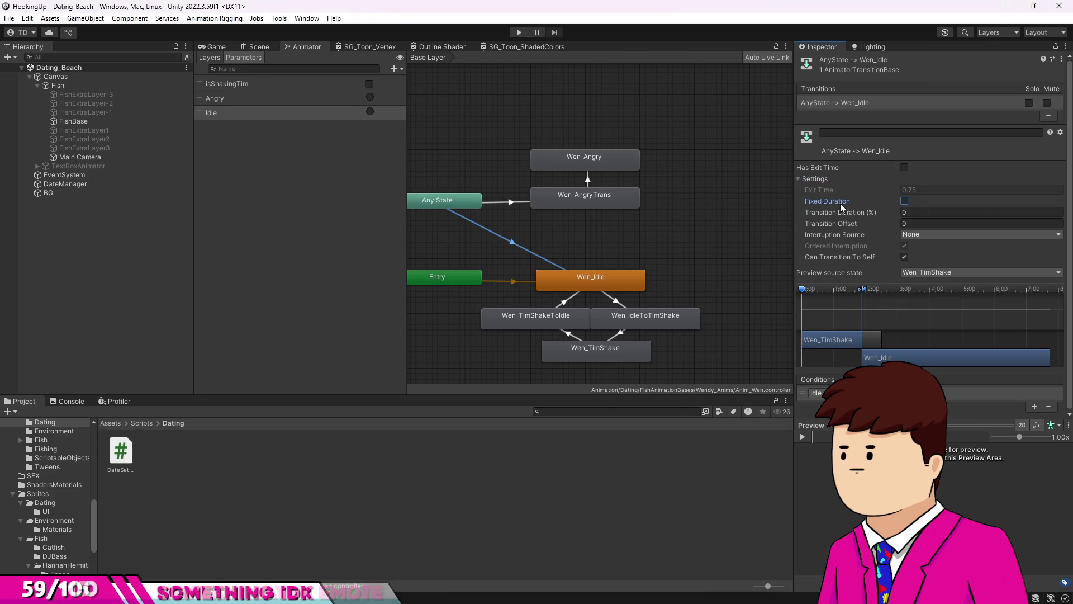
left_click(708, 178)
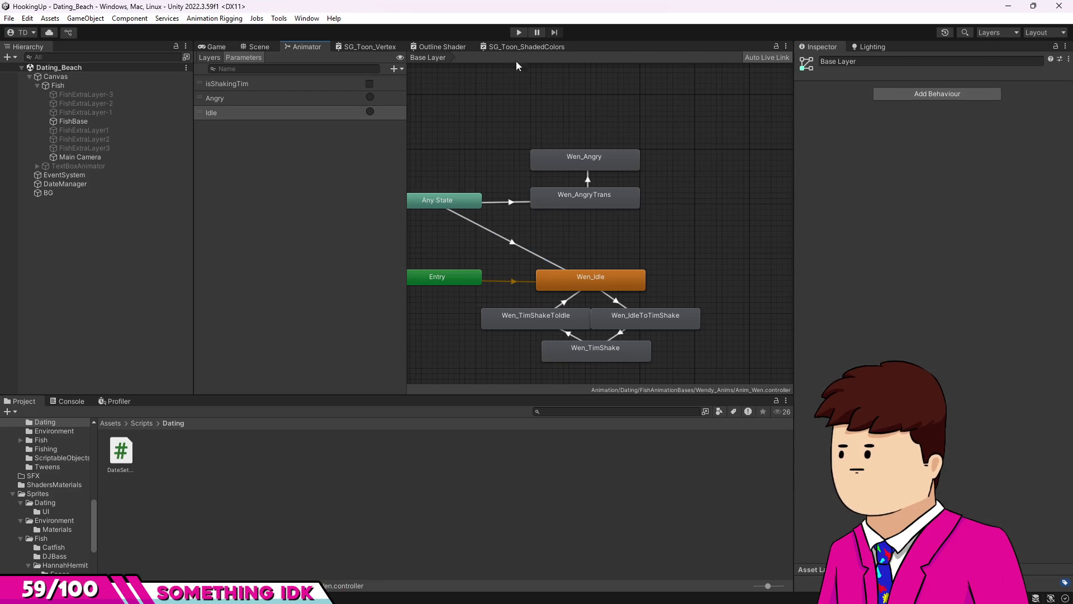
left_click(220, 46)
key("ctrl+p")
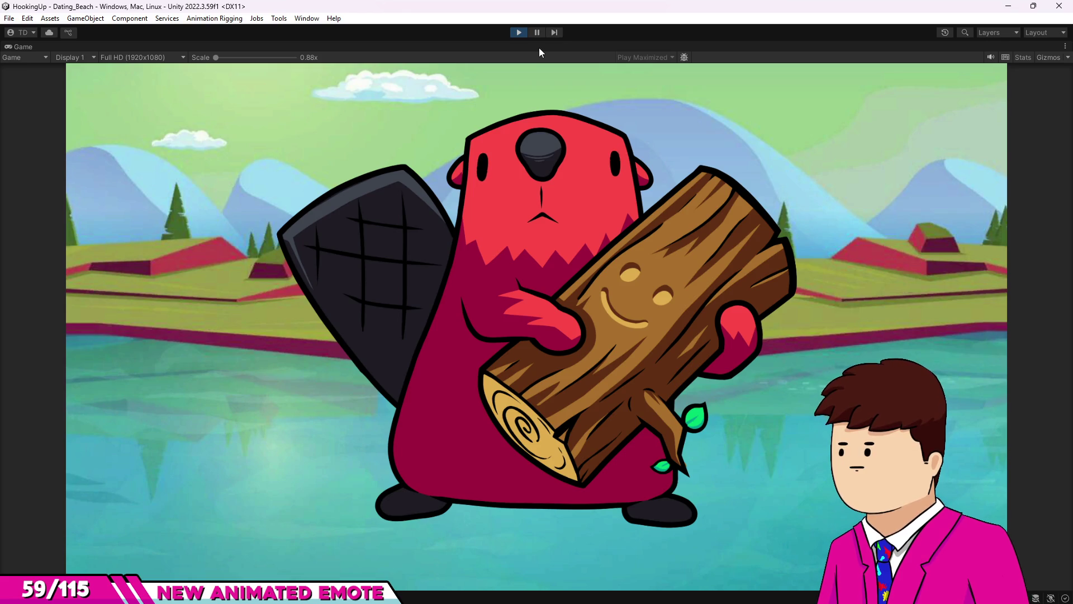
Stop the Dating_Beach playtest to return to the full editor.
left_click(520, 33)
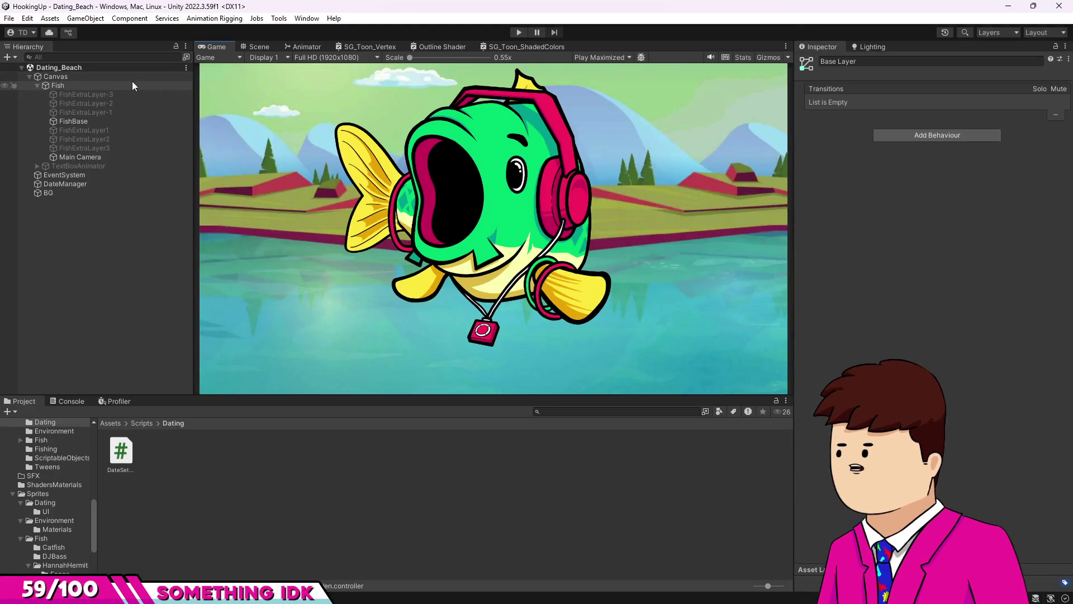
Open the Fish's Wen_AngryTrans clip and move its end keyframes from 0:15 to 0:10.
left_click(70, 120)
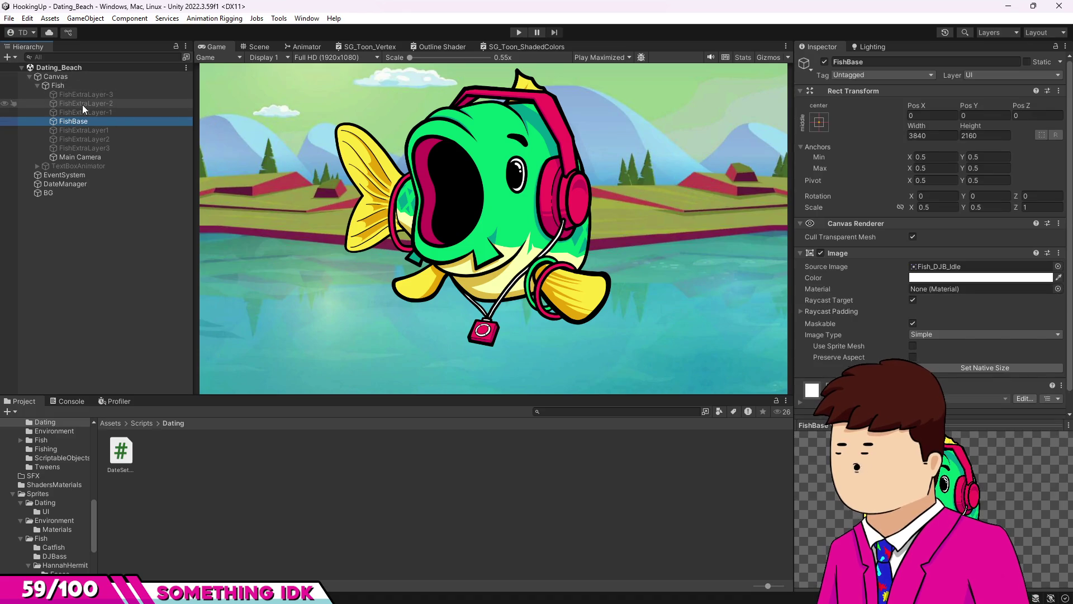
left_click(71, 88)
key("ctrl+6")
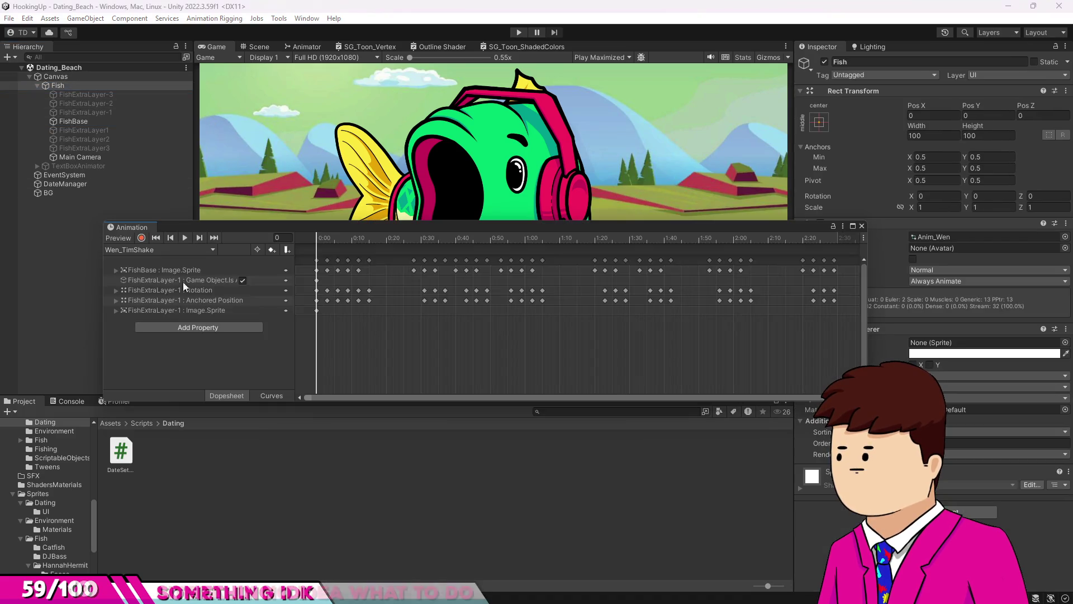
left_click(141, 249)
left_click(157, 272)
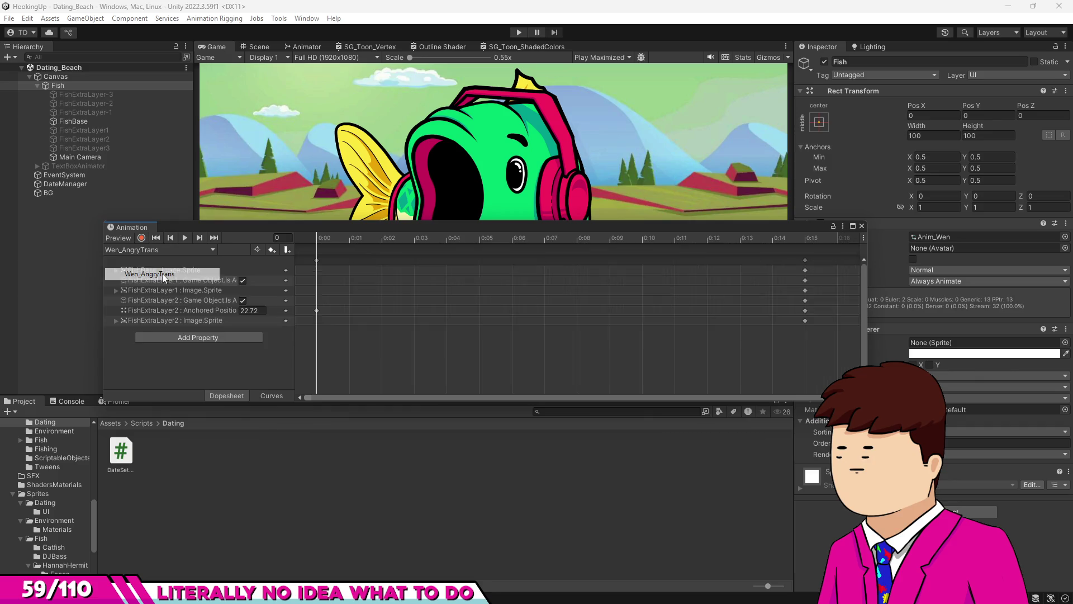
left_click(327, 238)
left_click_drag(326, 237, 582, 237)
mouse_move(800, 258)
left_mouse_down()
mouse_move(651, 261)
mouse_move(625, 242)
mouse_move(267, 244)
left_mouse_up()
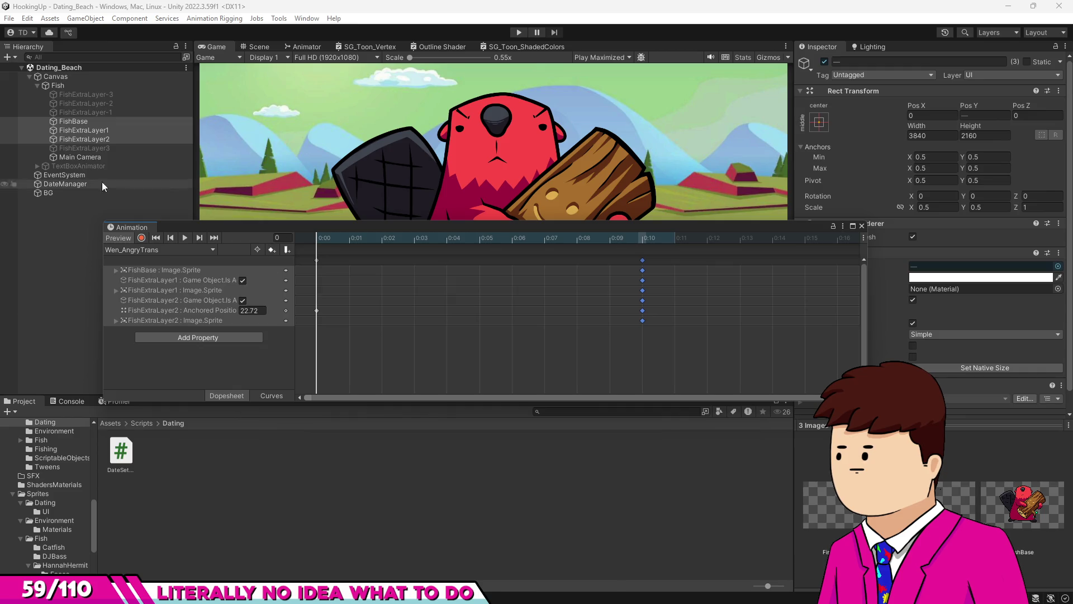
With recording on, key the FishExtraLayer2 brows colour to black.
left_click(76, 137)
left_click(142, 237)
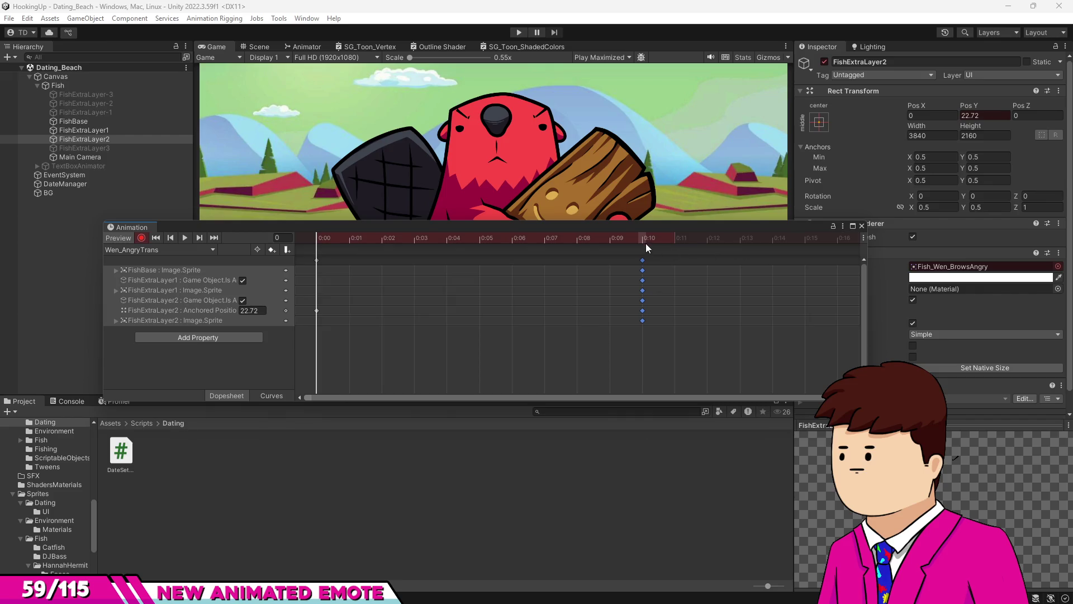
left_click(915, 277)
mouse_move(981, 404)
left_mouse_down()
mouse_move(948, 395)
mouse_move(921, 314)
left_mouse_up()
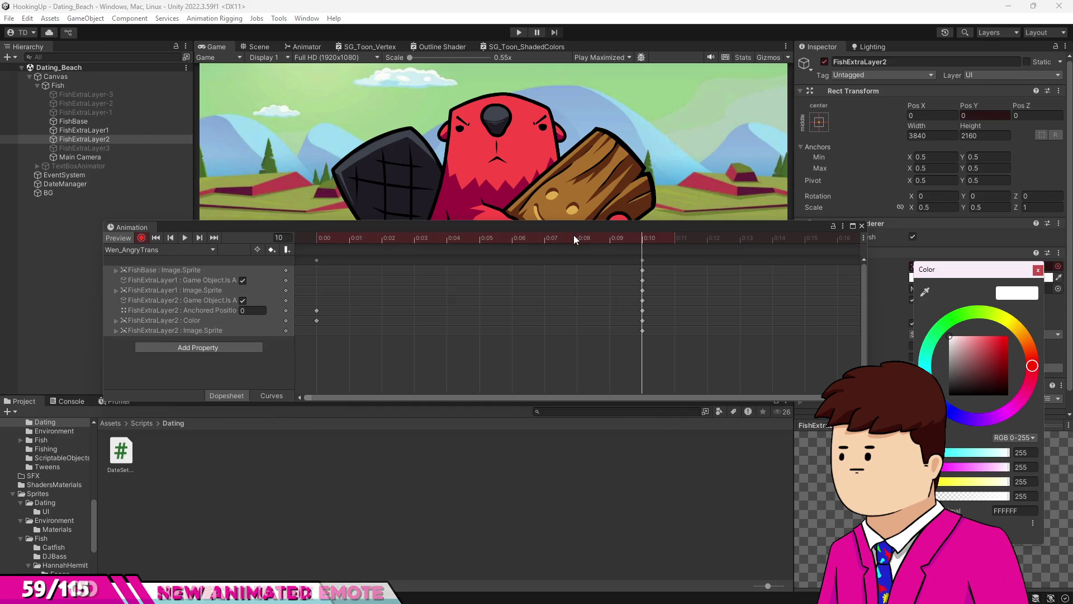
left_click(316, 237)
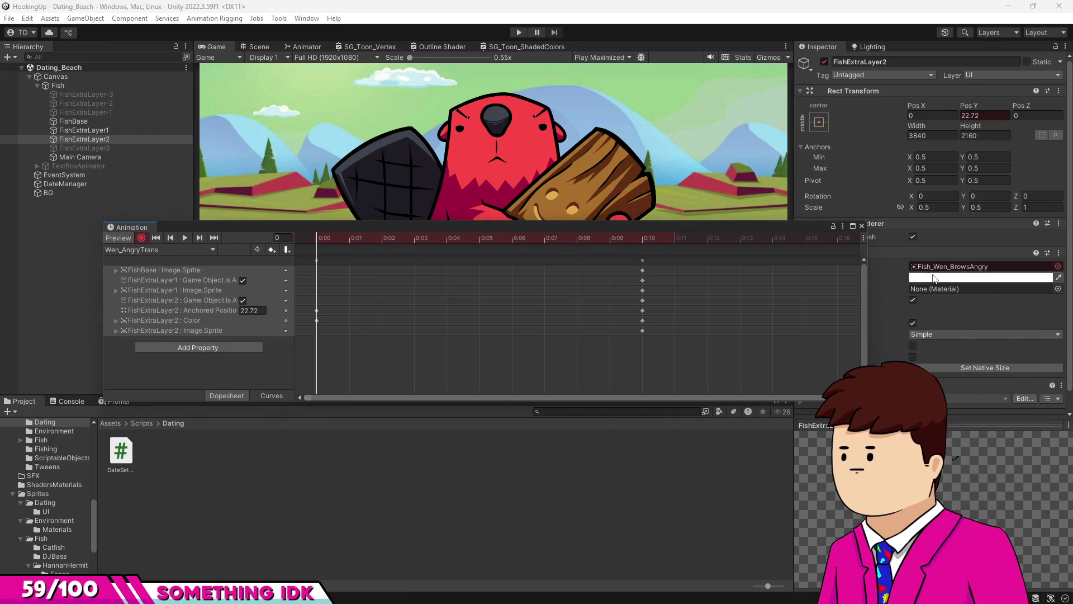
left_click(950, 277)
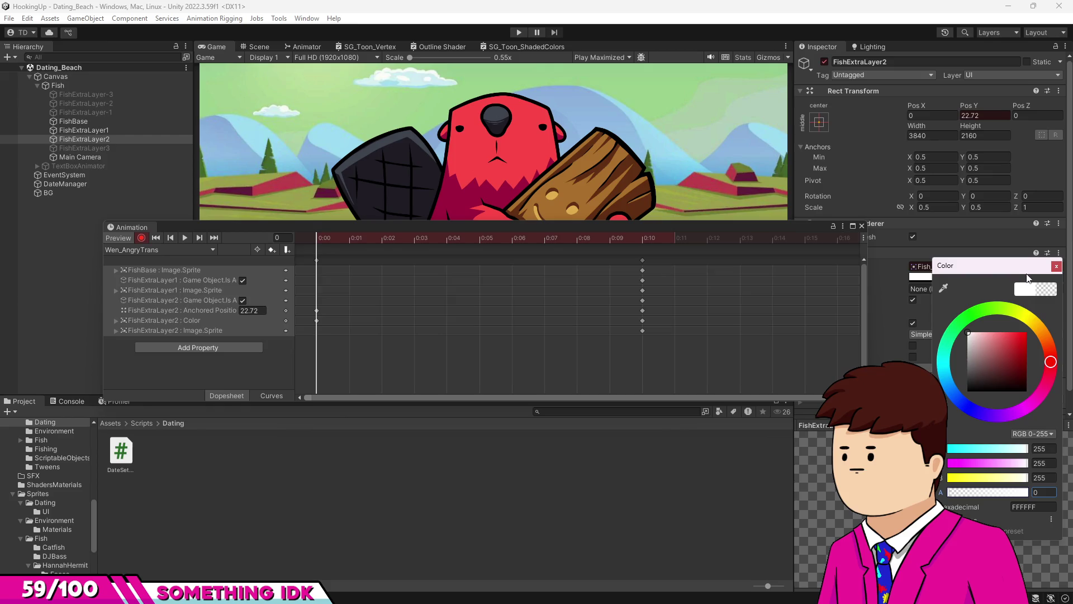
left_click(1056, 268)
left_click(950, 276)
type("47")
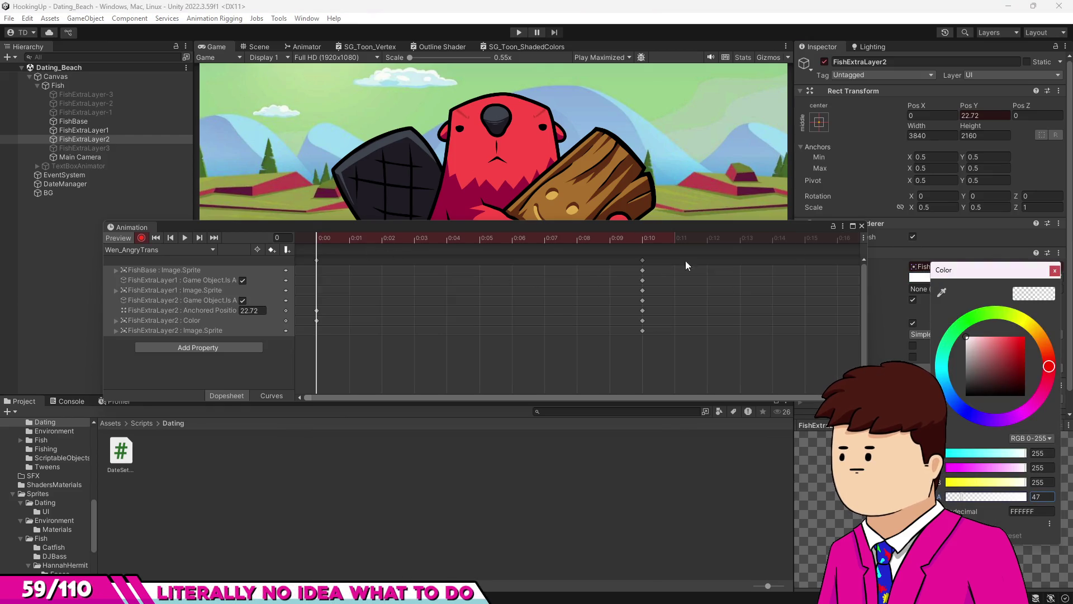
left_click(1054, 269)
Preview the brow movement, stop recording, close the Animation window and playtest.
left_click_drag(324, 241, 541, 248)
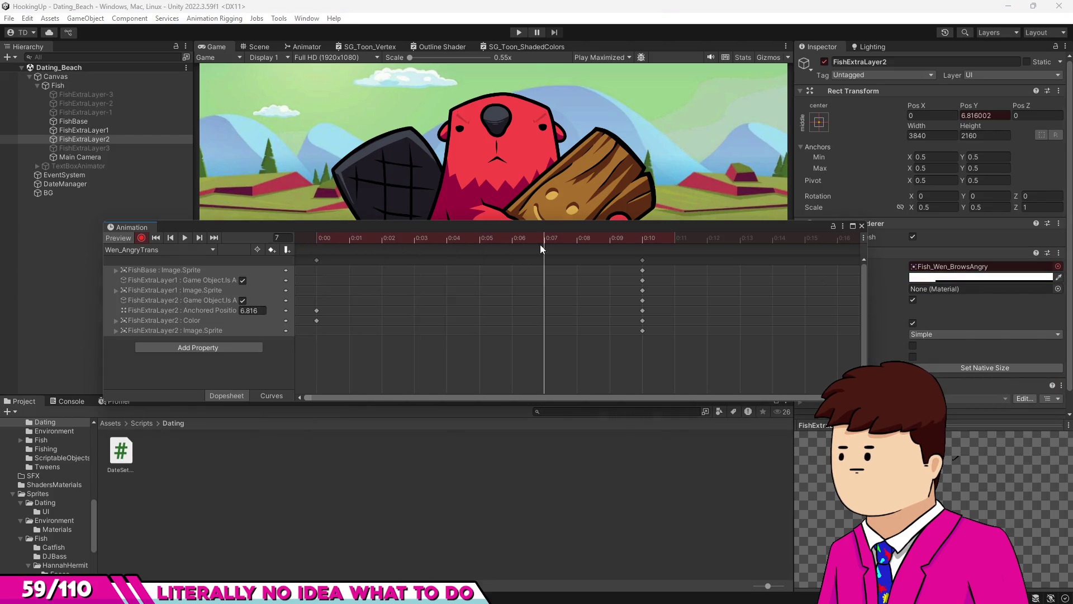
left_click(928, 276)
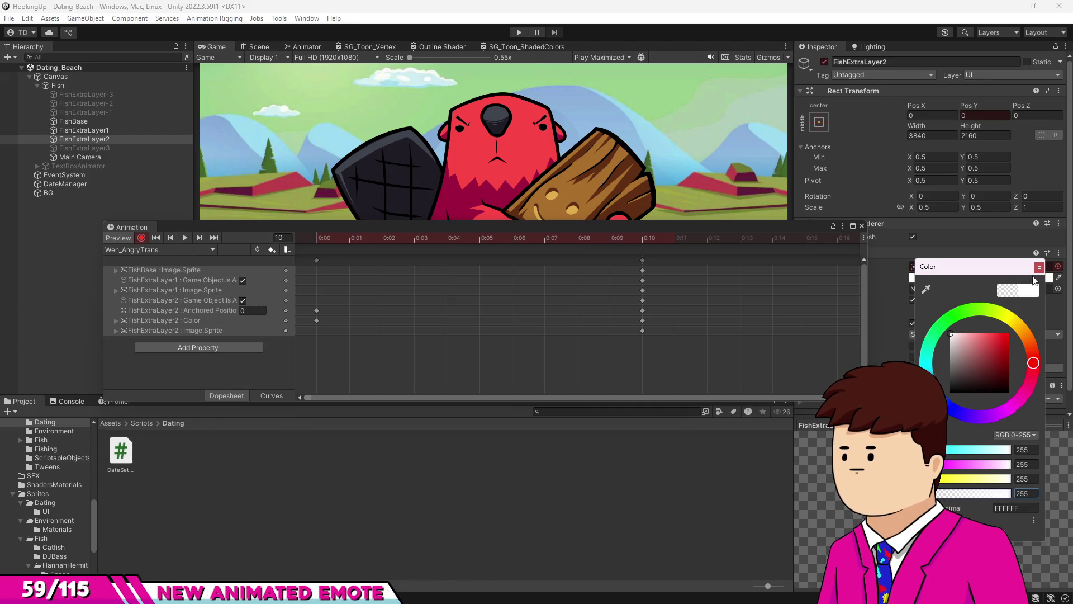
left_click(620, 250)
mouse_move(390, 243)
left_mouse_down()
mouse_move(315, 239)
mouse_move(703, 248)
mouse_move(396, 256)
left_mouse_up()
left_click(142, 237)
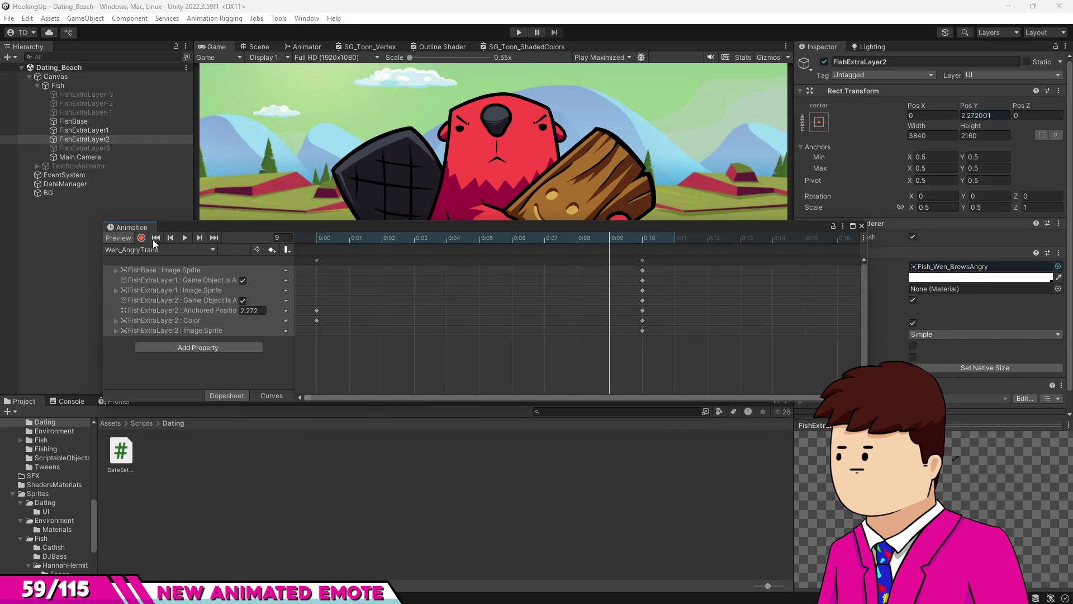
left_click_drag(330, 237, 479, 238)
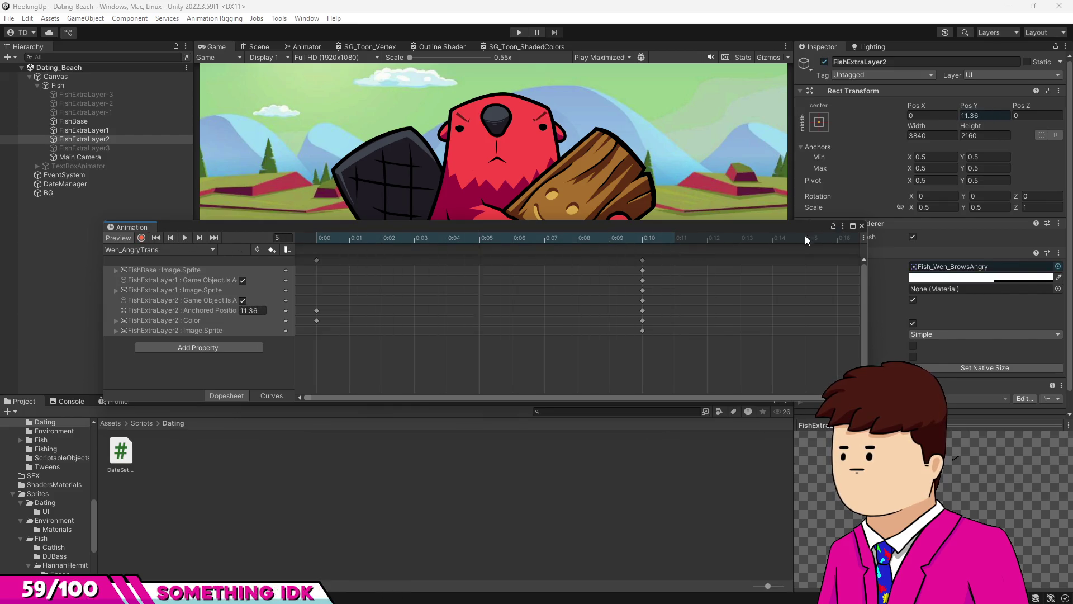
left_click(861, 225)
left_click(519, 31)
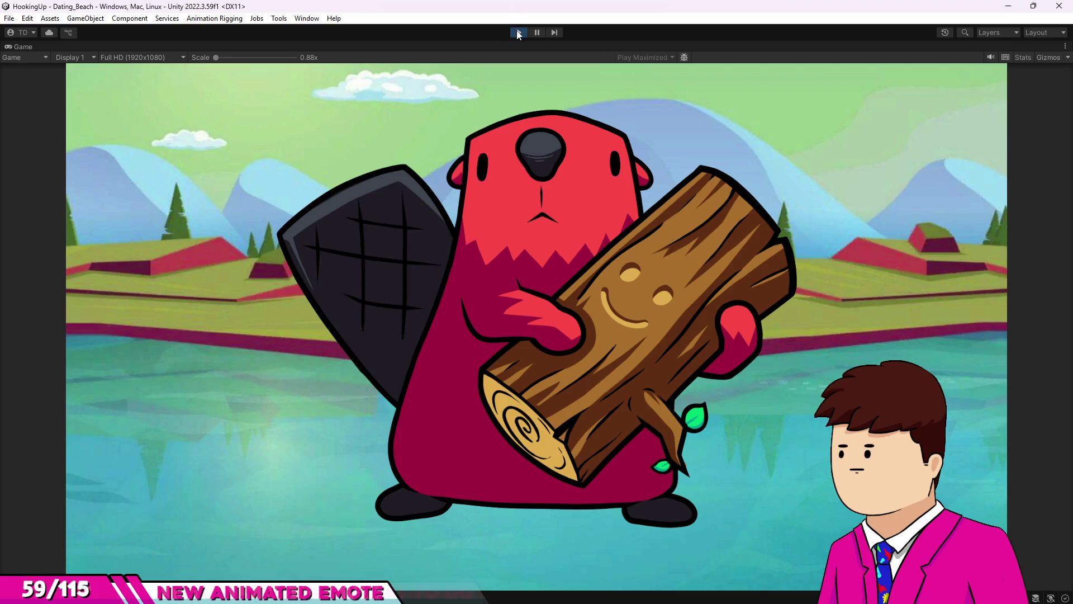
Delete the FishExtraLayer2 Color keys from Wen_AngryTrans, then run and stop a playtest.
left_click(518, 33)
left_click(70, 85)
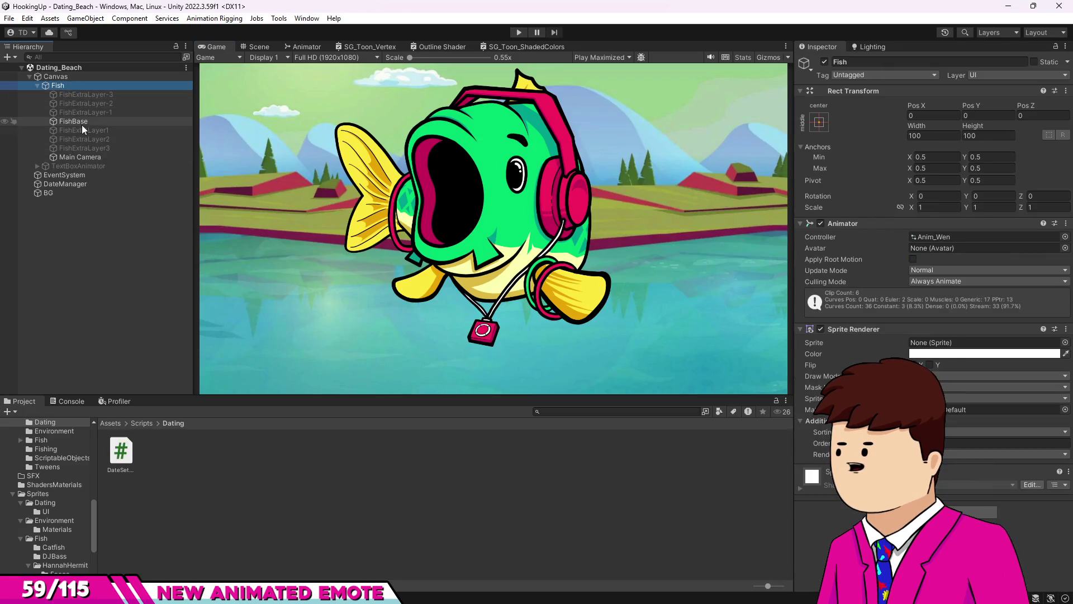
key("ctrl+6")
left_click(168, 250)
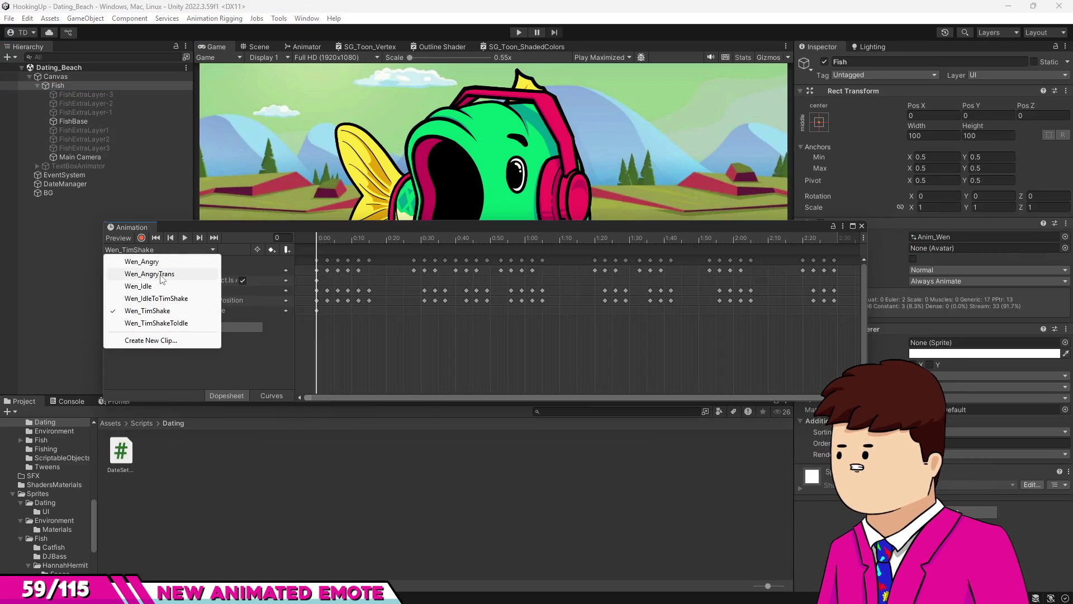
left_click(162, 271)
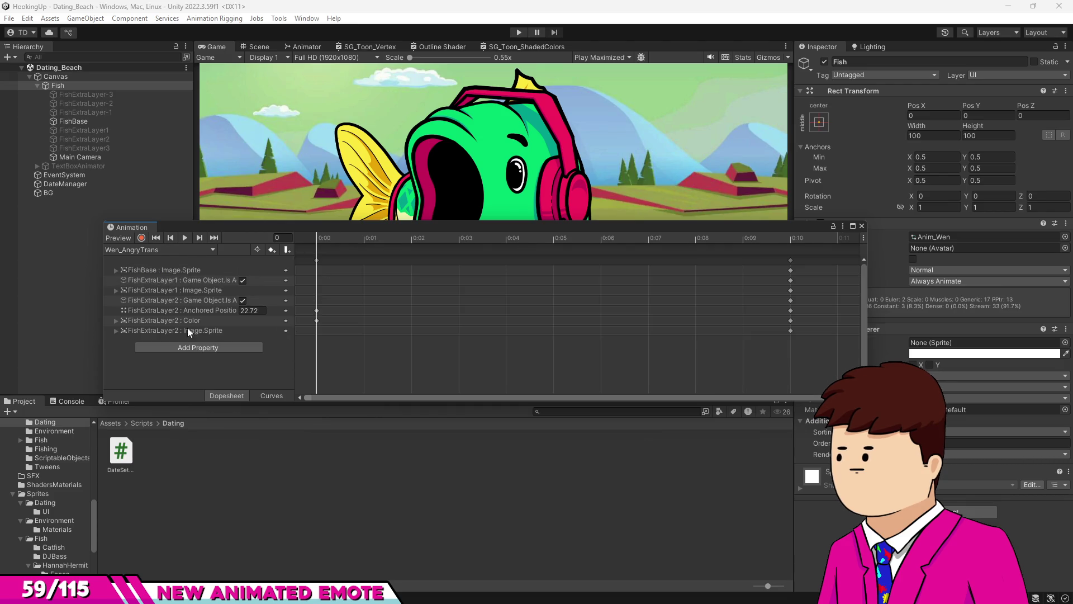
left_click_drag(304, 320, 840, 316)
key("Delete")
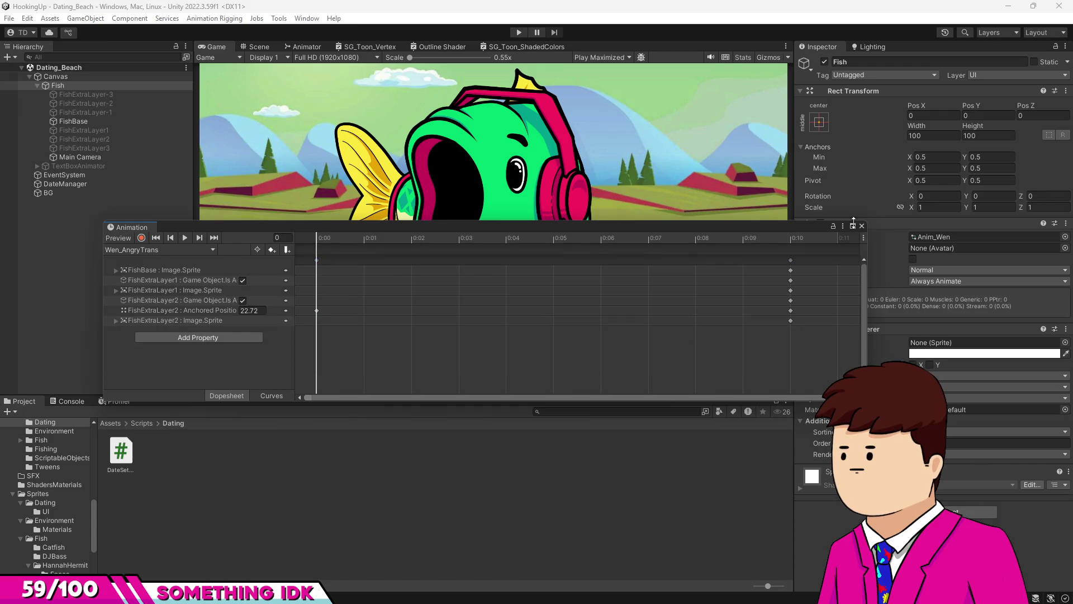
left_click(862, 226)
left_click(519, 32)
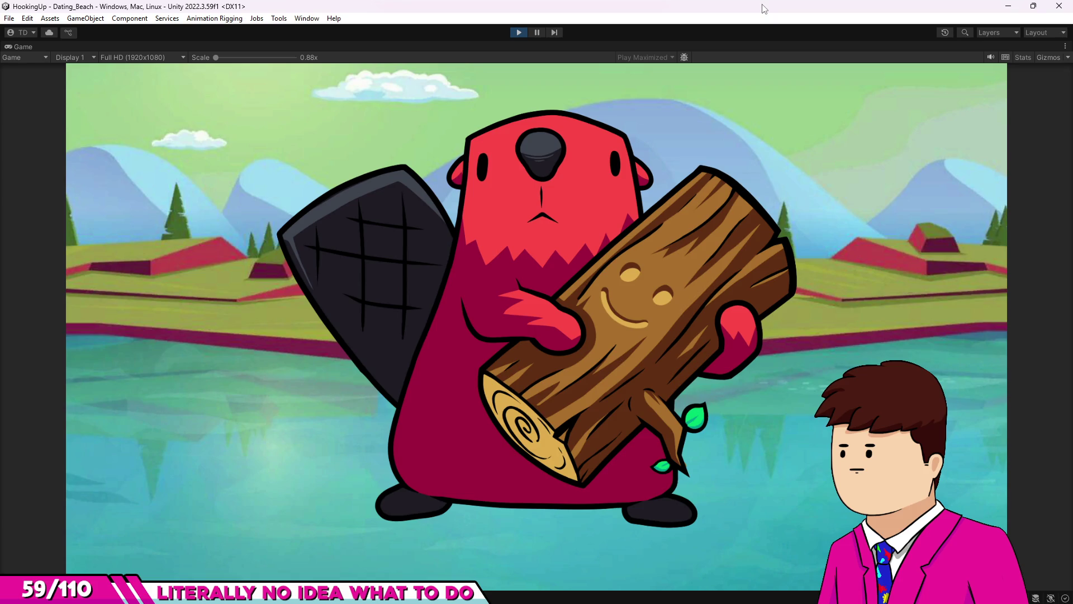
left_click(515, 33)
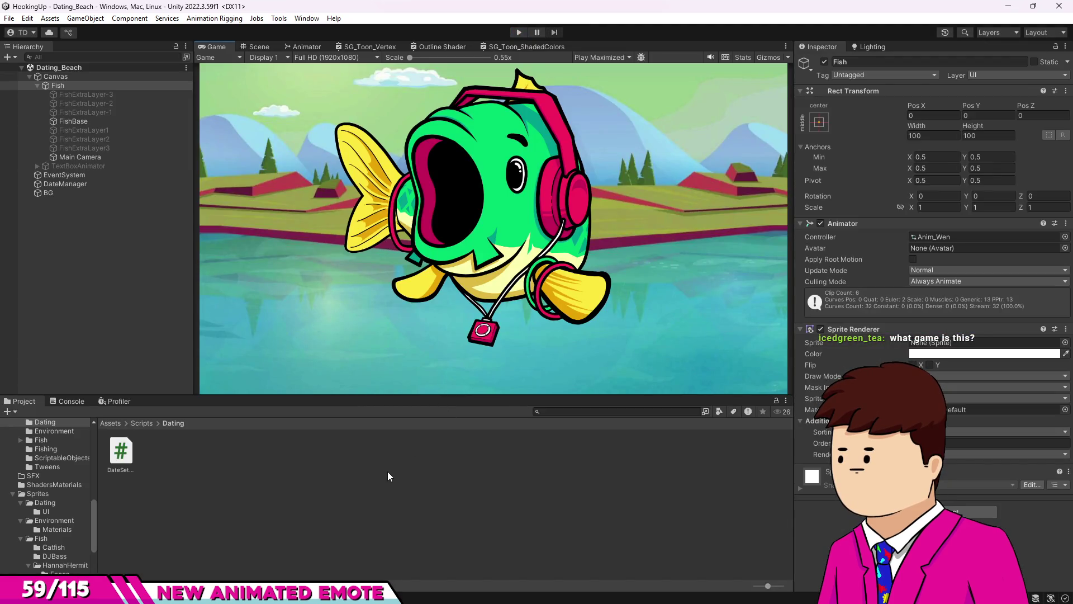
Assign a different animator controller to the Fish object.
left_click(389, 475)
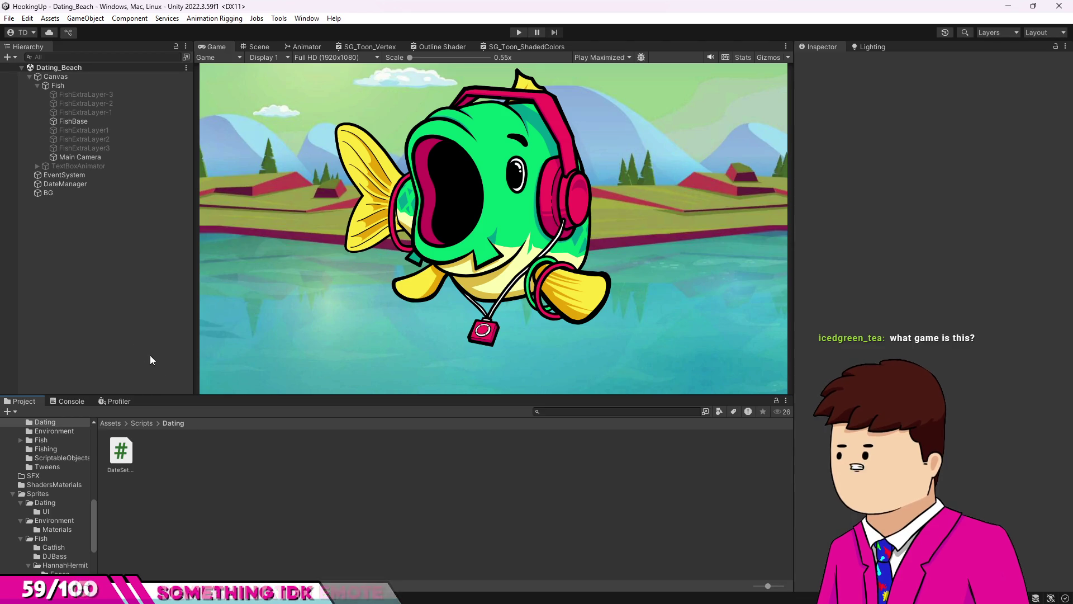
left_click(58, 85)
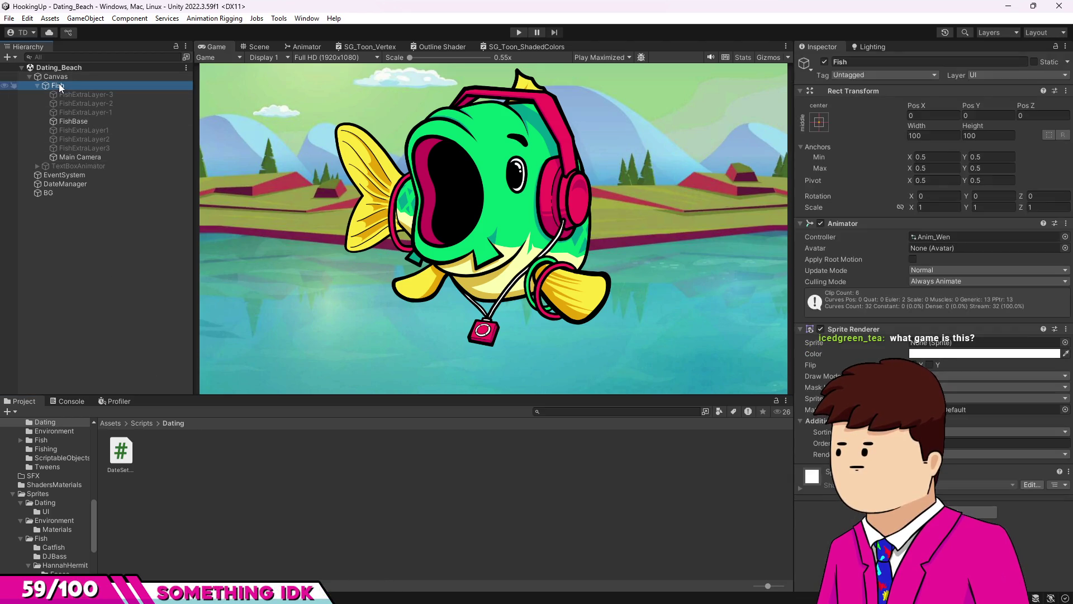
left_click(1065, 237)
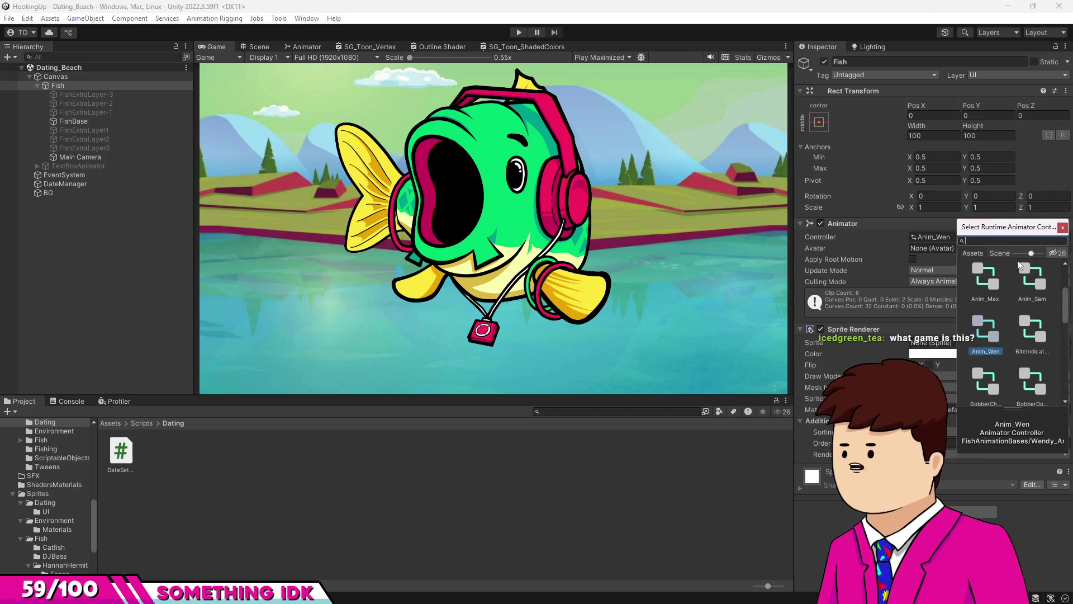
left_click(1028, 328)
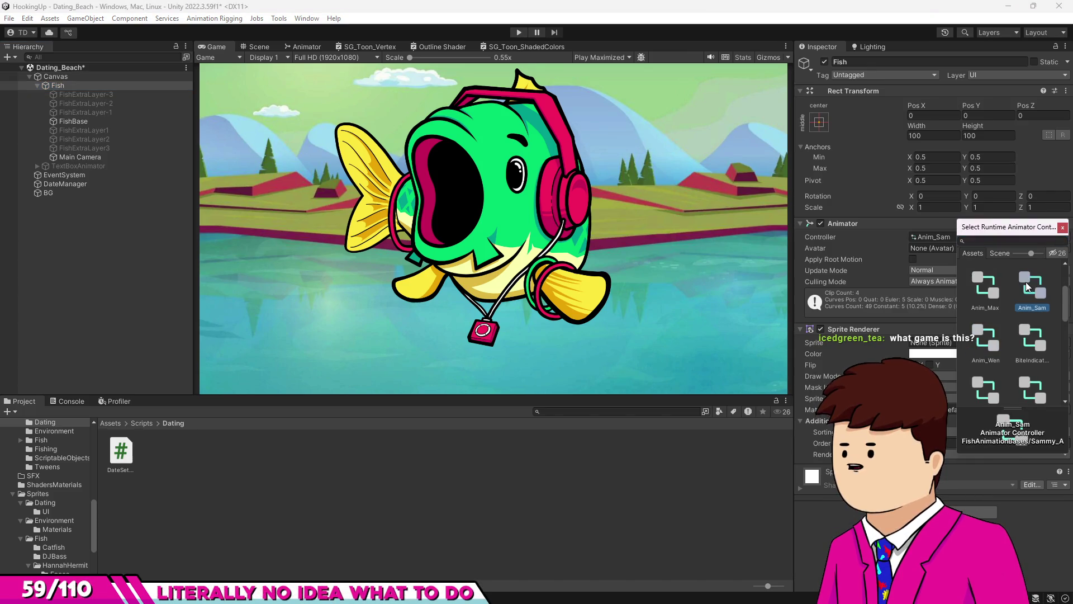
left_click(379, 495)
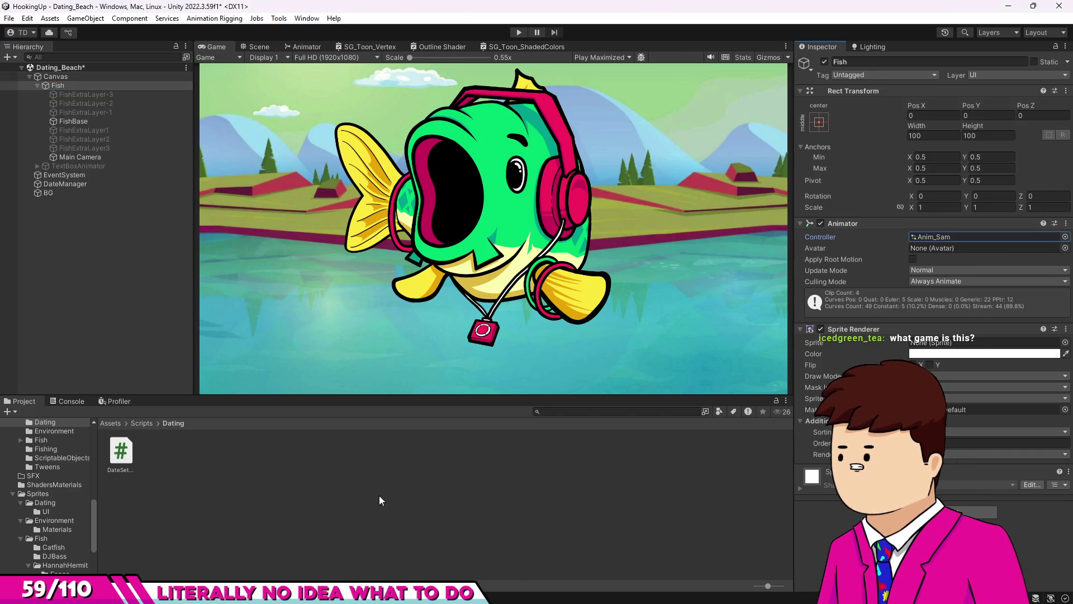
Open the Fishing_Lake scene from the Assets/Scenes folder.
left_click(117, 423)
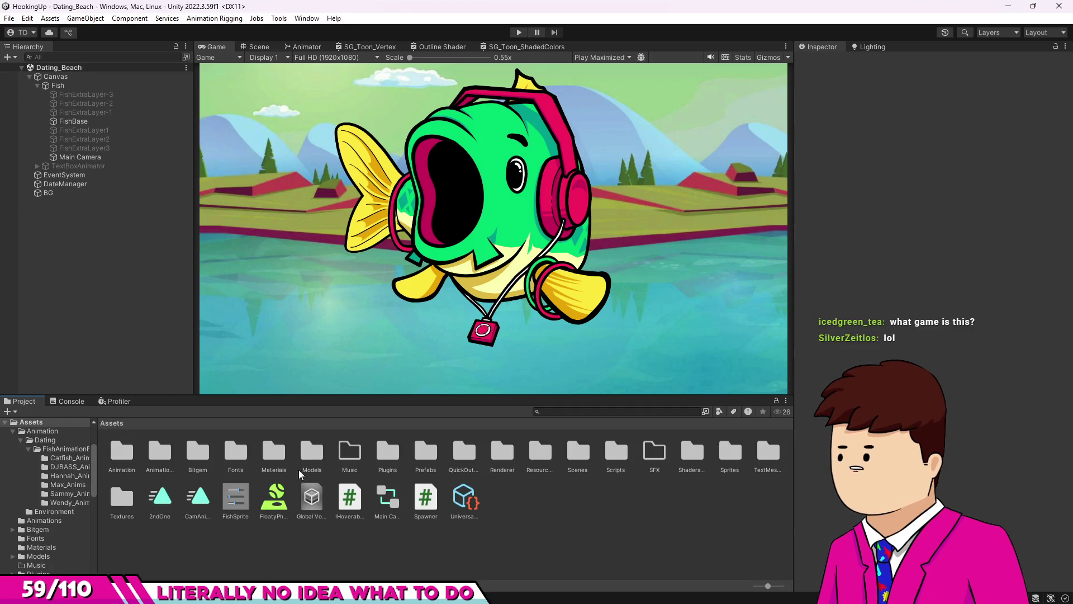
double_click(577, 451)
double_click(192, 453)
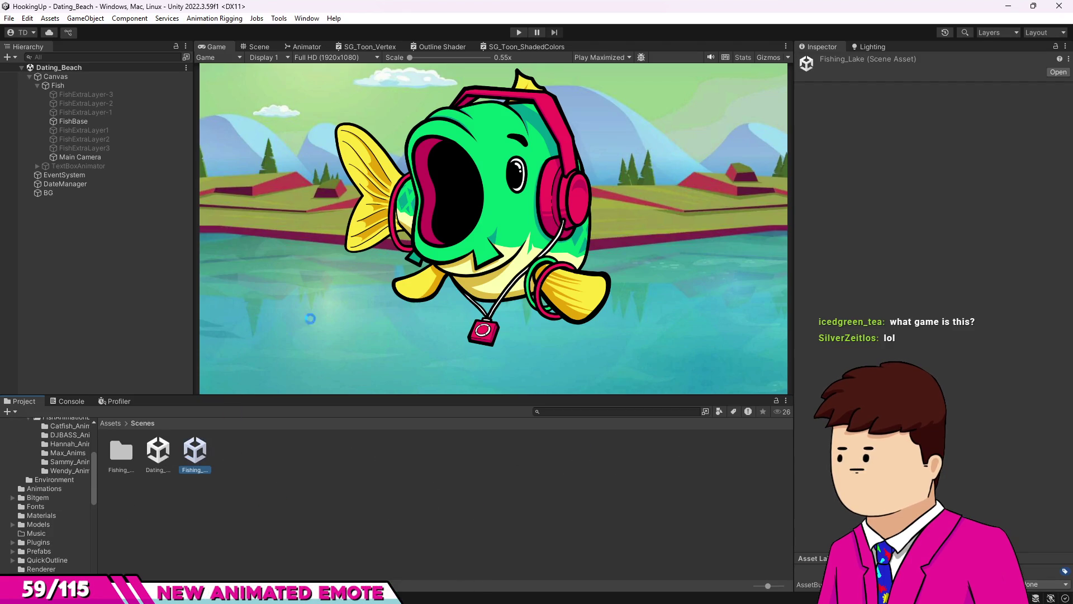
Start Play mode and cast and reel the line until a fish bites.
left_click(519, 32)
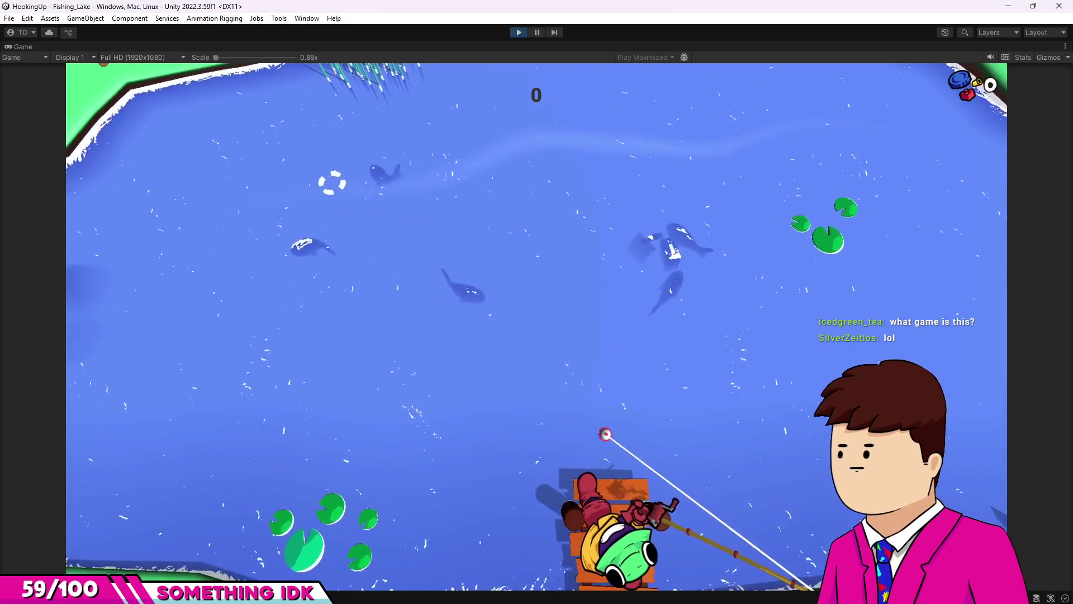
left_click(246, 398)
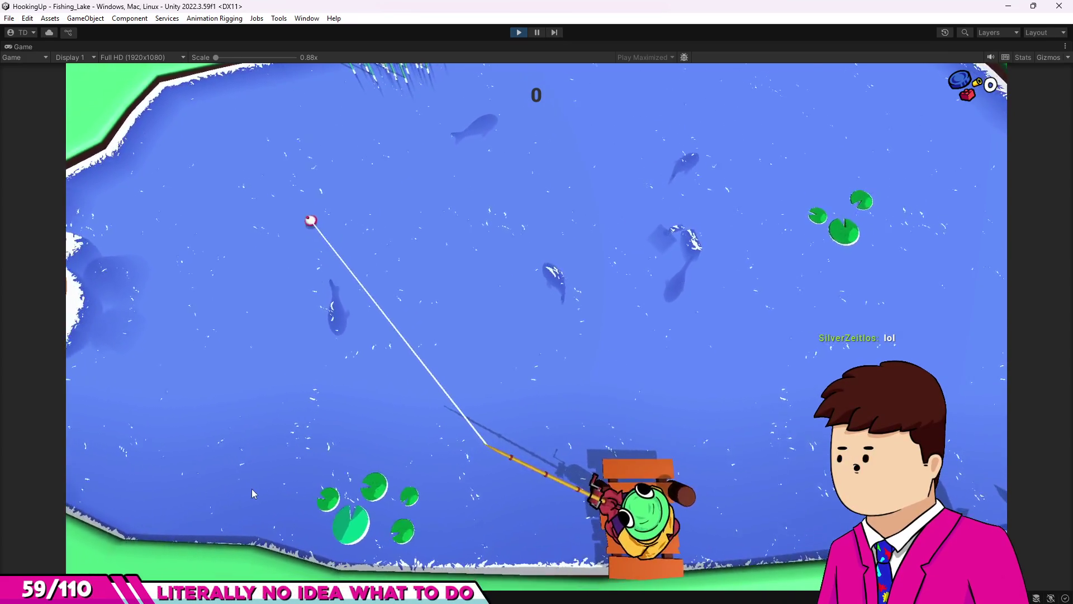
left_click_drag(598, 322, 468, 306)
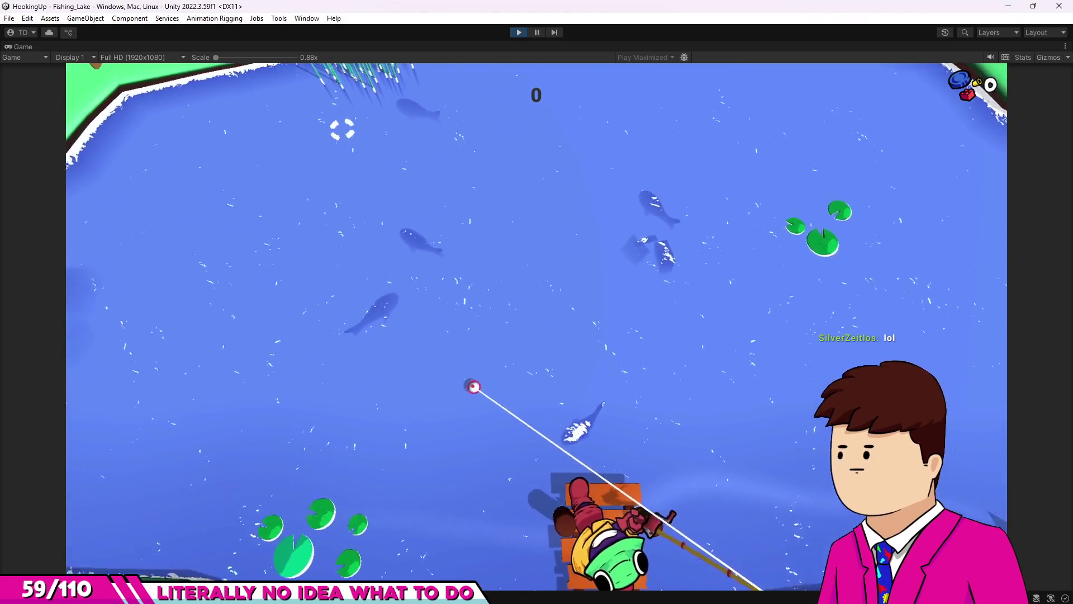
left_click(412, 136)
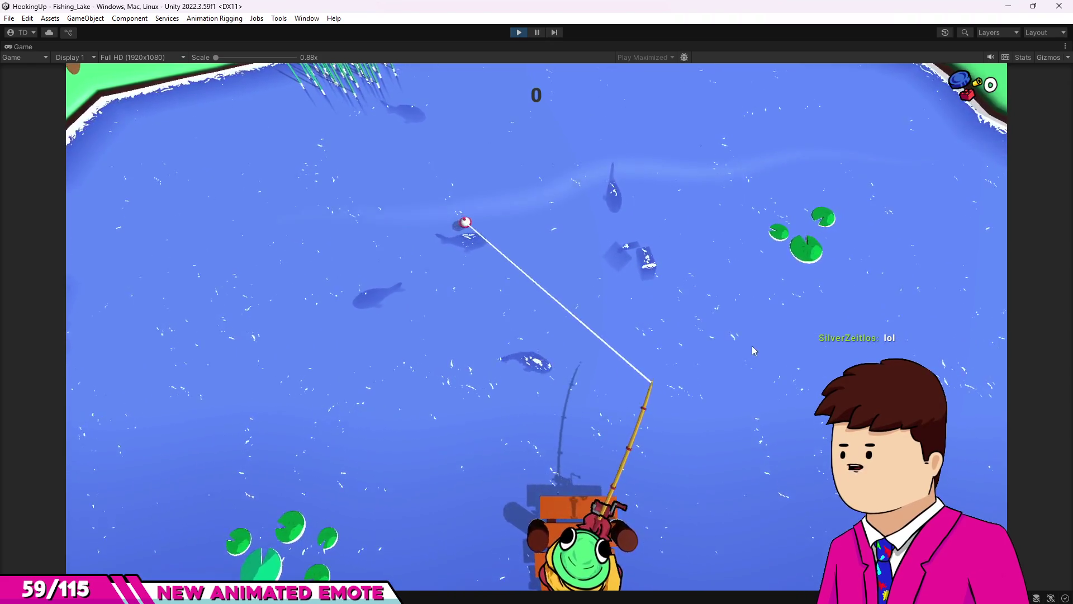
mouse_move(729, 346)
left_mouse_down()
mouse_move(558, 330)
mouse_move(591, 330)
mouse_move(590, 316)
left_mouse_up()
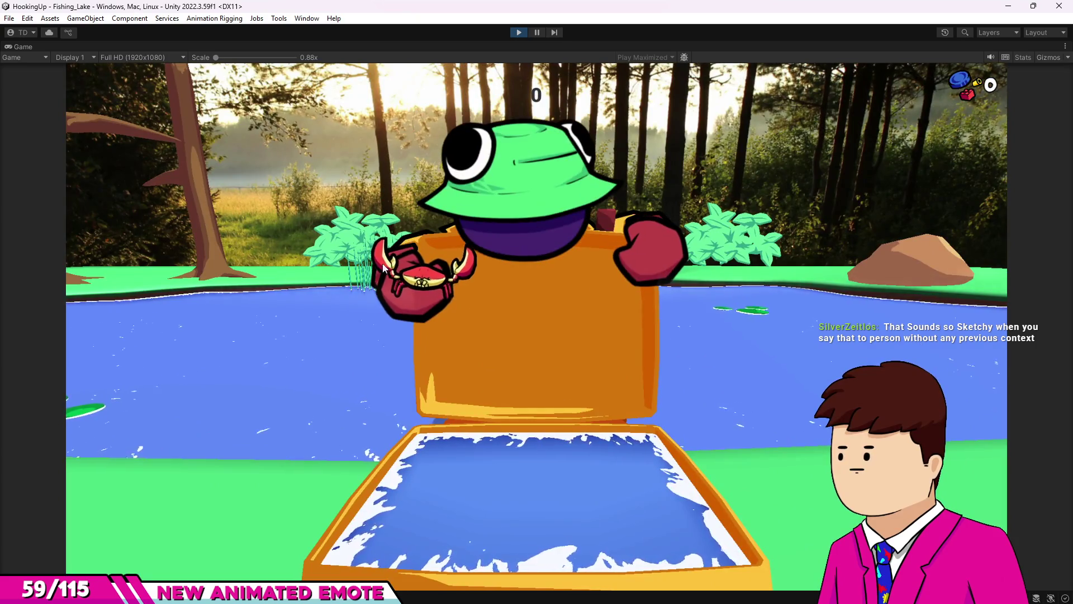
Dismiss the Hermit Crab catch card and stop playtesting.
left_click(175, 322)
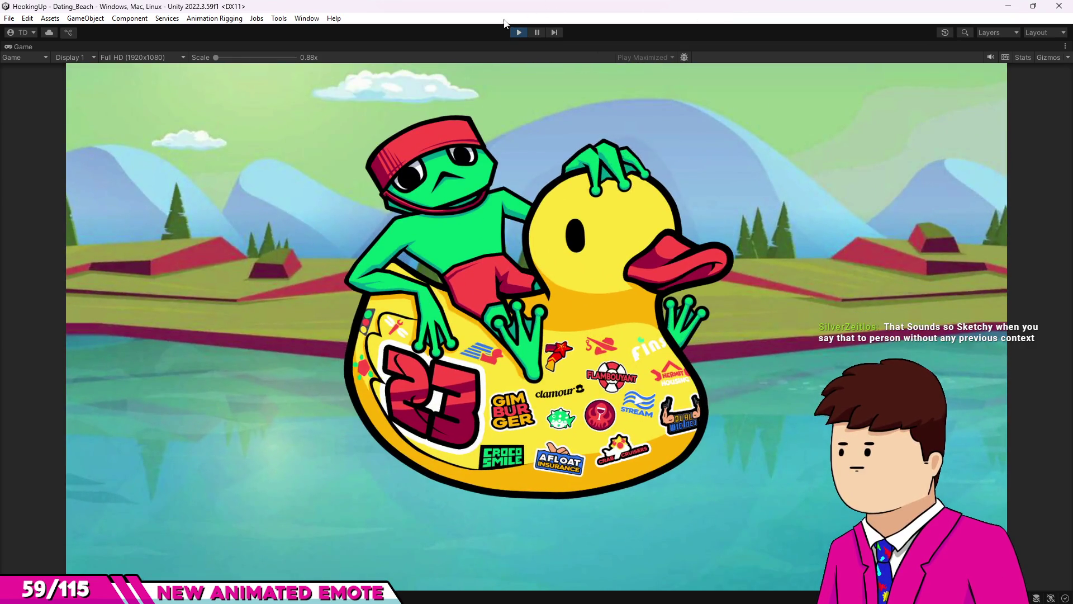
left_click(513, 34)
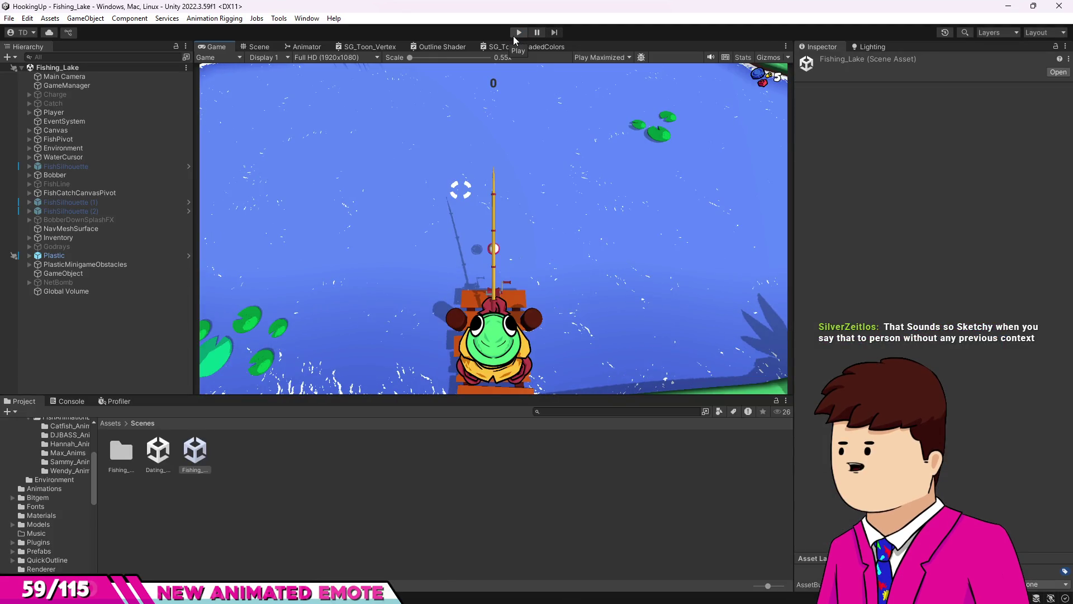
left_click(321, 515)
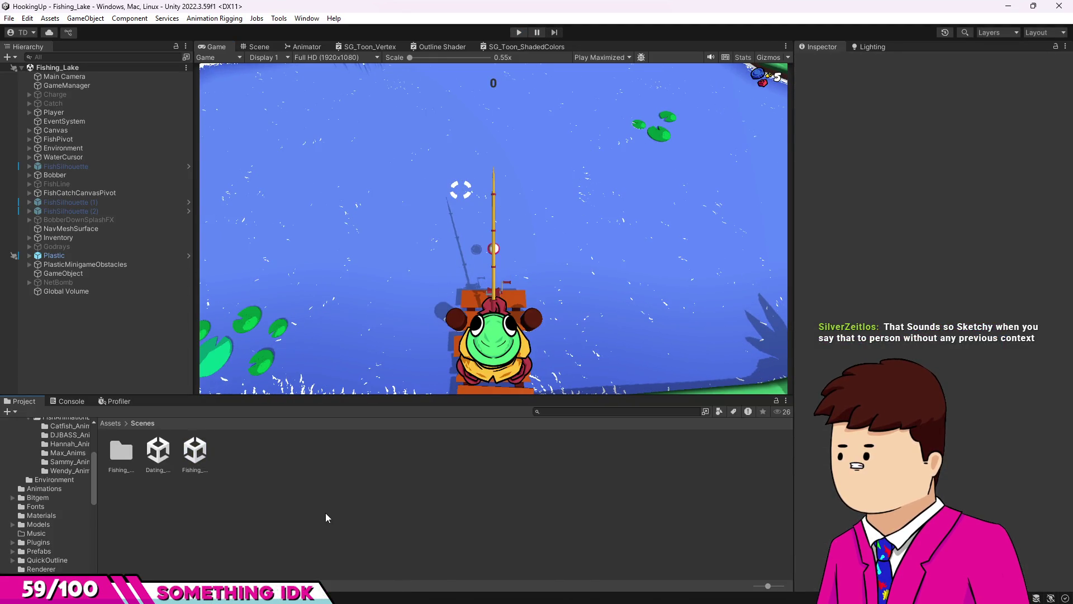
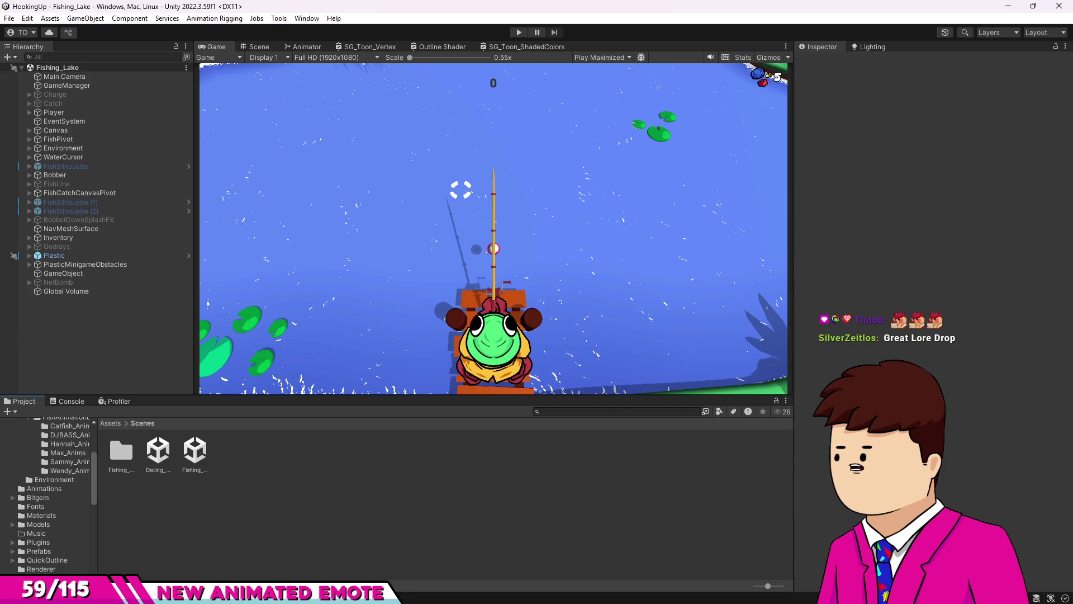
Switch from the Unity editor to Char_WendyWood.psd in Photoshop.
key("alt+Tab")
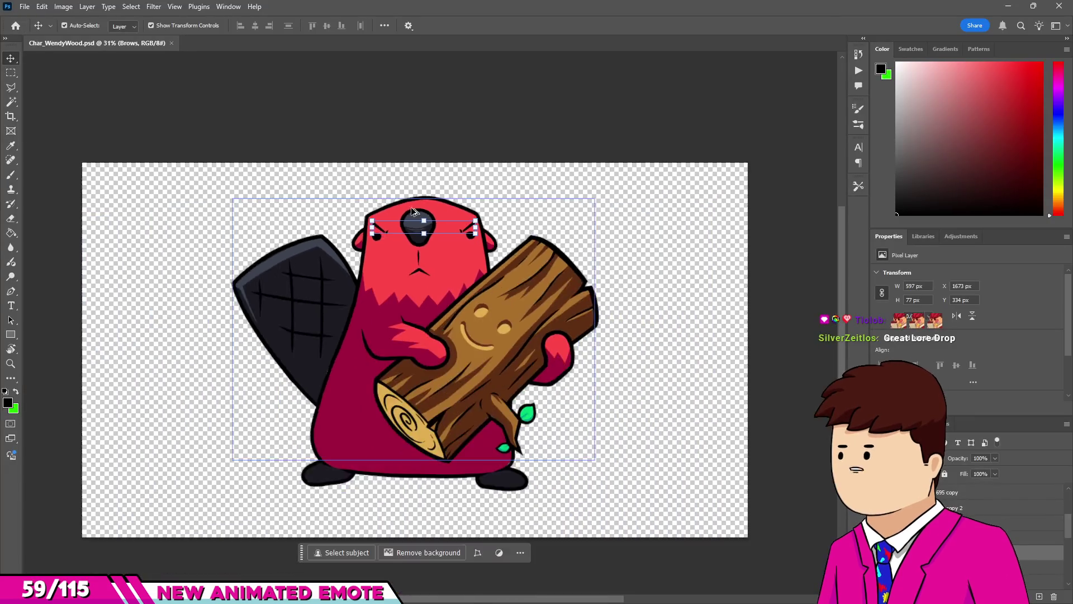
scroll(412, 212, "up", 2)
left_click(398, 140)
scroll(428, 256, "down", 3)
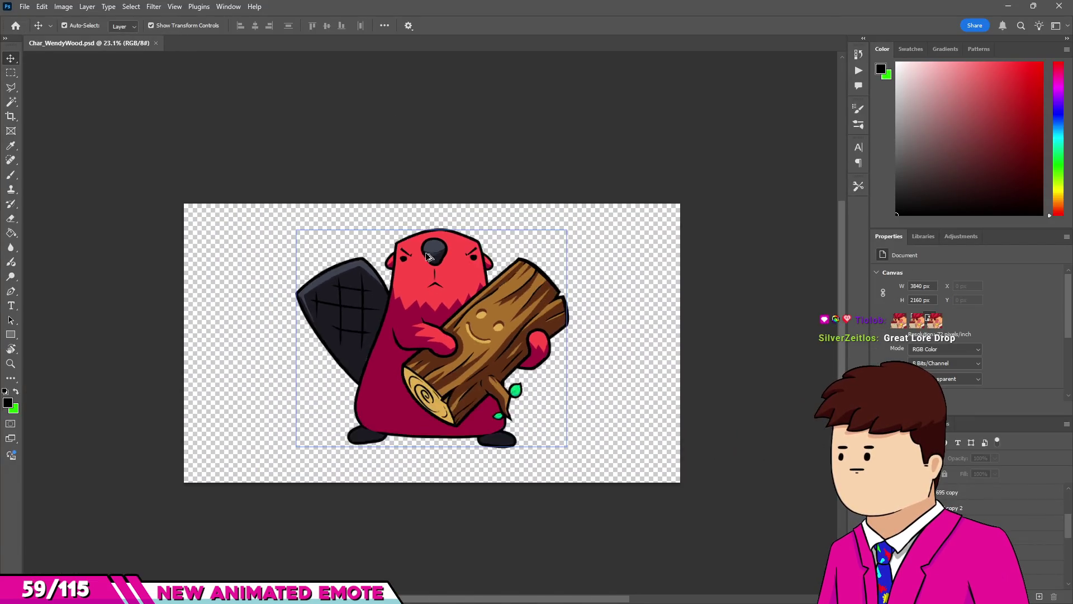
scroll(427, 257, "up", 3)
scroll(377, 255, "up", 3)
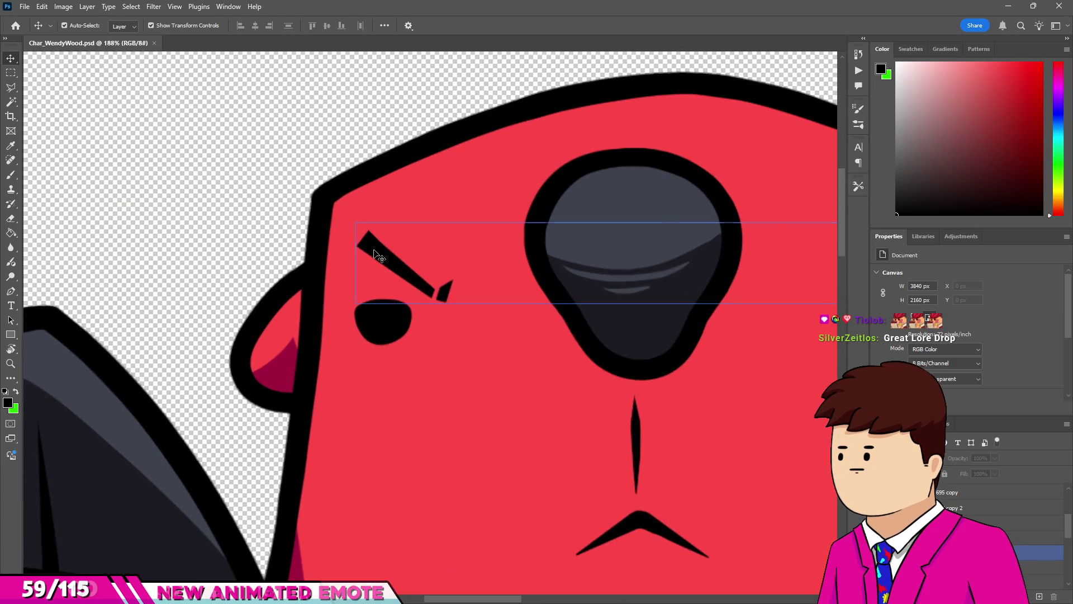
left_click(377, 255)
scroll(385, 235, "down", 4)
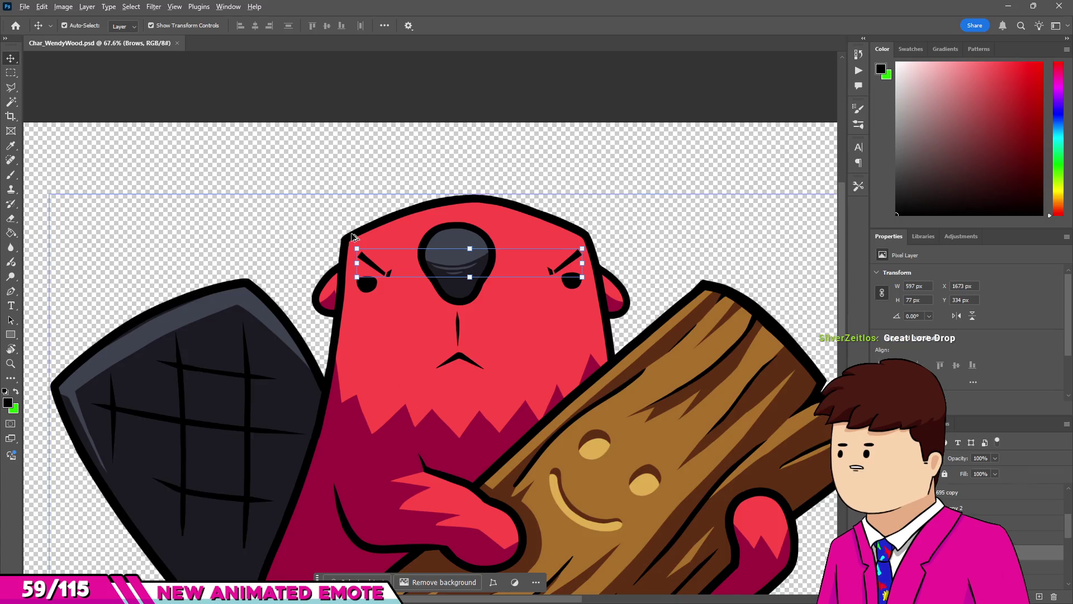
scroll(335, 246, "up", 3)
left_click(296, 190)
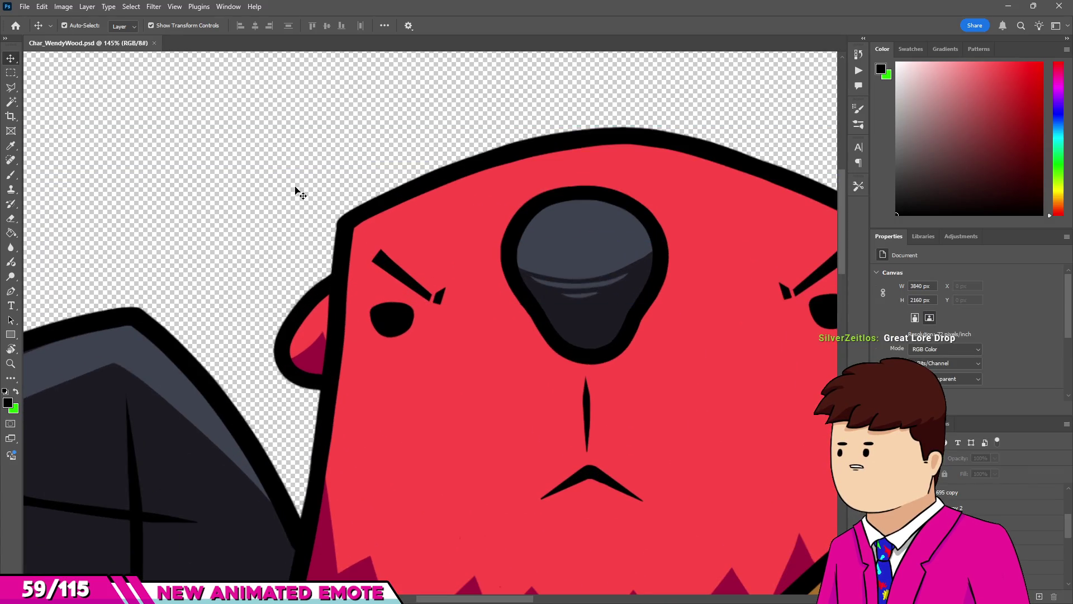
scroll(316, 204, "down", 3)
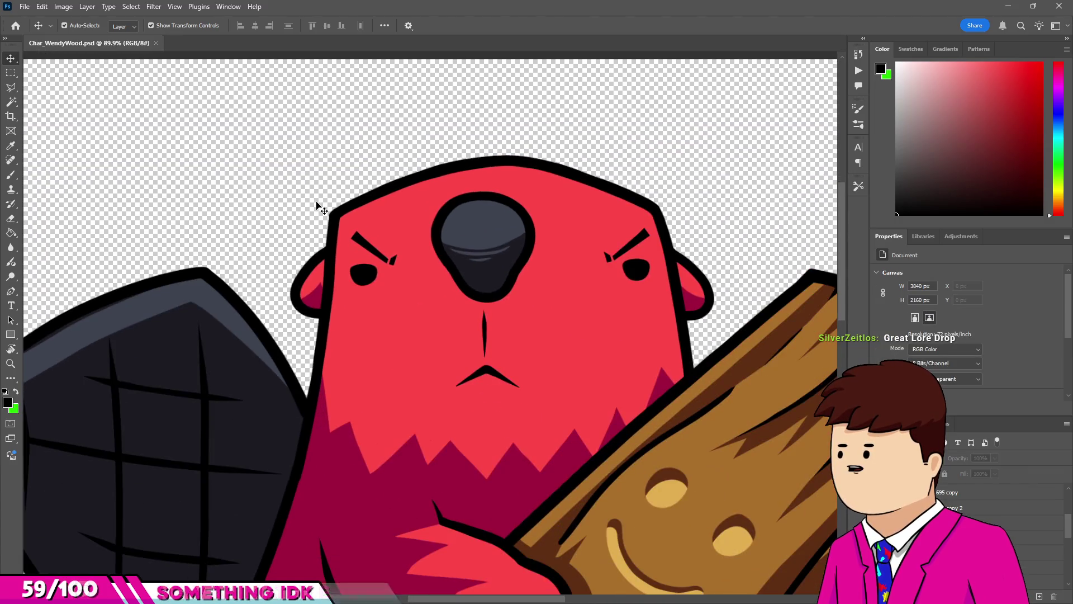
scroll(475, 246, "up", 4)
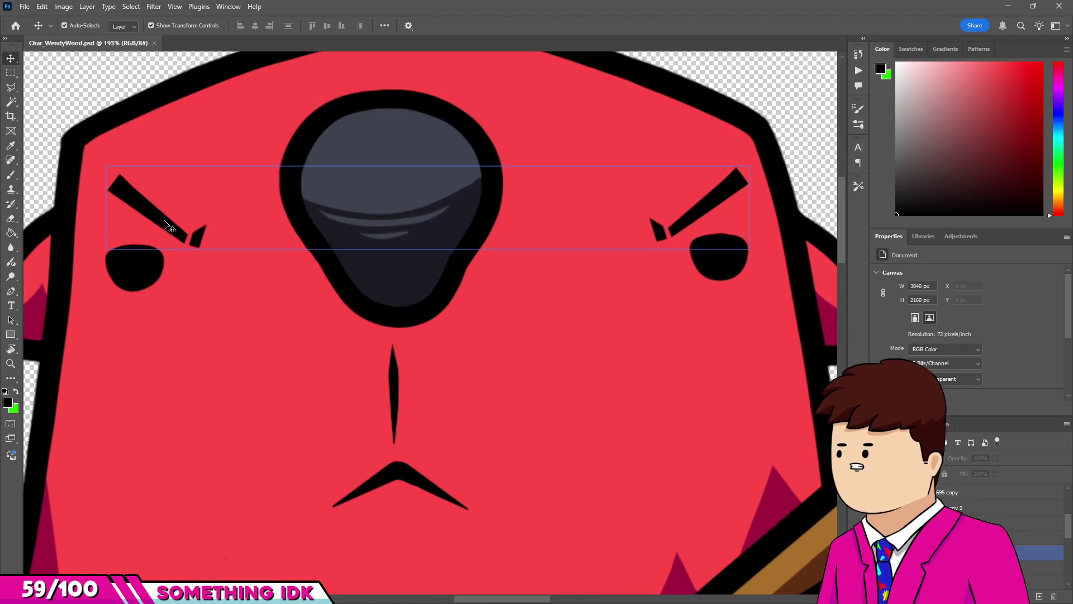
left_click(167, 226)
scroll(504, 237, "down", 7)
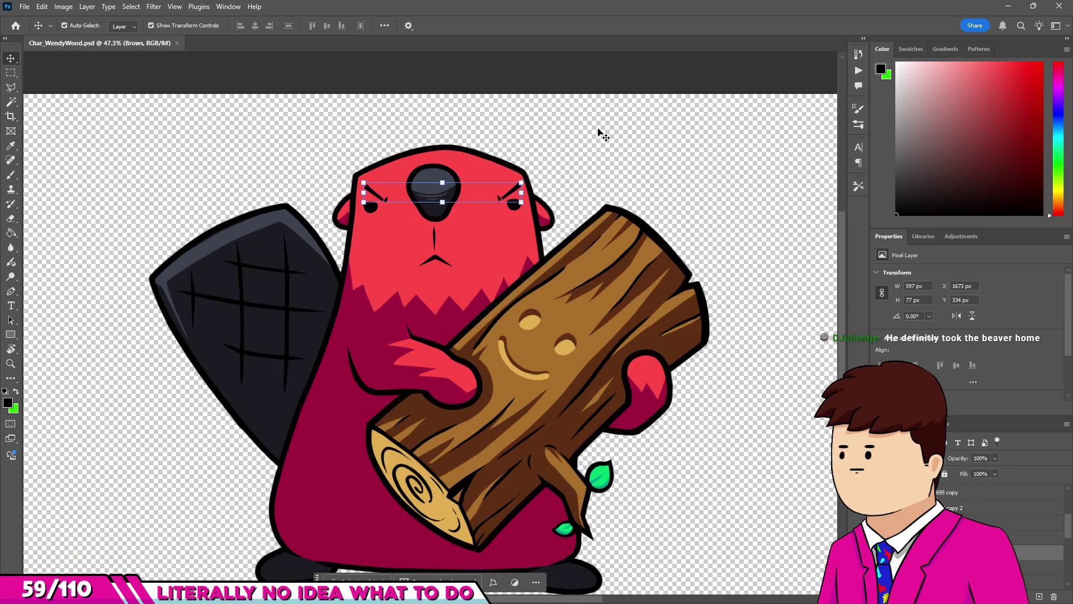
left_click(595, 139)
scroll(474, 150, "up", 2)
scroll(341, 209, "up", 3)
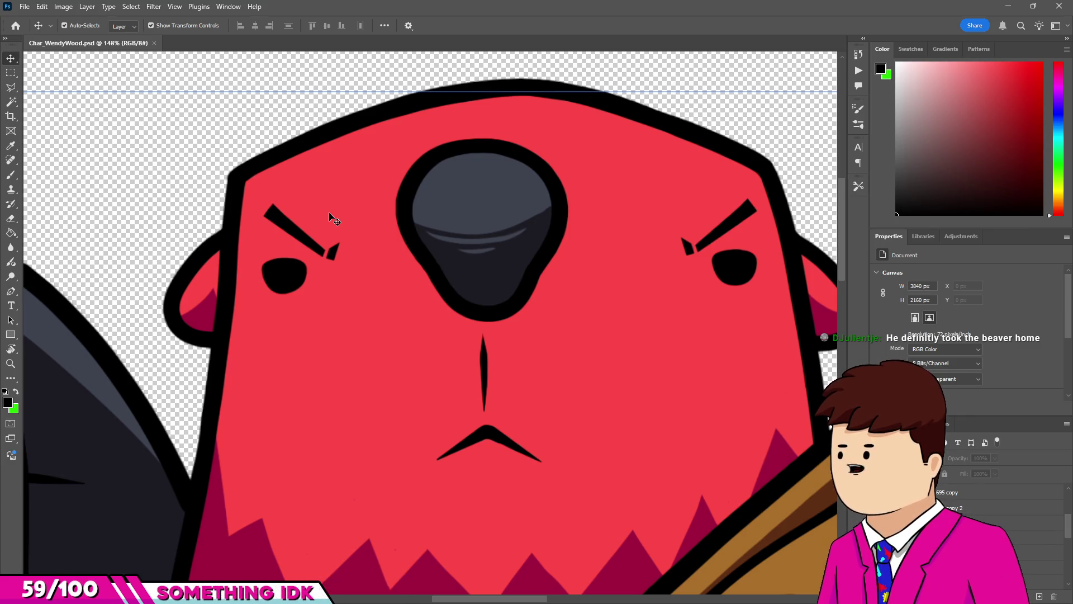
scroll(361, 236, "down", 5)
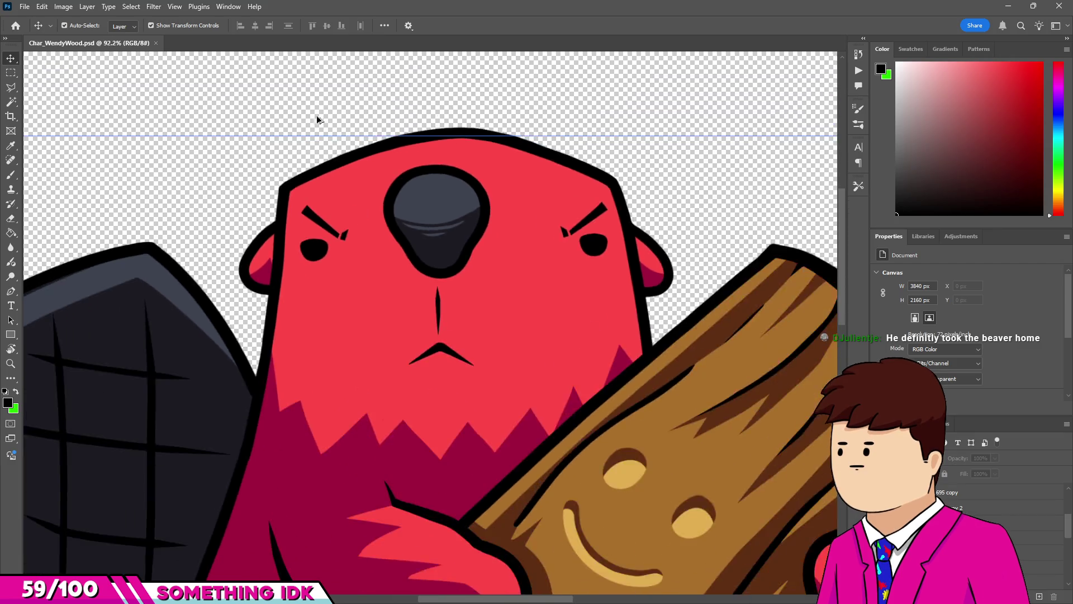
scroll(299, 145, "up", 3)
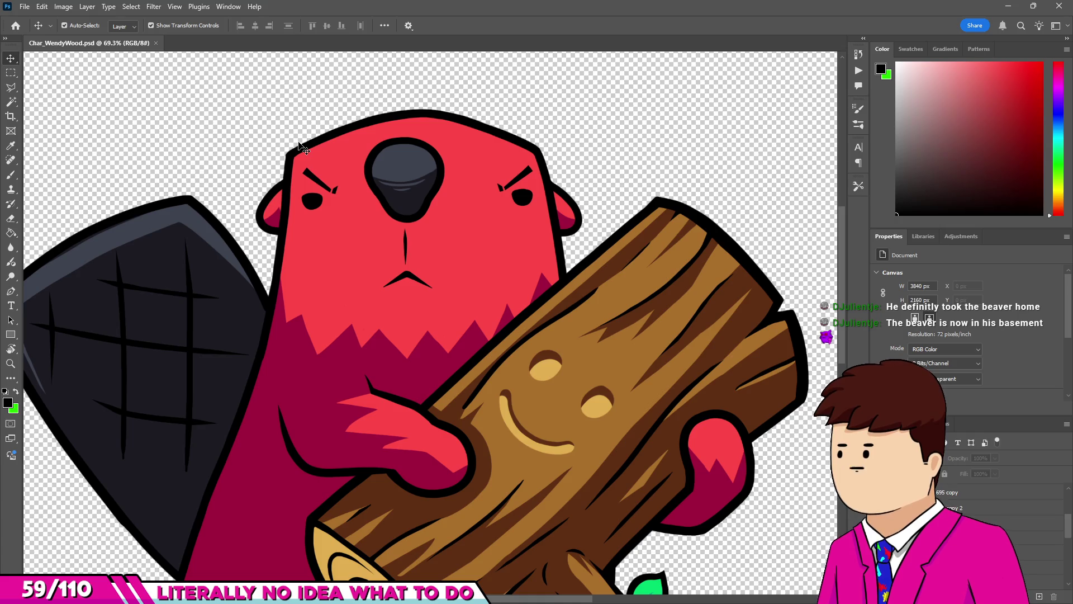
scroll(302, 150, "down", 2)
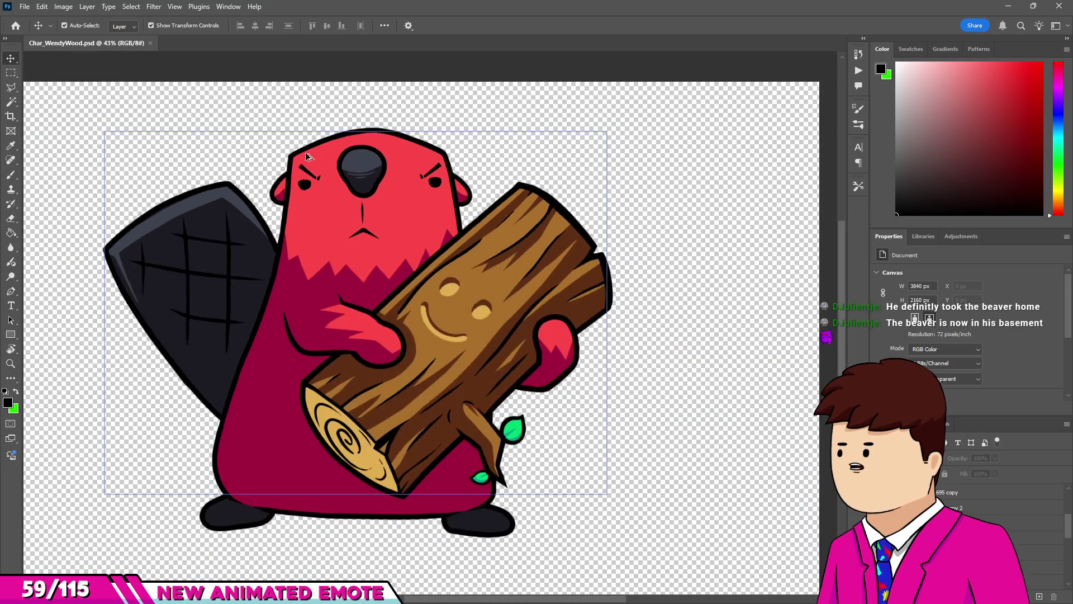
scroll(307, 156, "down", 3)
scroll(312, 176, "up", 3)
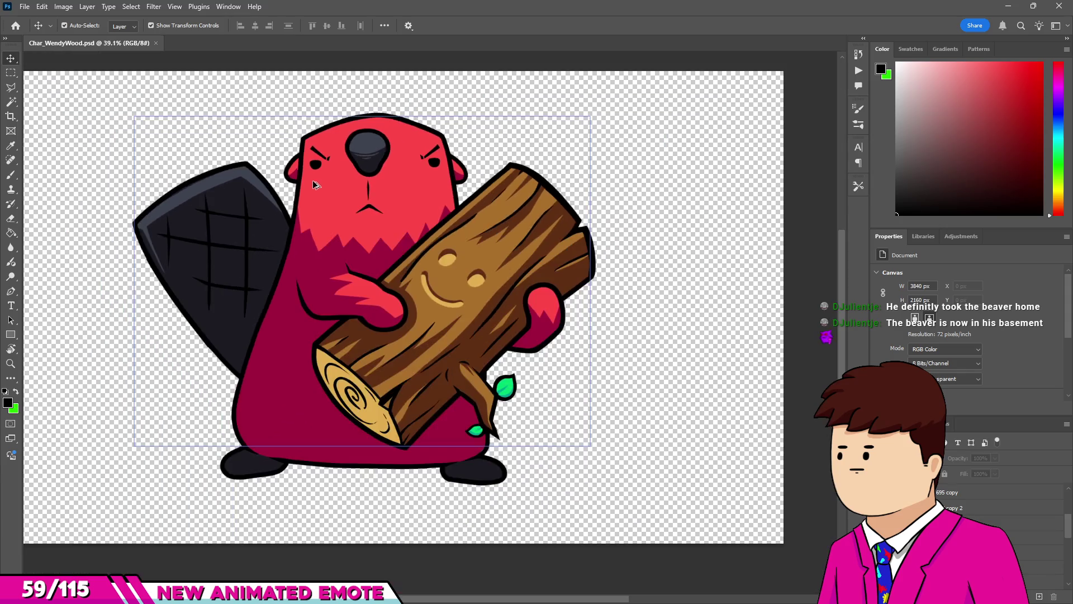
scroll(240, 129, "up", 1)
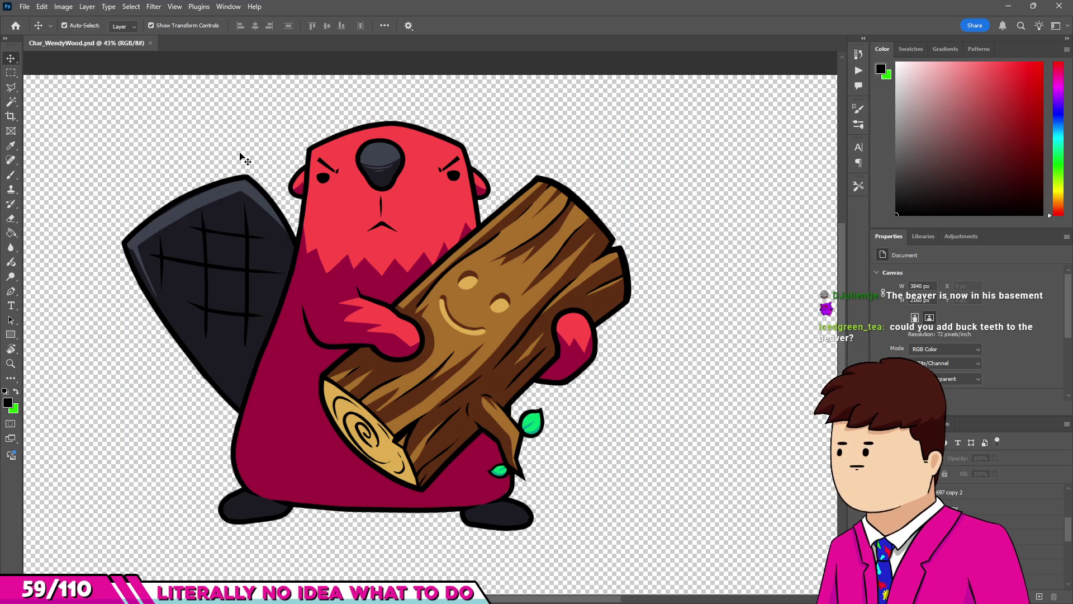
scroll(268, 154, "up", 5)
scroll(546, 376, "down", 4)
scroll(450, 337, "up", 3)
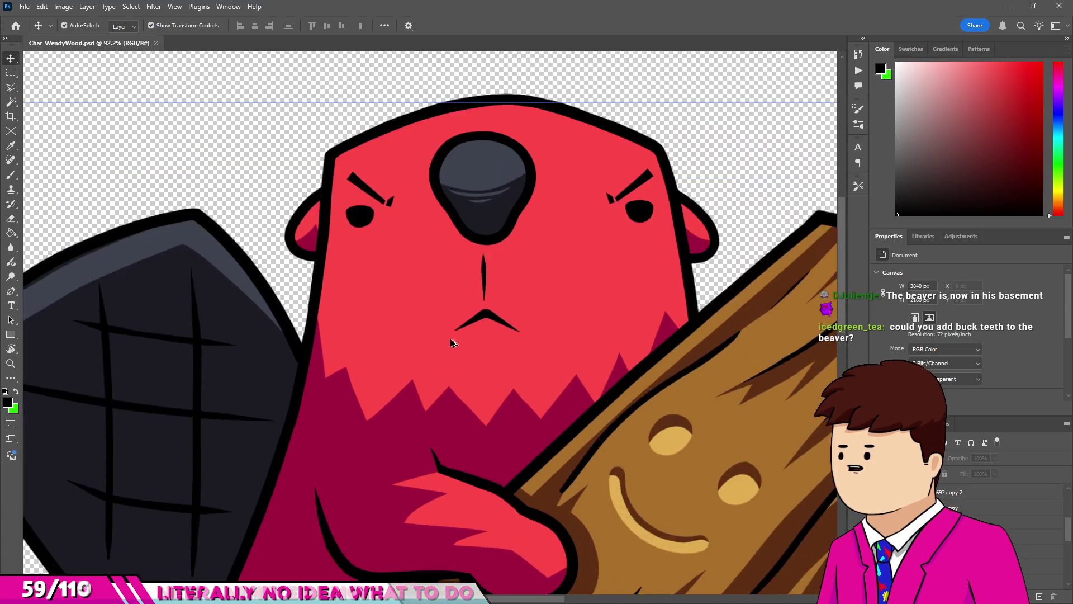
scroll(453, 342, "up", 2)
scroll(401, 317, "down", 3)
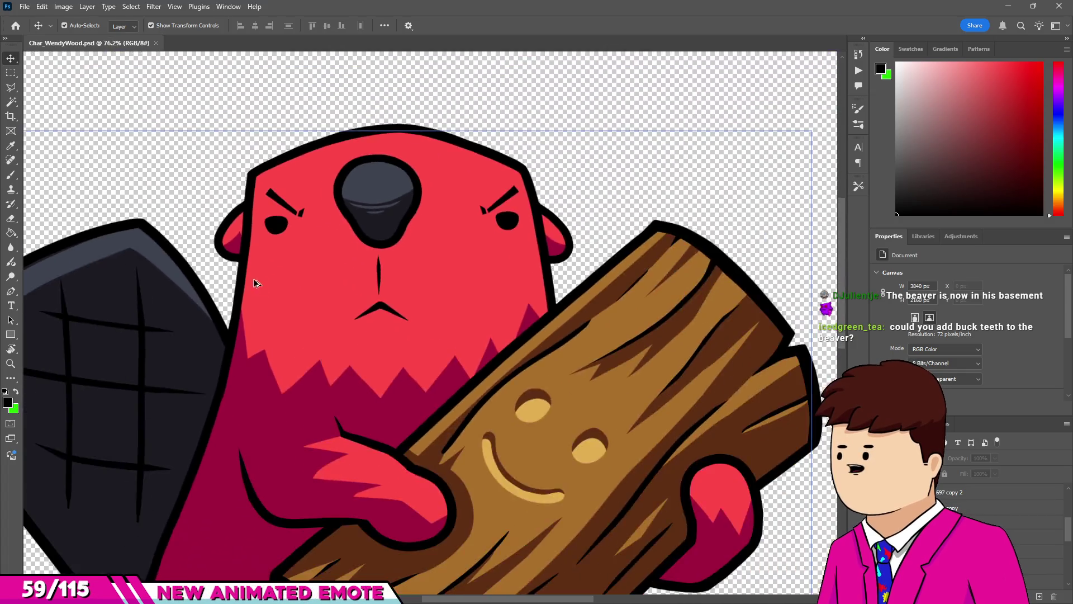
scroll(253, 282, "down", 2)
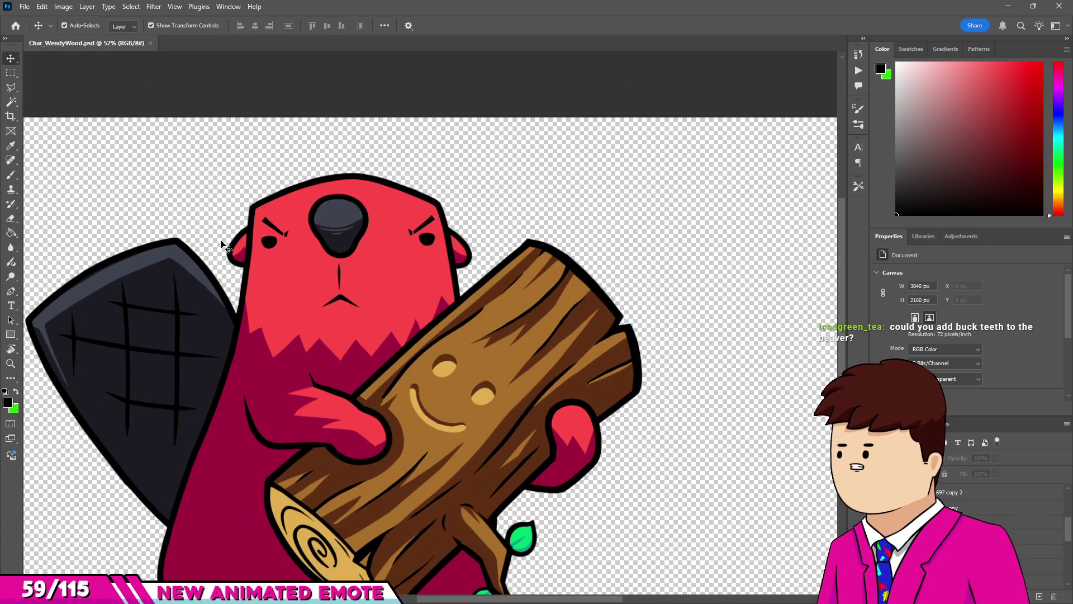
scroll(224, 246, "down", 2)
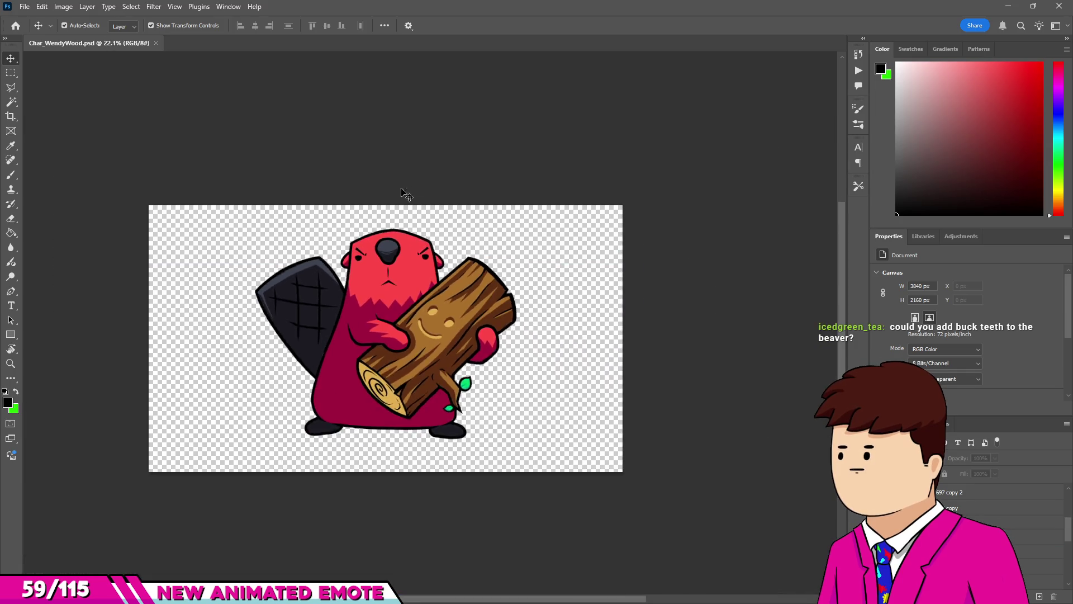
scroll(283, 323, "up", 6)
scroll(237, 222, "down", 5)
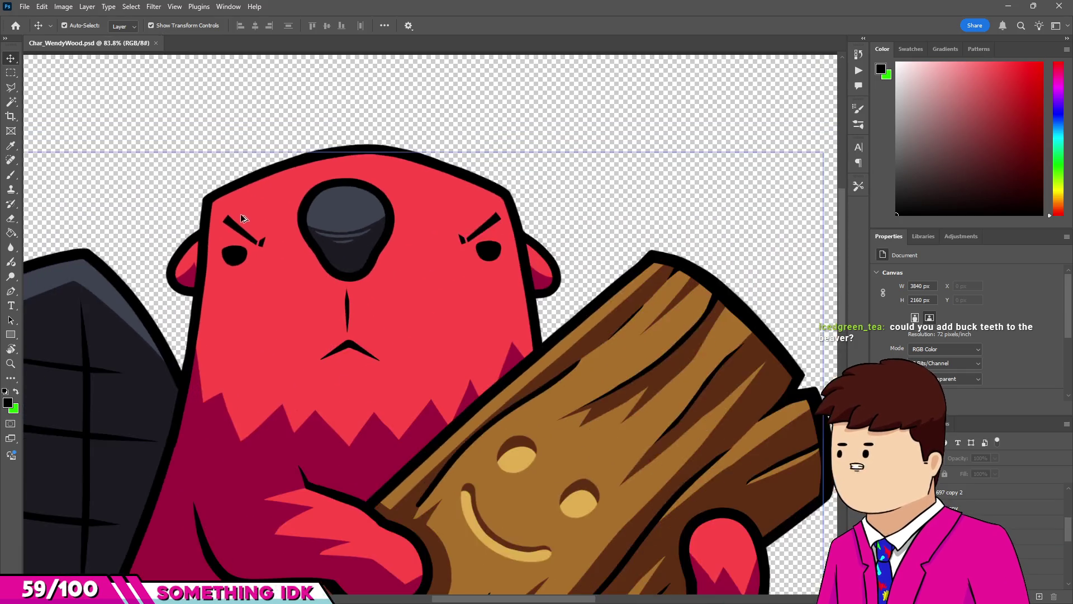
scroll(229, 218, "up", 2)
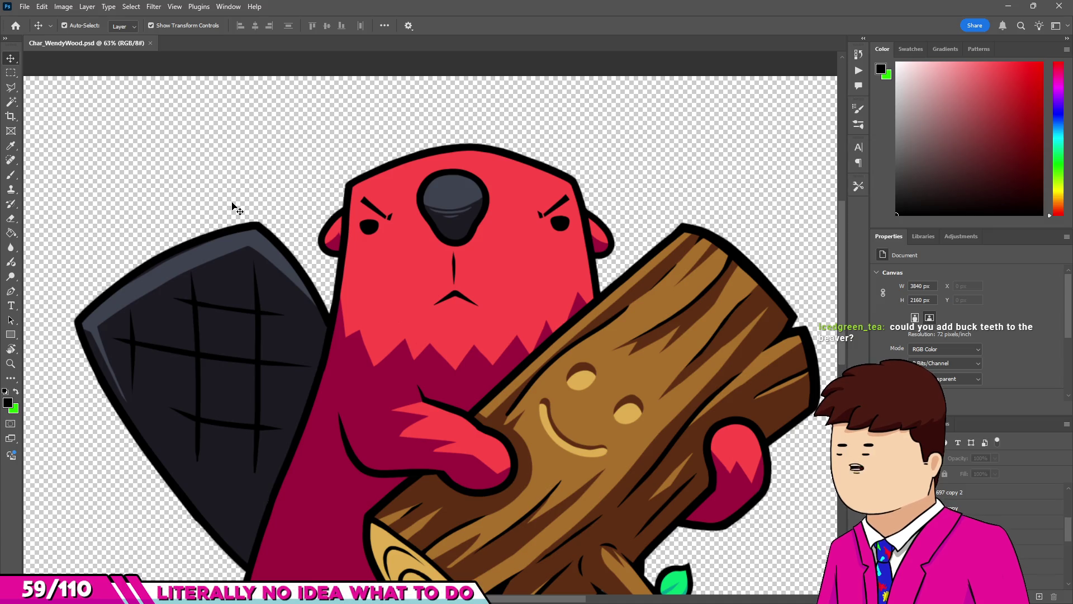
scroll(236, 205, "down", 2)
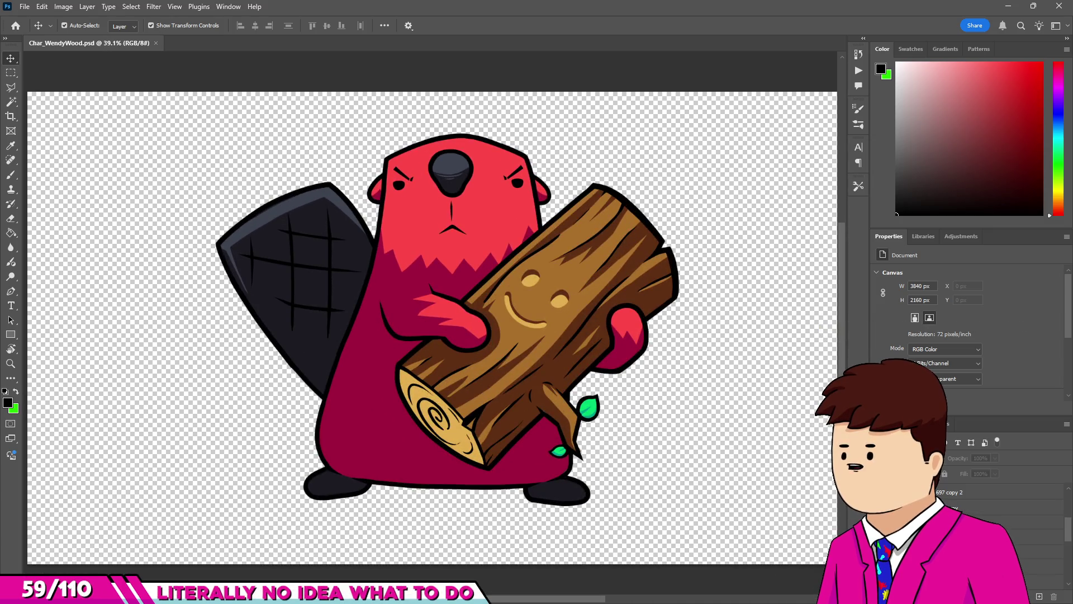
scroll(421, 174, "up", 6)
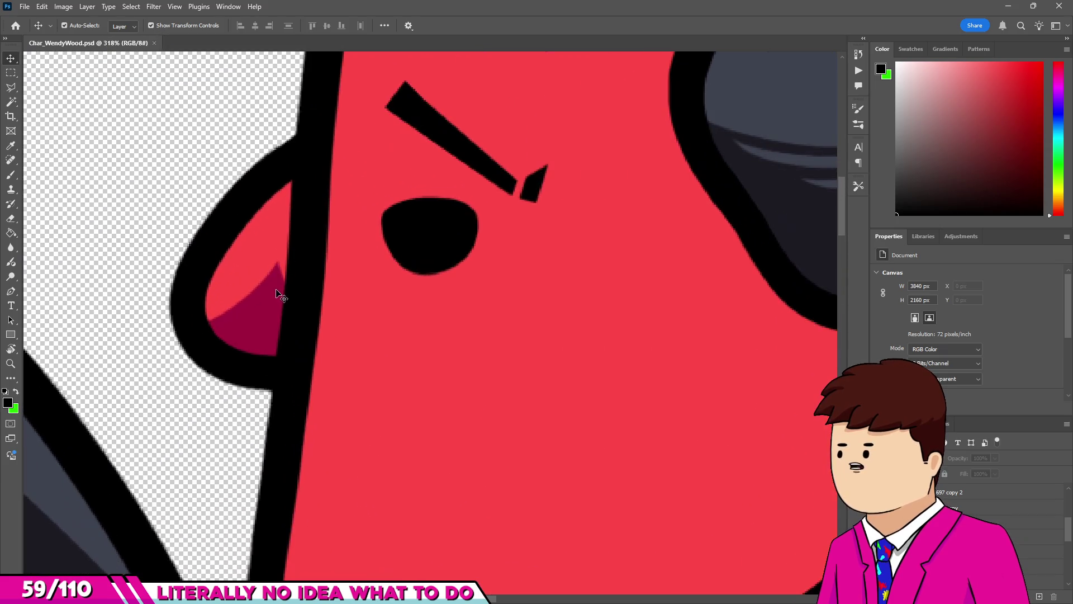
Sample the dark magenta ear shadow and paint it up to the left ear's outline.
key("b")
scroll(256, 314, "up", 2)
left_click(259, 313, "alt")
scroll(311, 235, "up", 3)
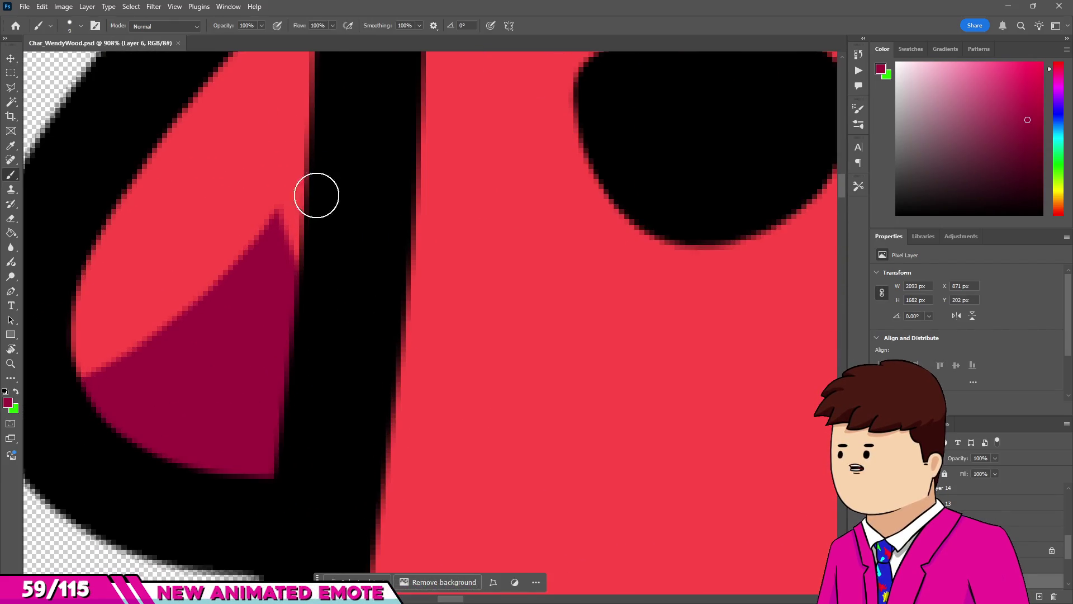
left_click(293, 235)
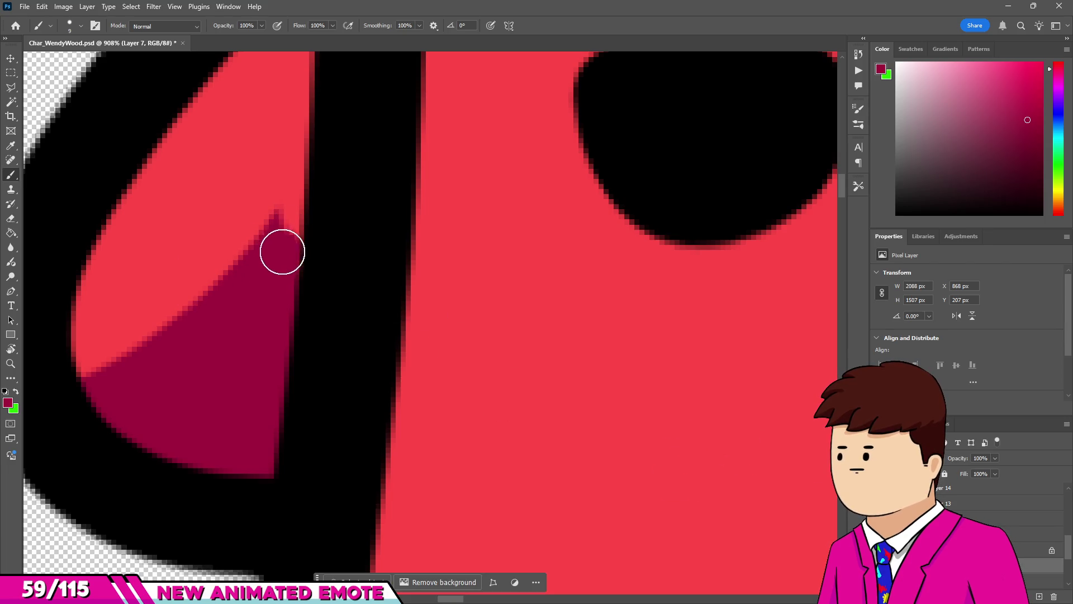
left_click(323, 180, "shift")
scroll(329, 163, "down", 12)
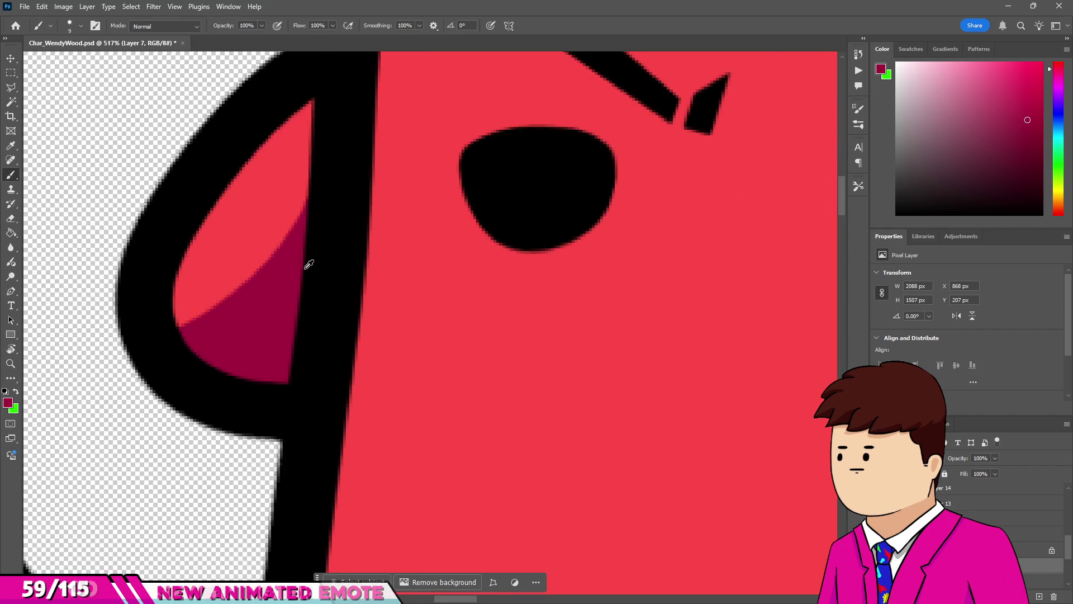
scroll(233, 314, "up", 4)
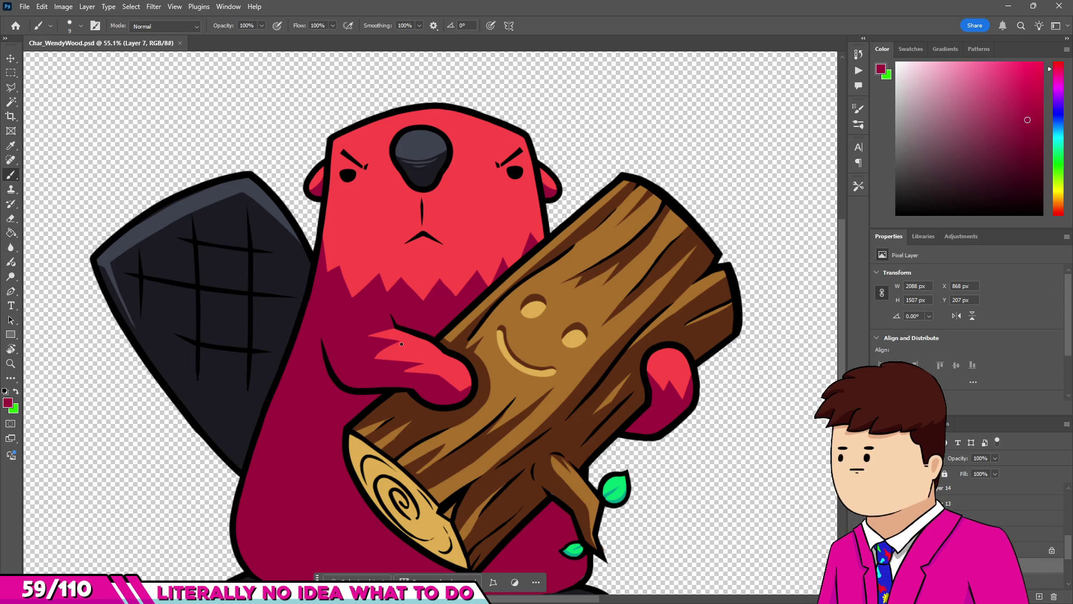
scroll(366, 120, "up", 5)
Hide the open eyes layer, show the closed eyes layer and select it.
key("v")
left_click(319, 167)
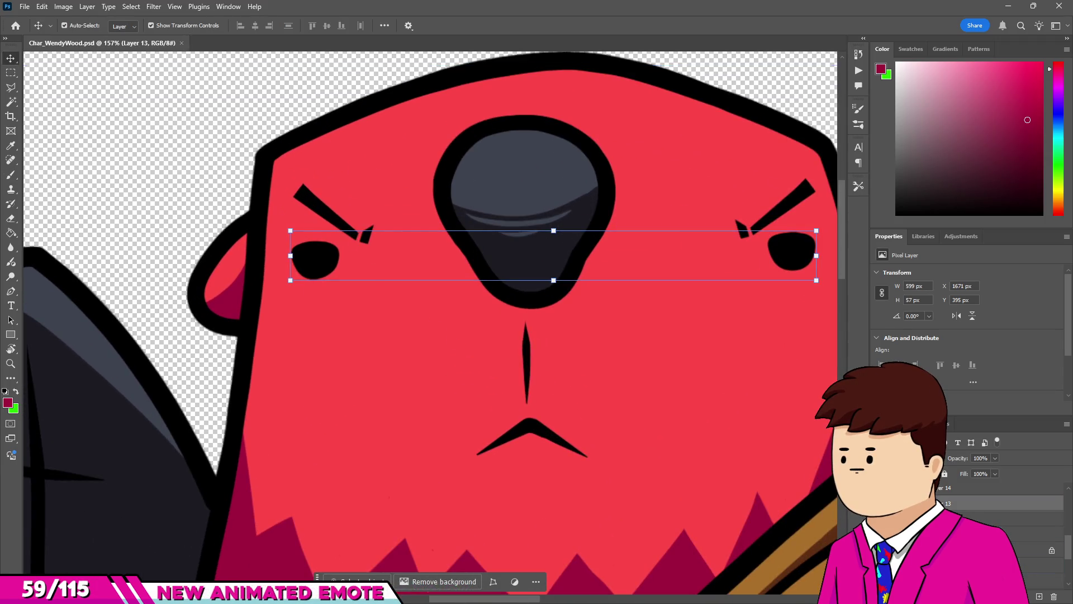
left_click(880, 503)
left_click(881, 487)
scroll(592, 391, "down", 2)
scroll(599, 356, "up", 2)
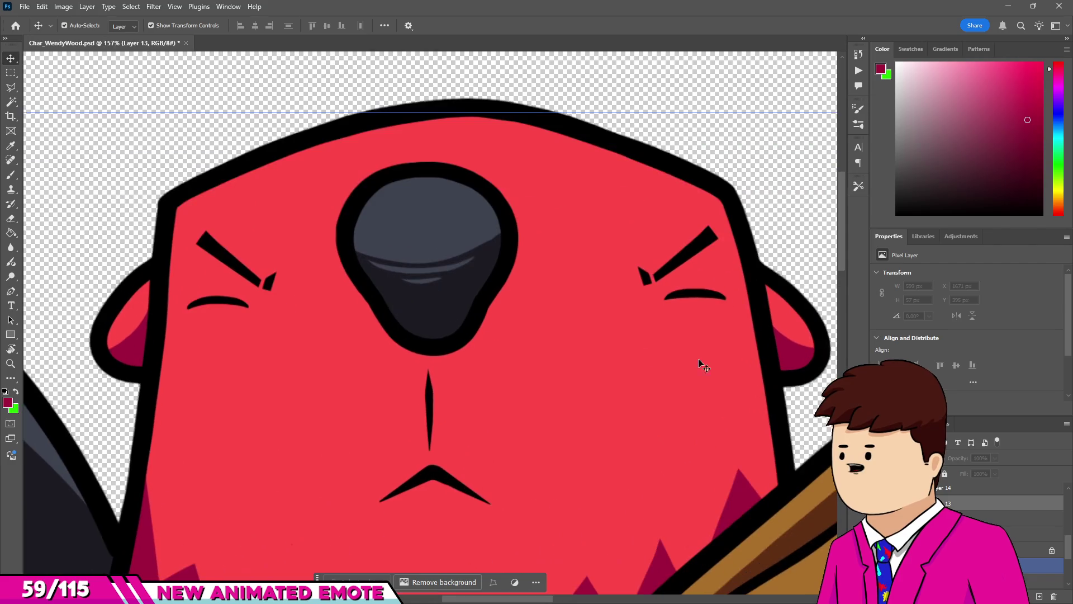
left_click(941, 491)
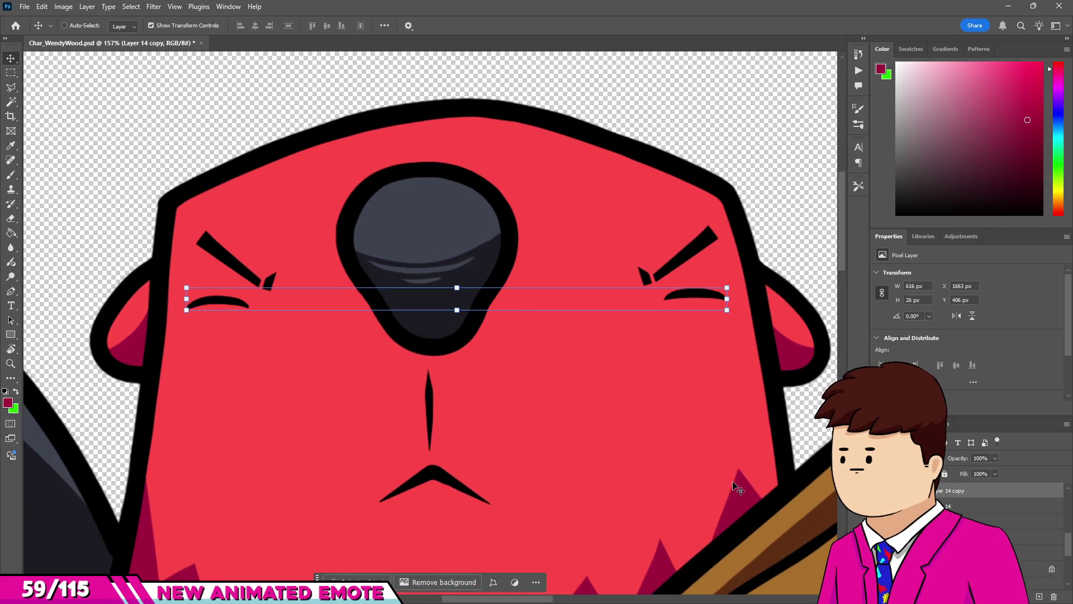
Flip the closed eyes vertically with Free Transform.
key("ctrl+t")
right_click(532, 304)
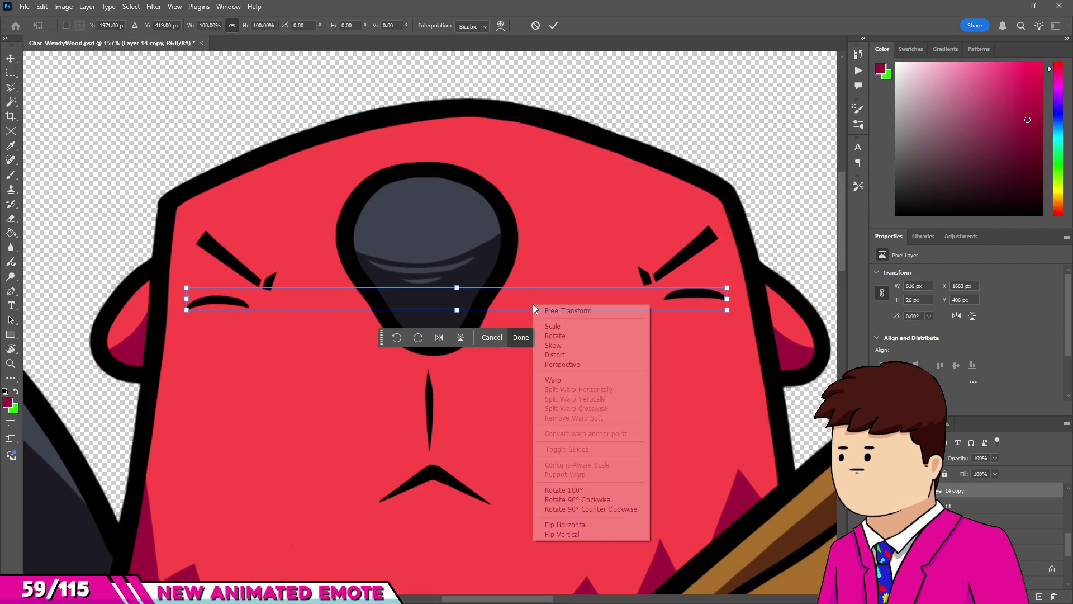
left_click(578, 534)
key("Return")
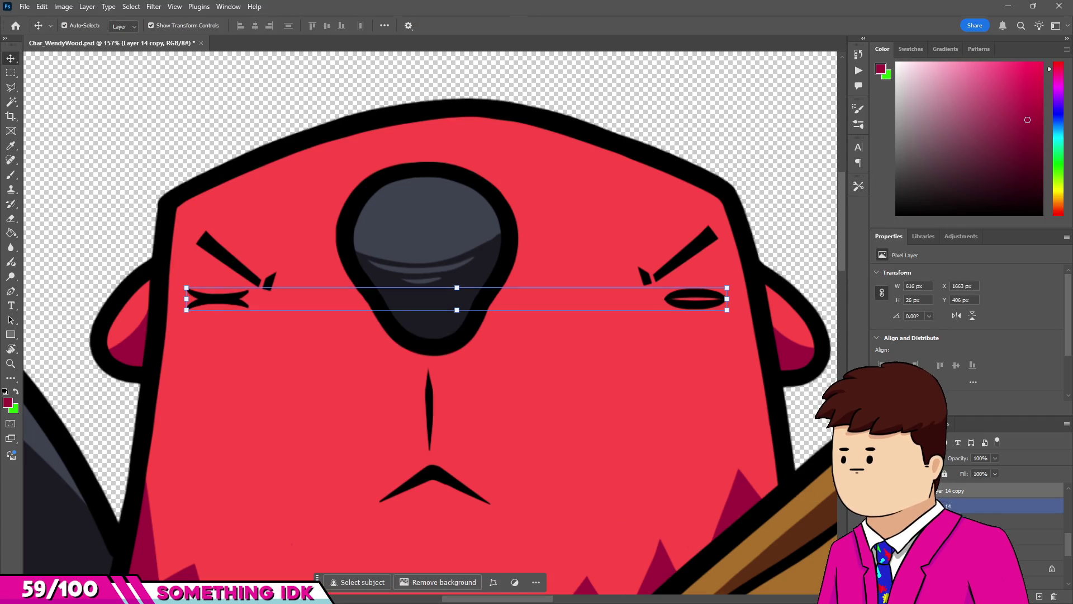
scroll(505, 332, "down", 8)
scroll(514, 324, "up", 9)
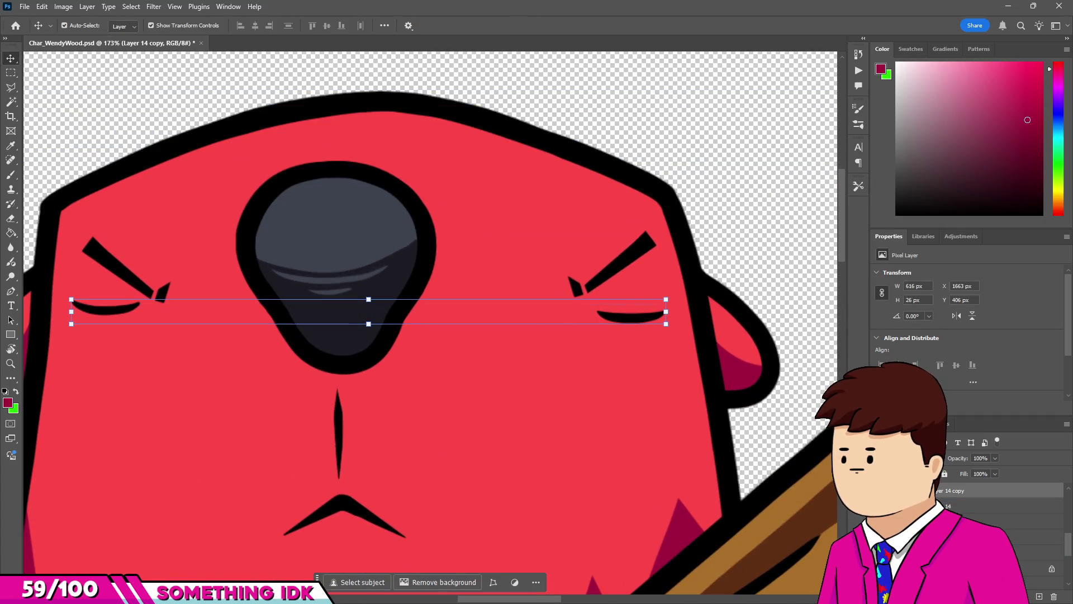
scroll(977, 520, "up", 1)
Hide the angry eyebrows and marquee-select the left closed eye for transforming.
left_click(882, 505)
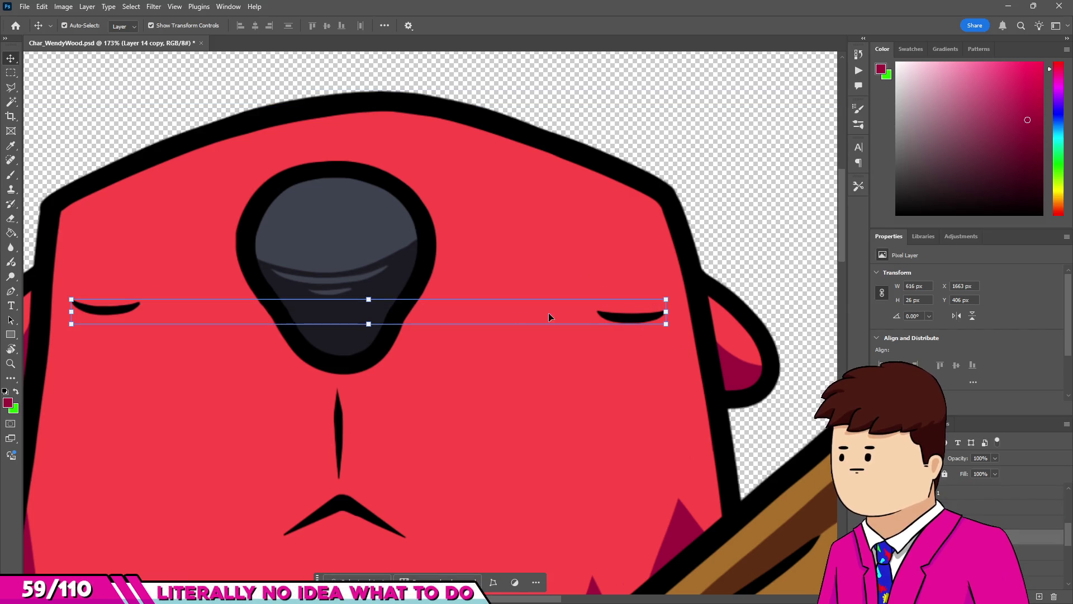
left_click_drag(368, 292, 368, 293)
key("Return")
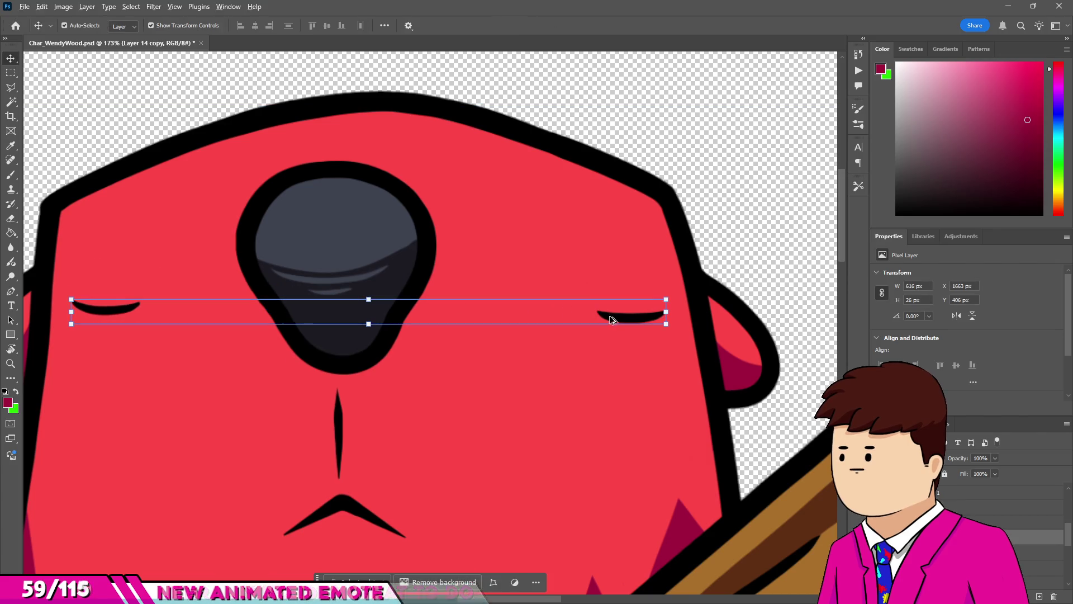
scroll(399, 345, "down", 2)
key("m")
mouse_move(317, 285)
left_mouse_down()
mouse_move(390, 323)
mouse_move(363, 298)
left_mouse_up()
key("ctrl+t")
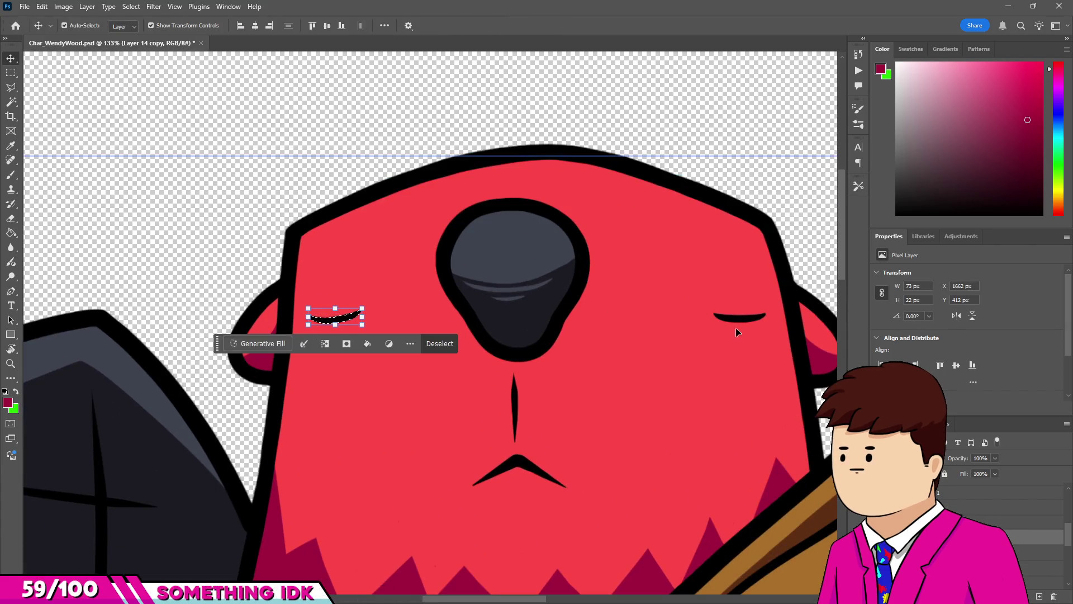
Commit the left eye flip, then flip and tilt the right closed eye about 11.6° to match.
key("Return")
left_click_drag(701, 304, 788, 339)
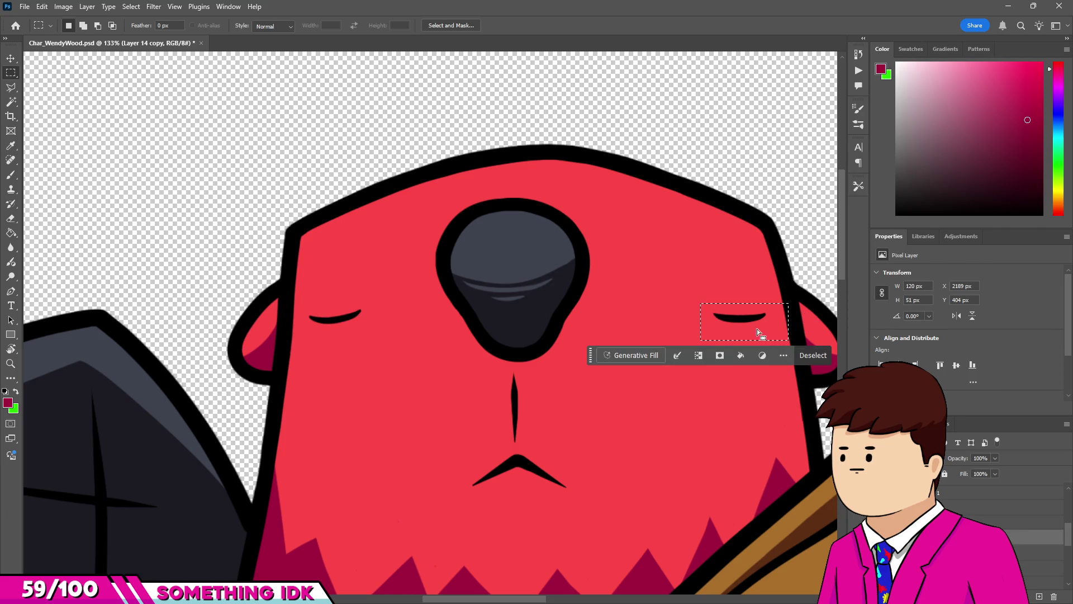
key("ctrl+t")
mouse_move(756, 296)
left_mouse_down()
mouse_move(786, 277)
mouse_move(760, 294)
left_mouse_up()
key("Return")
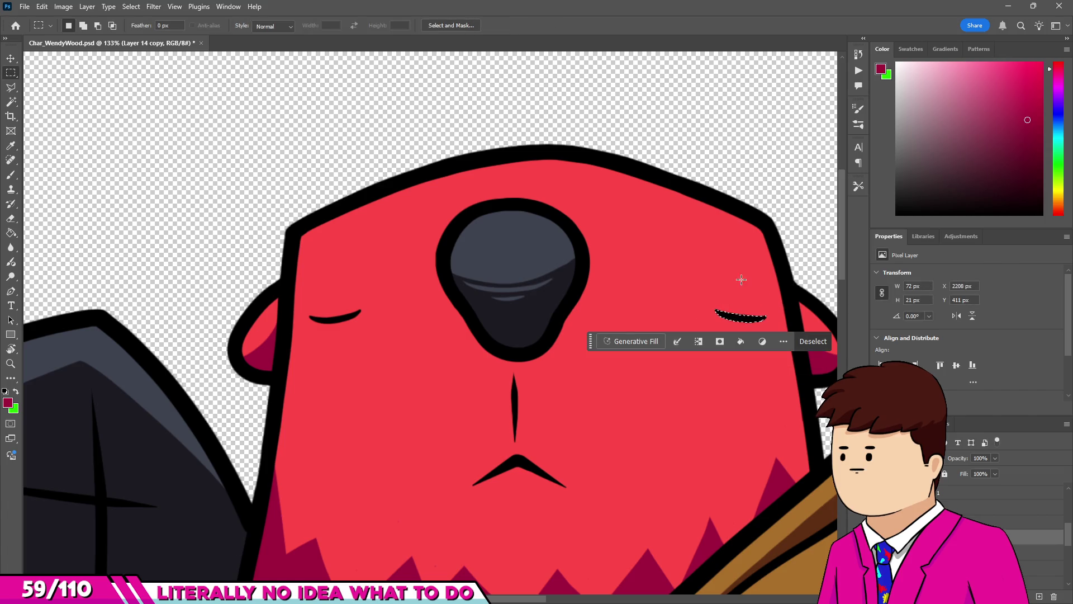
key("ctrl+d")
key("ctrl+0")
scroll(457, 266, "up", 9)
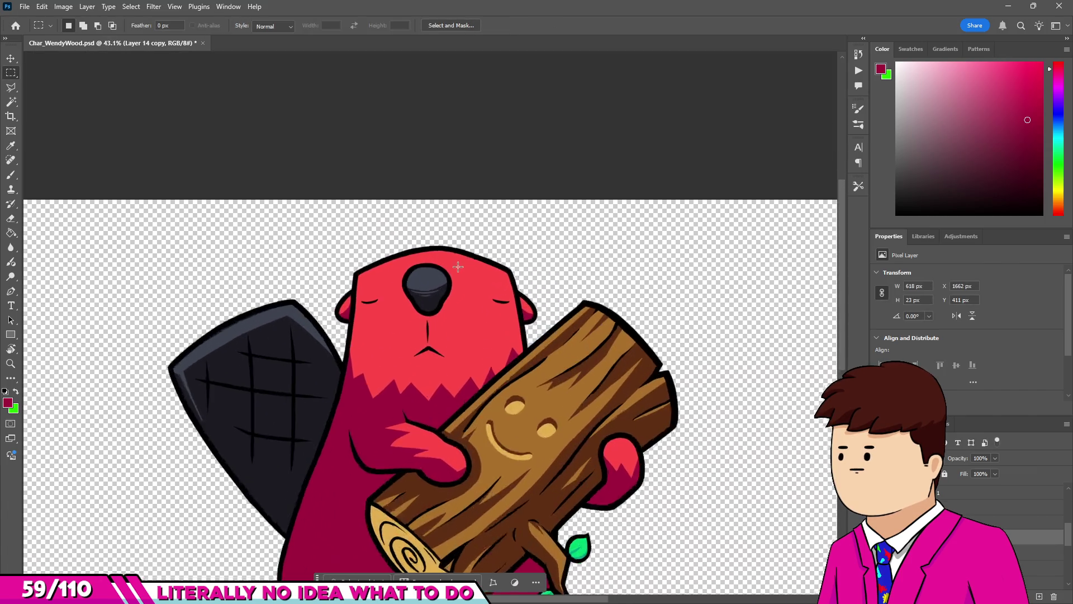
key("b")
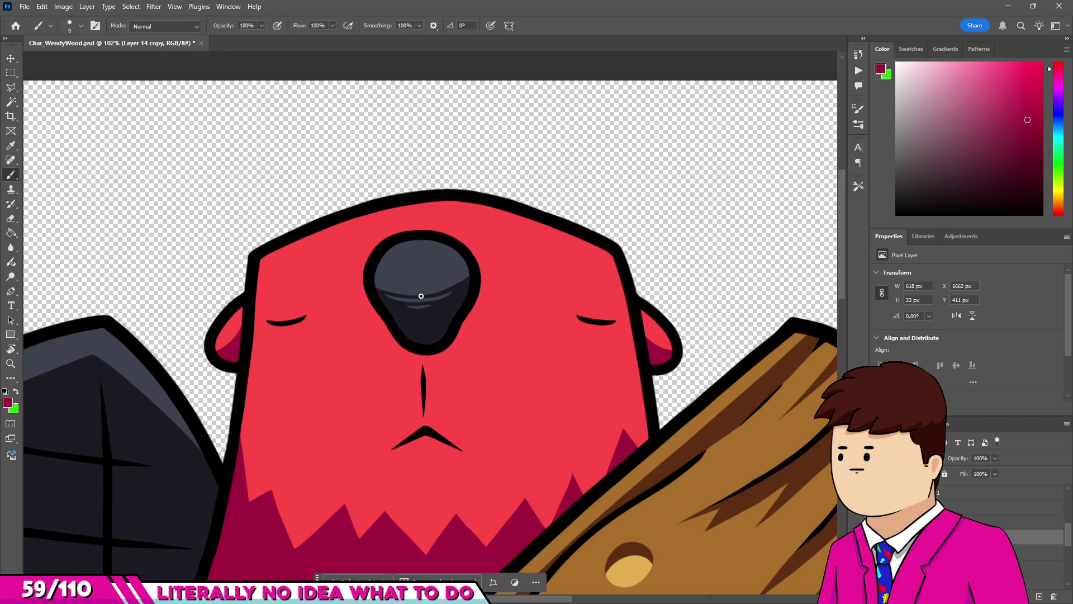
scroll(581, 302, "up", 10)
scroll(604, 331, "down", 3)
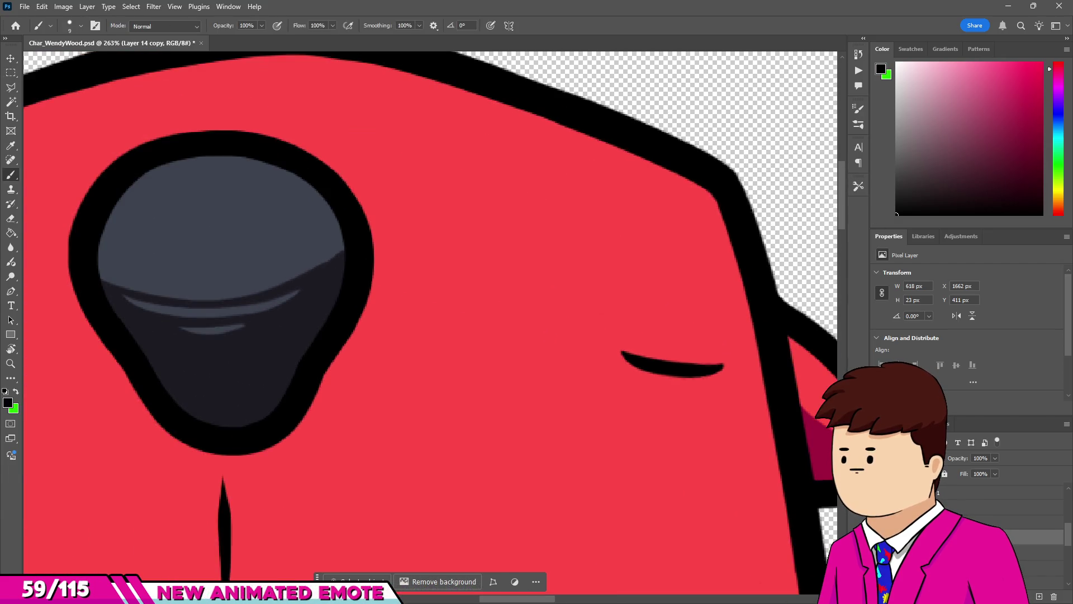
Select the Chill layer and erase the brow stroke into a taper.
key("ctrl+shift+alt+n")
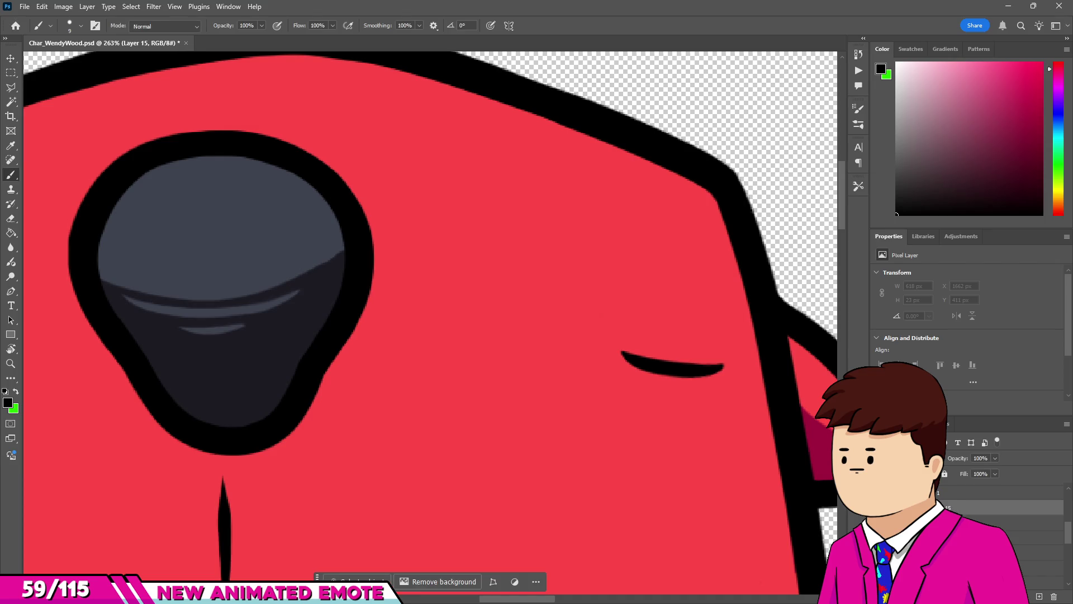
left_click(1006, 522)
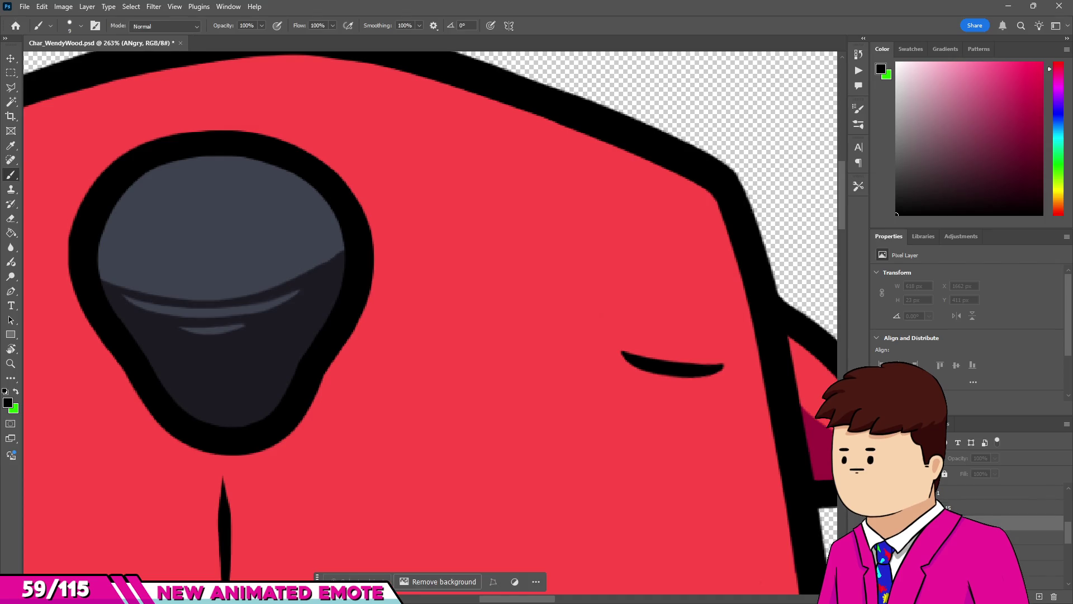
left_click(1006, 506)
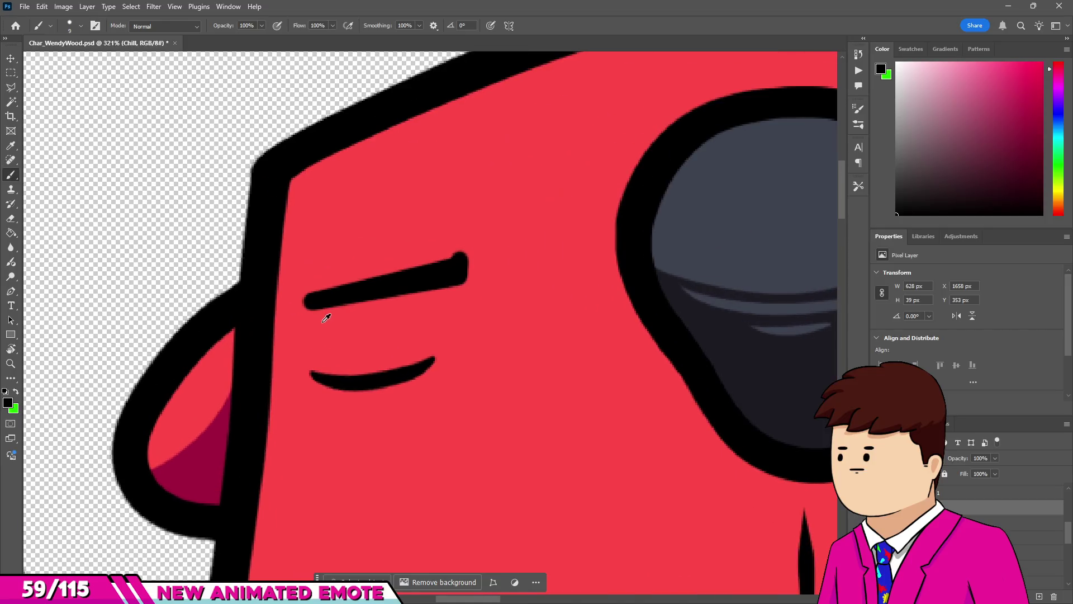
key("e")
left_click_drag(292, 306, 439, 258)
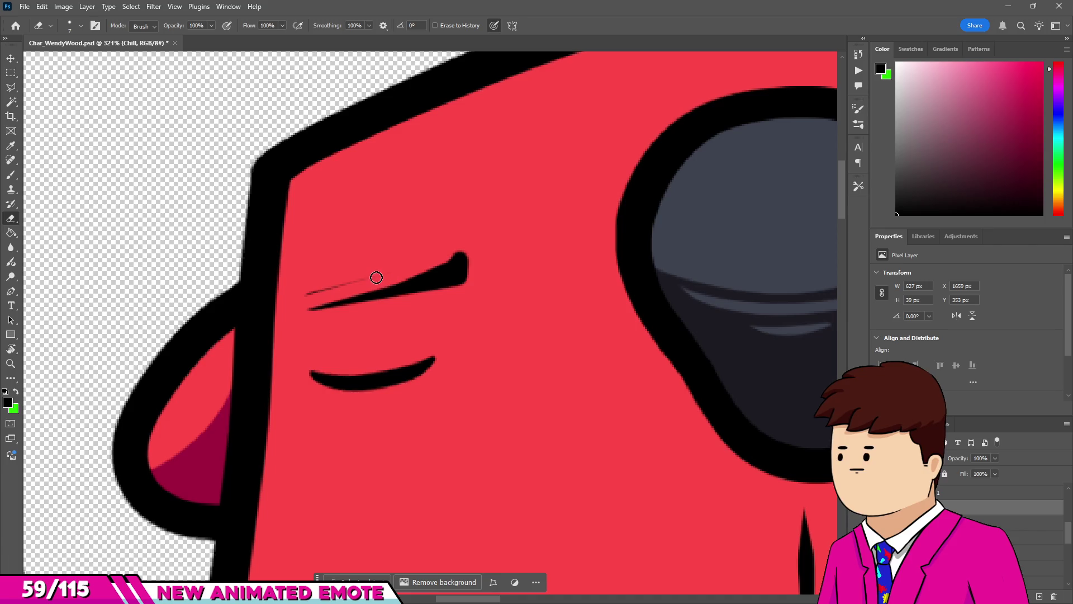
left_click_drag(309, 285, 453, 259)
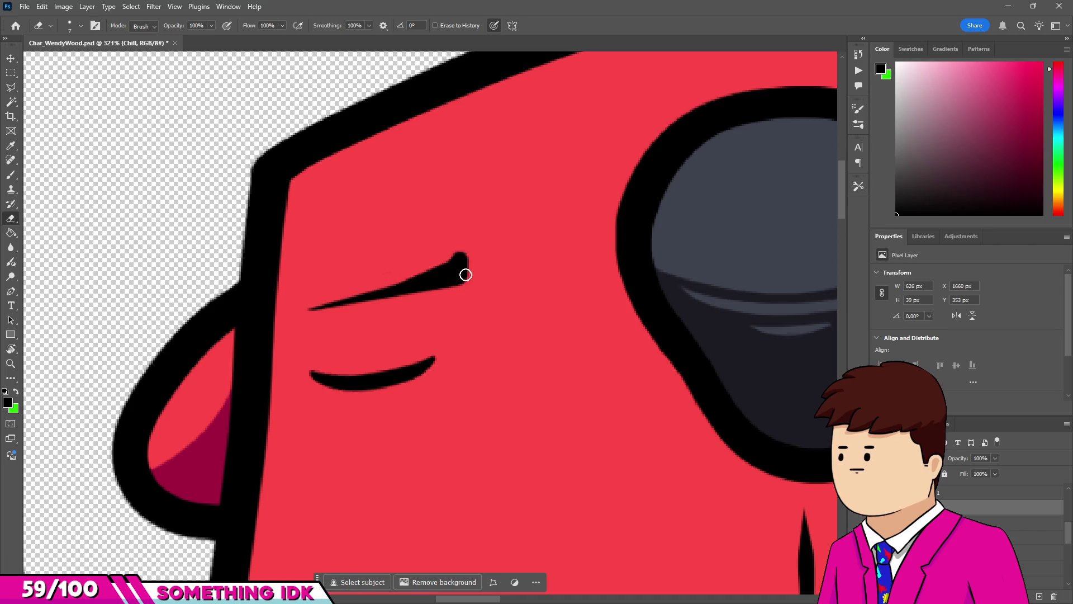
scroll(482, 312, "down", 5)
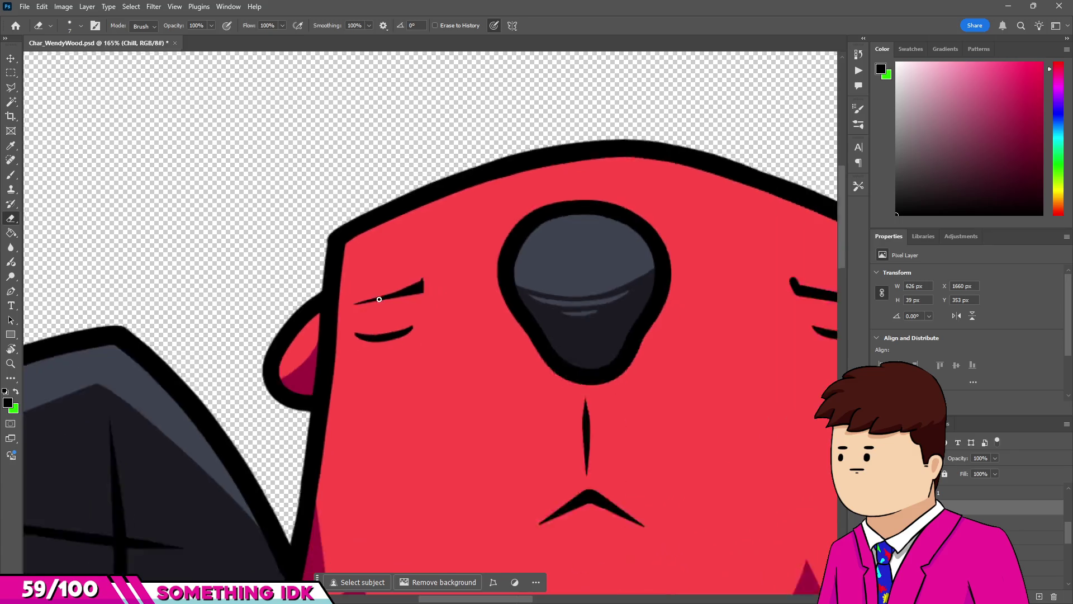
scroll(578, 283, "up", 3)
scroll(525, 311, "up", 3)
Trim the right brow's tip, thick end and underside, and the left brow's upper edge.
left_click_drag(438, 304, 460, 318)
left_click_drag(640, 367, 668, 376)
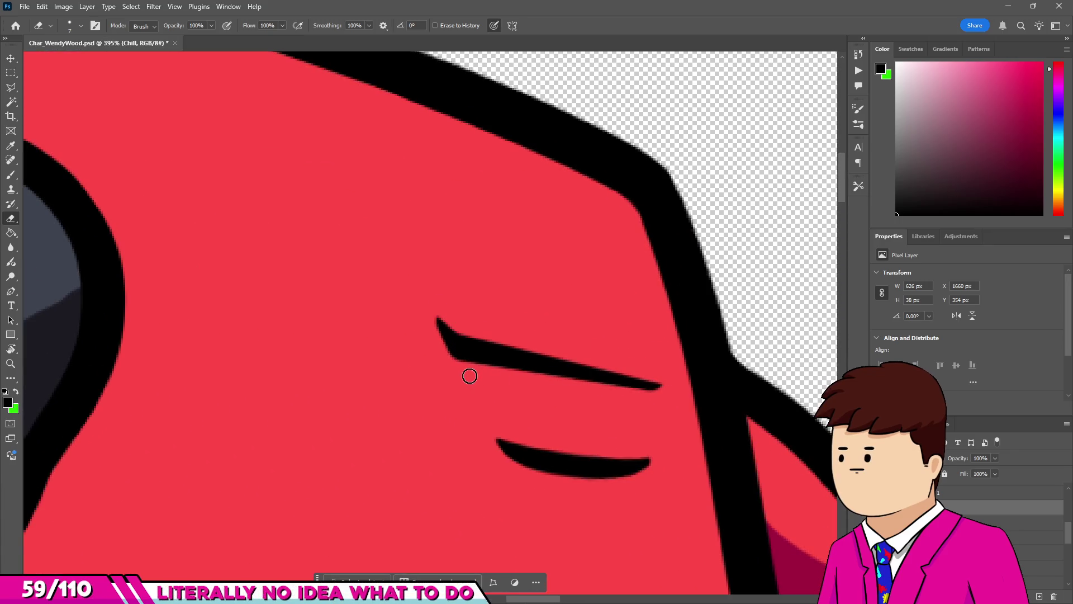
left_click_drag(455, 367, 663, 390)
scroll(466, 336, "up", 1)
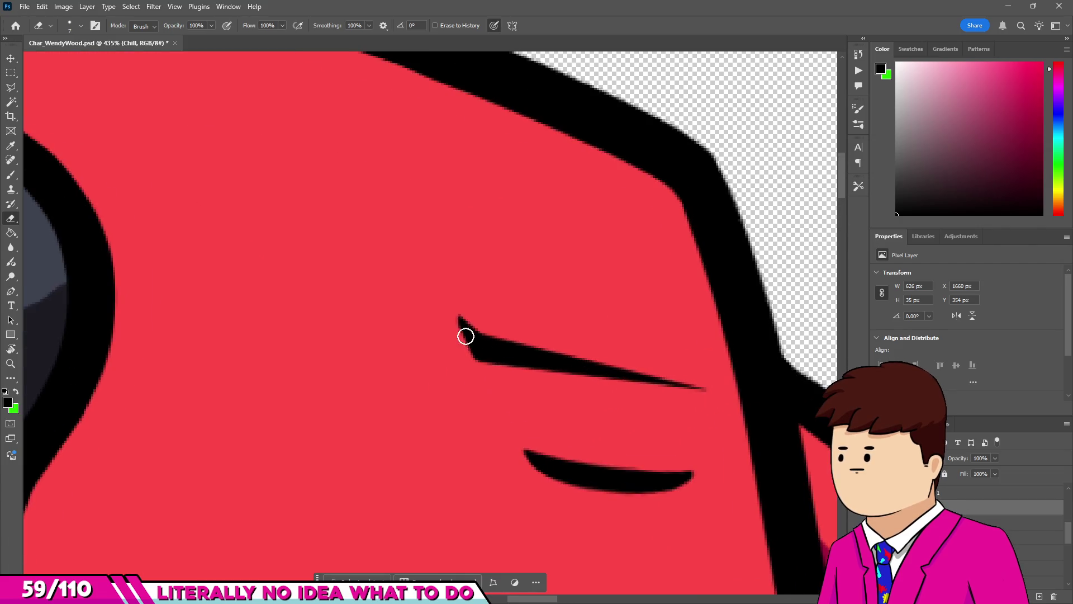
scroll(607, 311, "down", 5)
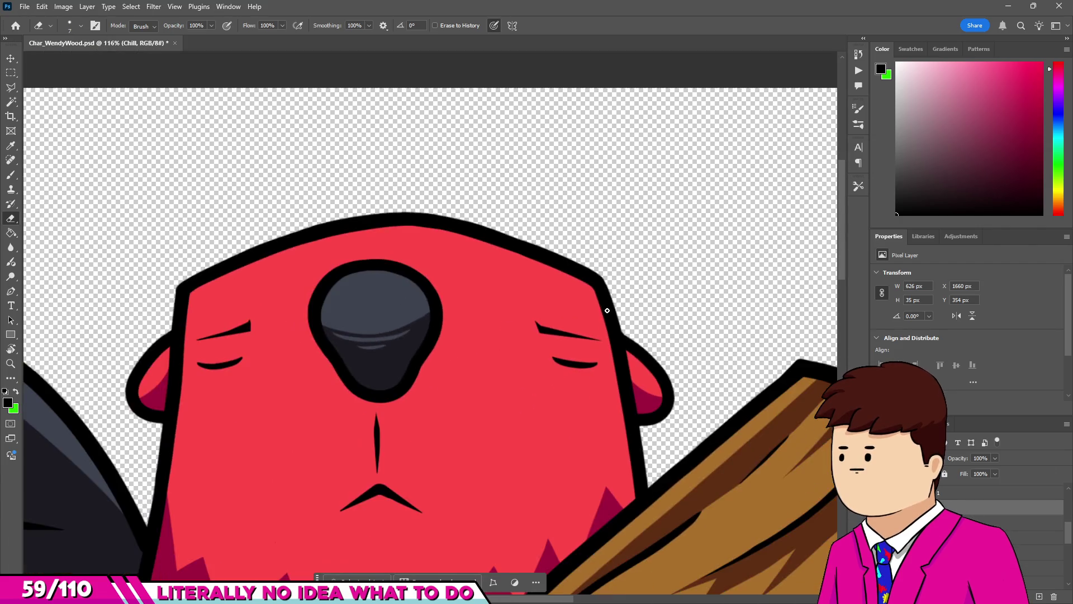
scroll(493, 314, "down", 2)
scroll(398, 335, "up", 6)
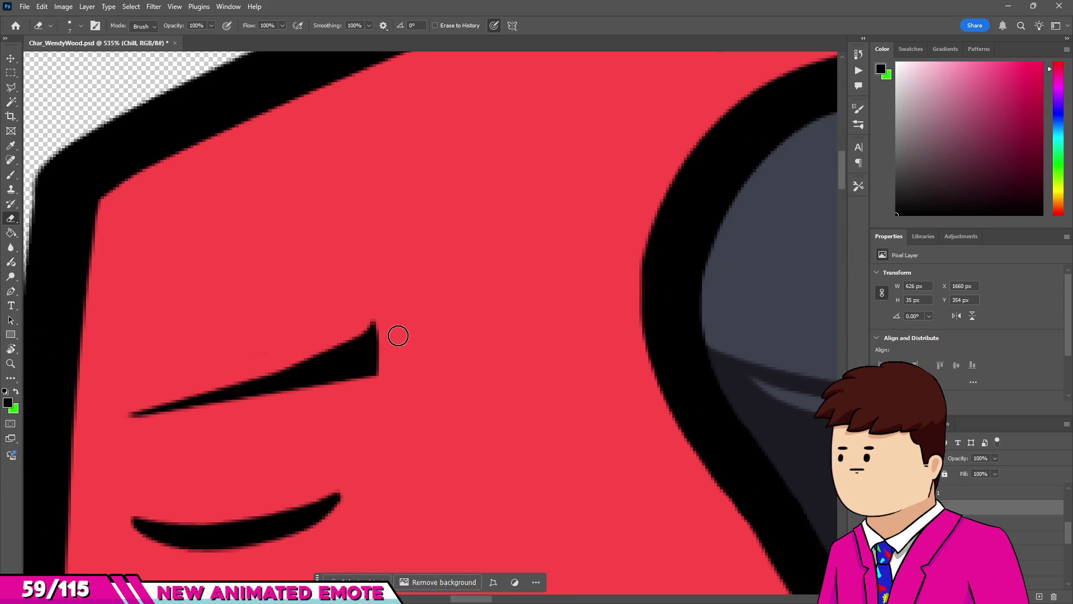
scroll(299, 342, "down", 4)
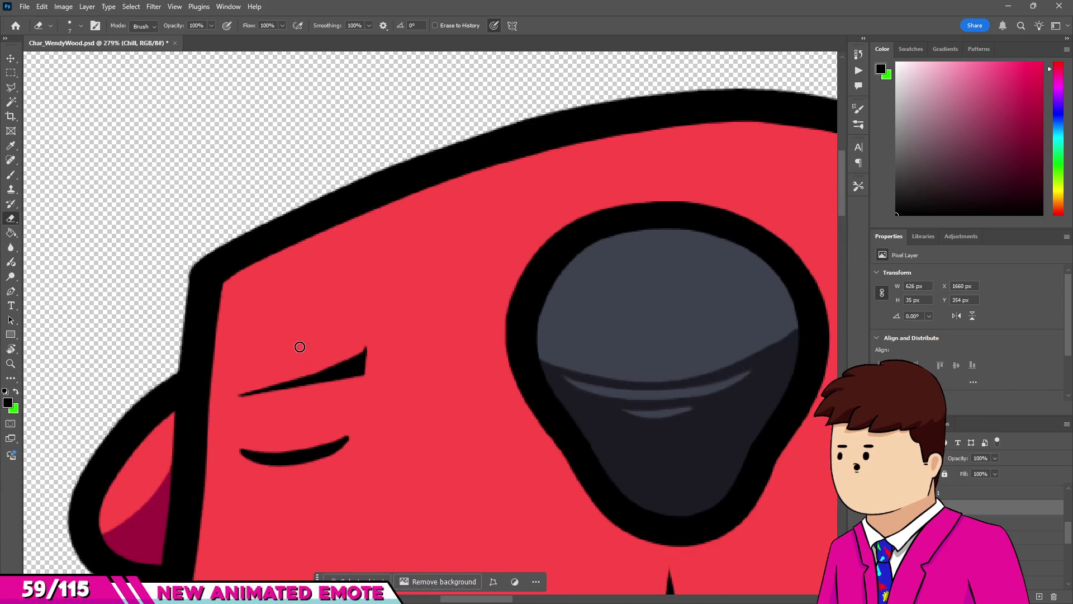
scroll(367, 337, "up", 6)
mouse_move(410, 349)
left_mouse_down()
mouse_move(400, 361)
mouse_move(84, 458)
left_mouse_up()
scroll(198, 403, "down", 10)
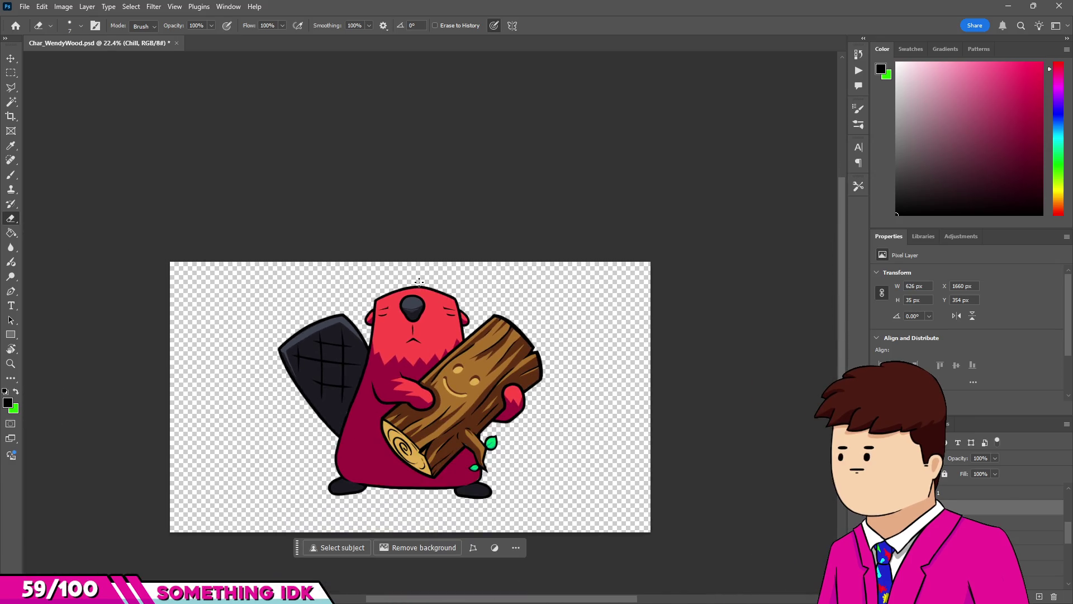
scroll(419, 281, "up", 8)
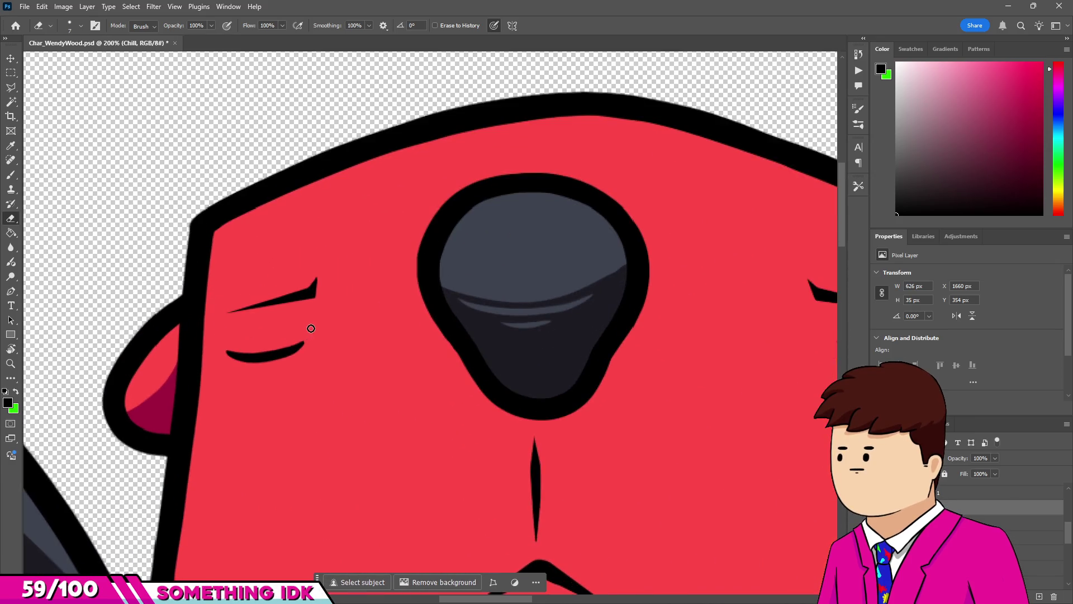
scroll(294, 302, "up", 3)
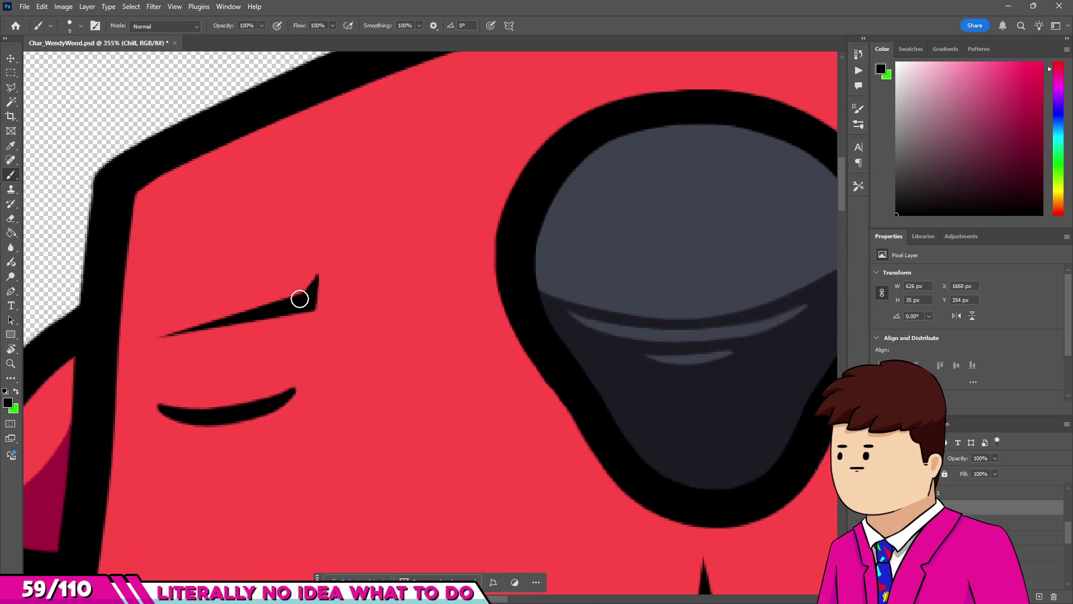
Repaint the left brow as a thicker stroke with an upward flick, then taper its ends.
key("v")
scroll(299, 305, "down", 3)
scroll(297, 300, "up", 3)
key("b")
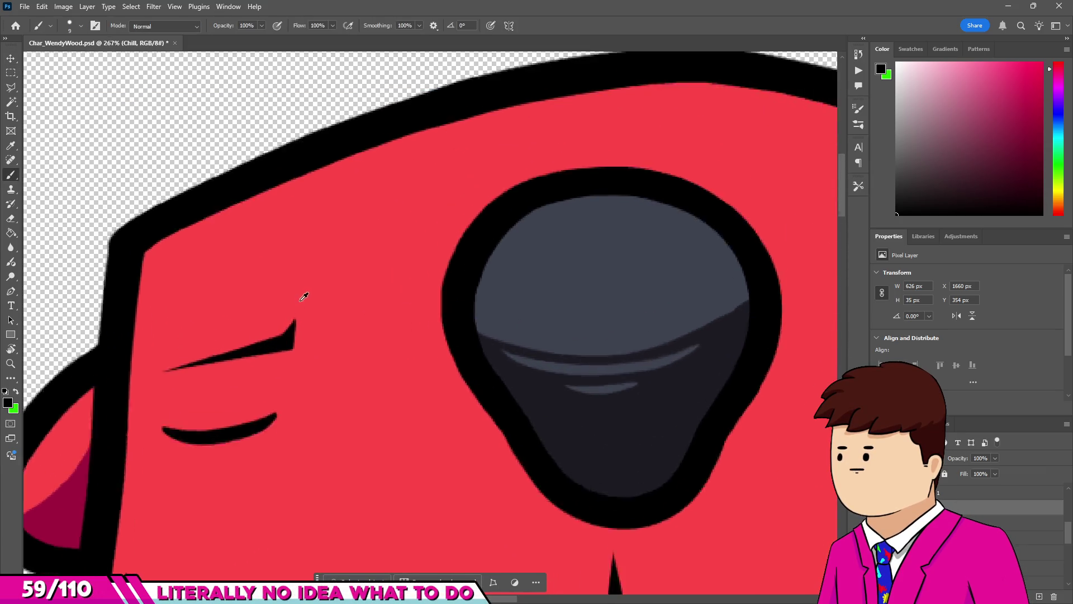
left_click(139, 379)
left_click(284, 339, "shift")
left_click_drag(283, 345, 278, 352)
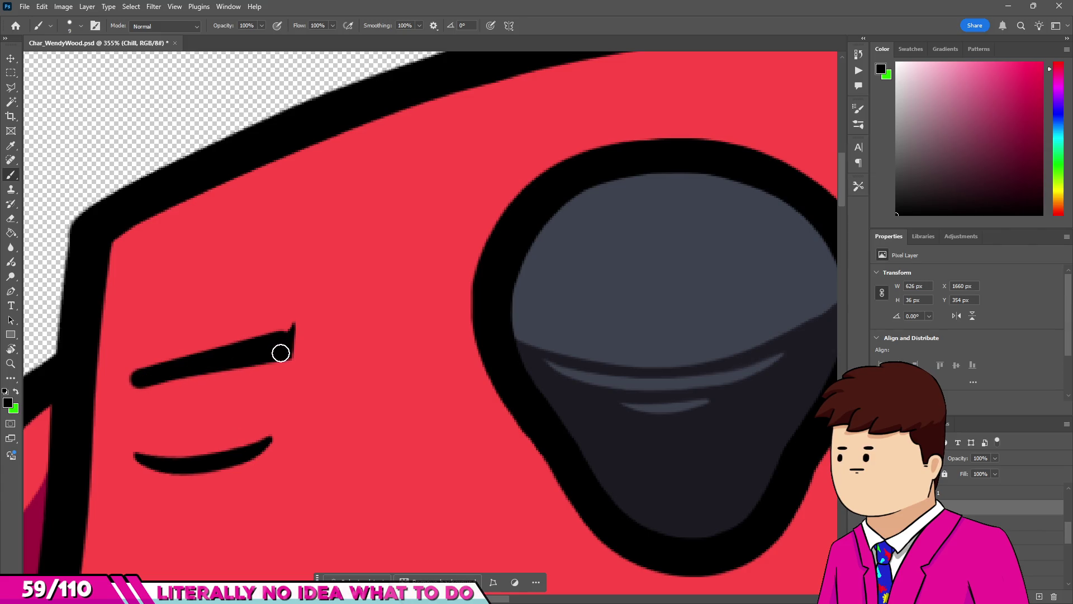
left_click_drag(311, 305, 300, 328)
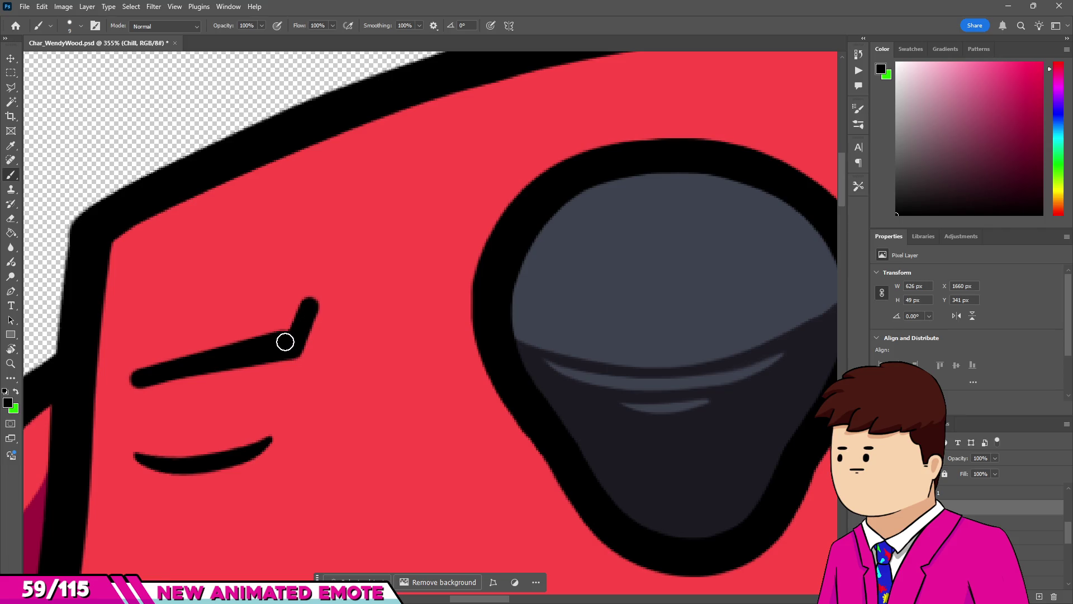
key("e")
left_click_drag(302, 365, 318, 304)
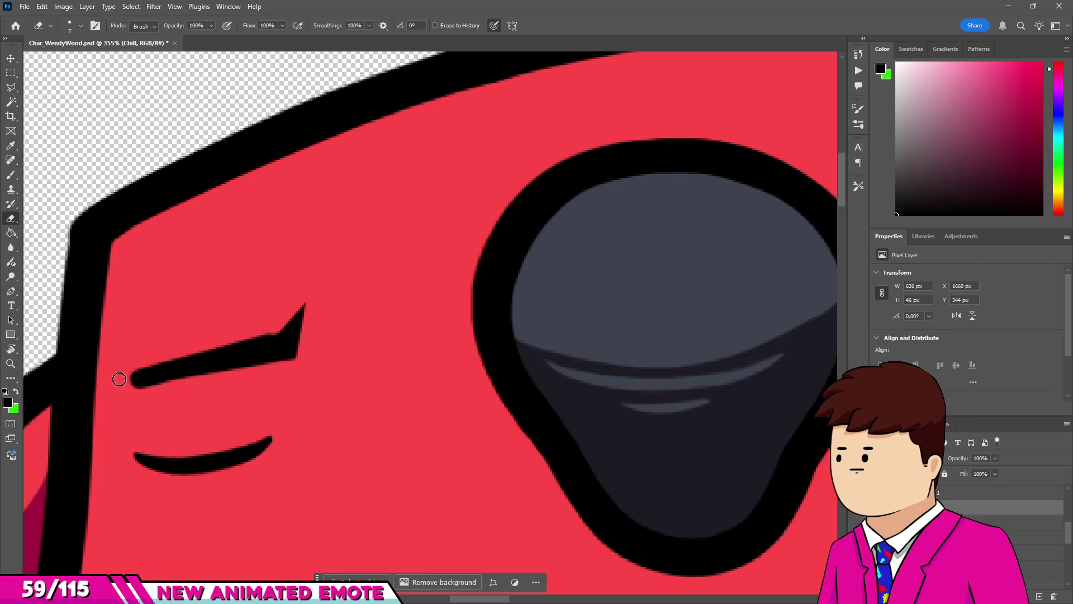
left_click_drag(130, 382, 220, 384)
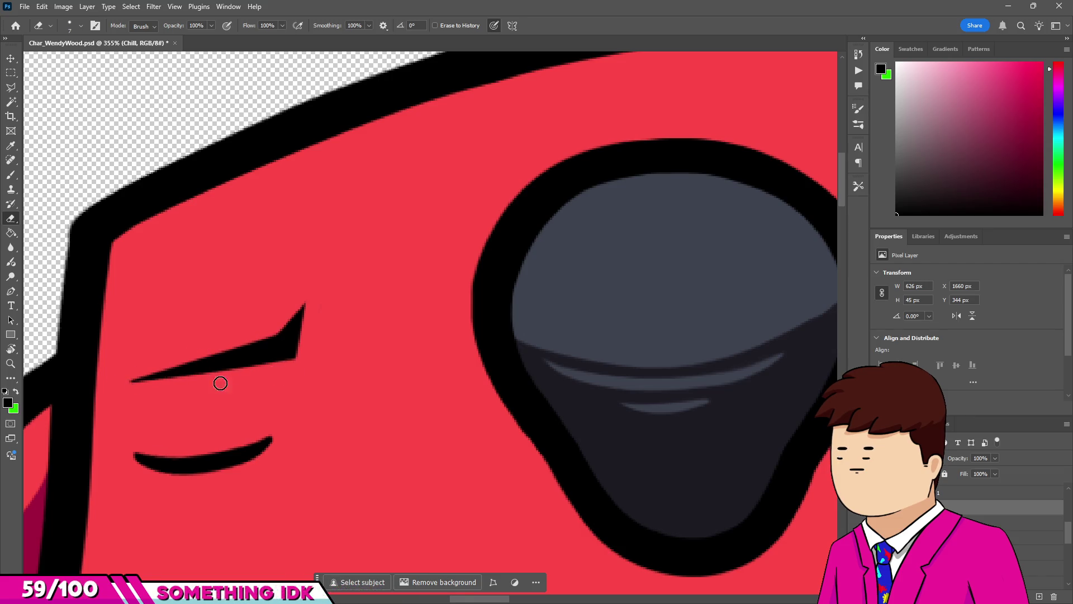
scroll(220, 384, "down", 10)
scroll(272, 323, "up", 11)
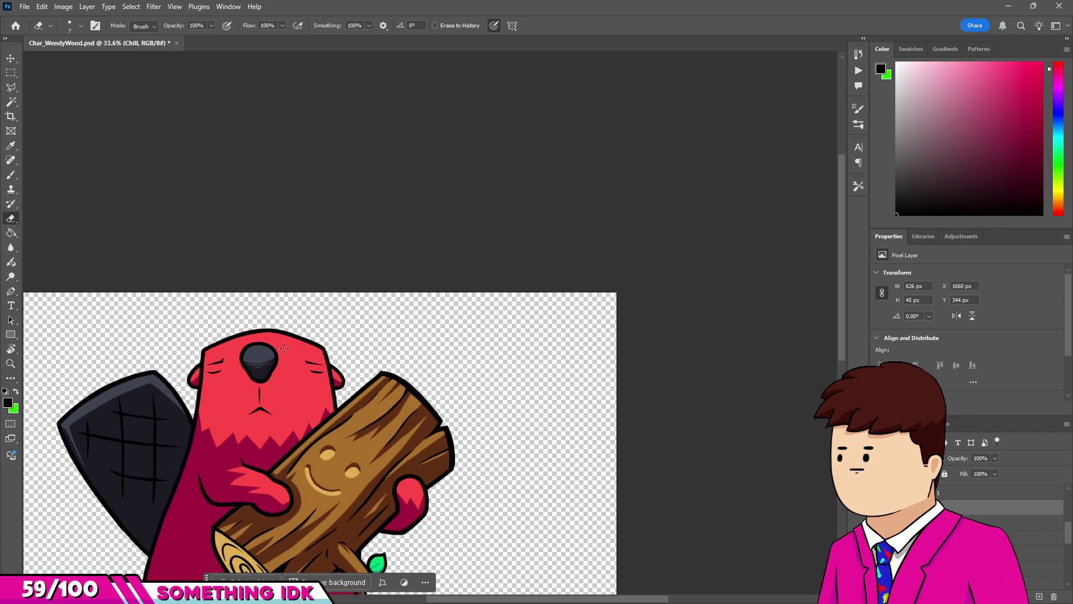
Paint a thick angled brow stroke and erase it down to a thin, sharp point.
key("b")
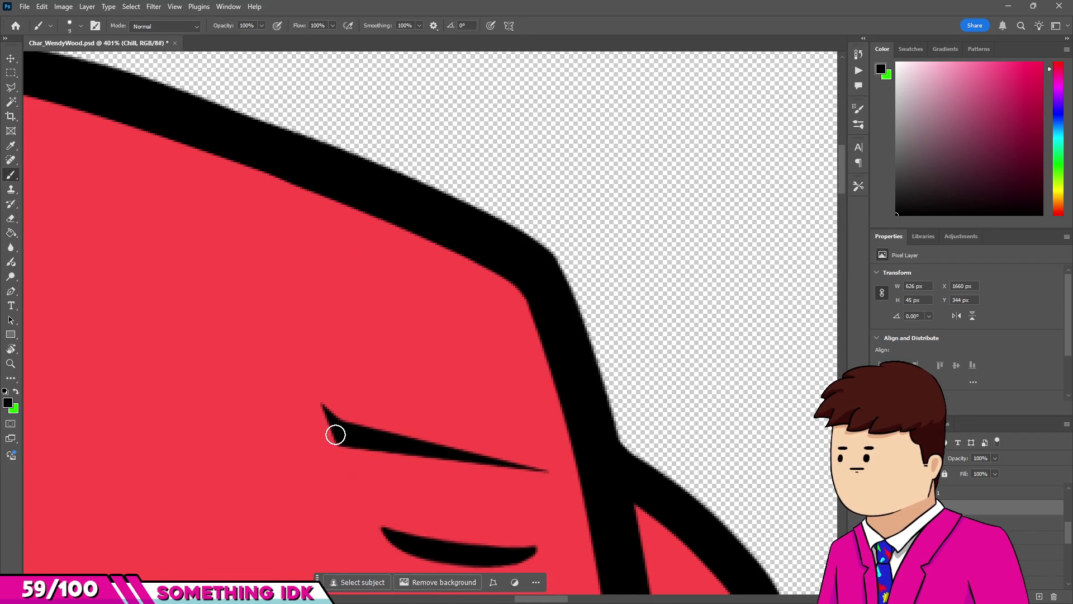
mouse_move(305, 374)
left_mouse_down()
mouse_move(333, 424)
mouse_move(509, 459)
mouse_move(546, 486)
left_mouse_up()
key("e")
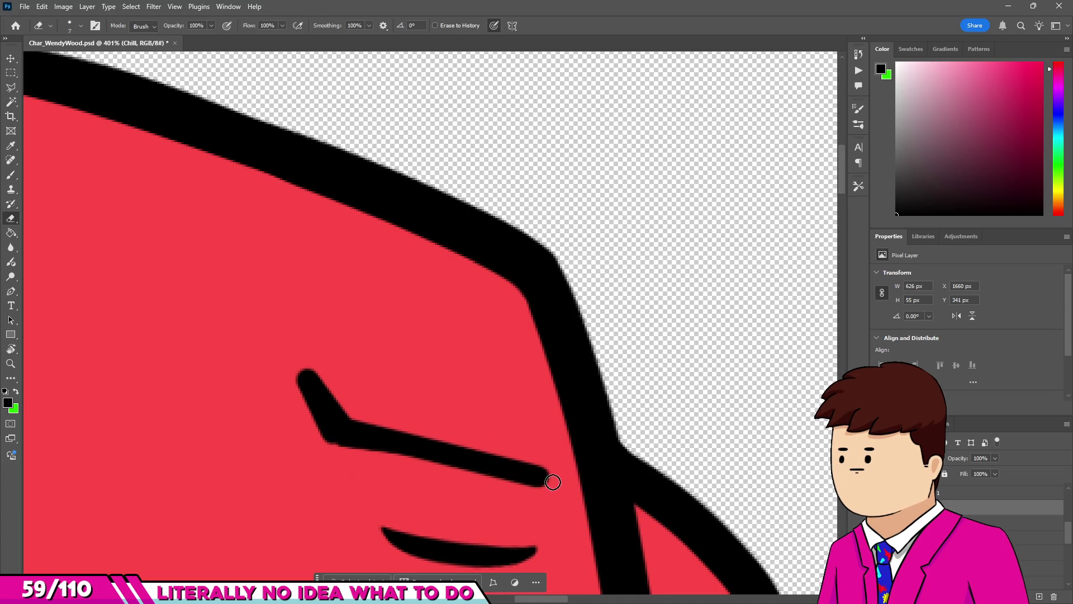
mouse_move(398, 466)
left_mouse_down()
mouse_move(542, 475)
mouse_move(527, 462)
left_mouse_up()
mouse_move(328, 448)
left_mouse_down()
mouse_move(296, 410)
mouse_move(295, 381)
left_mouse_up()
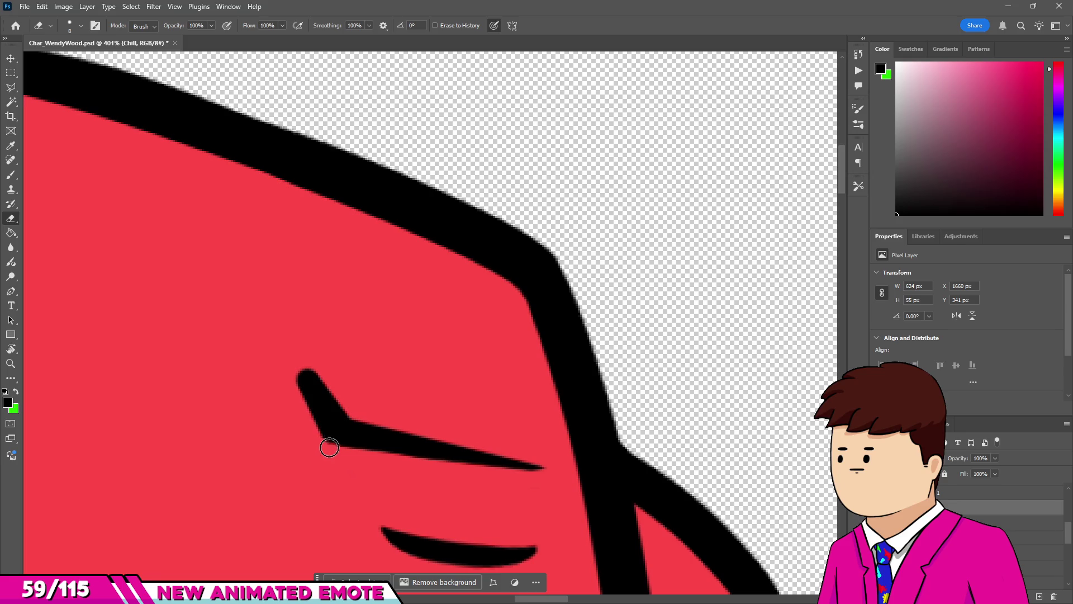
mouse_move(322, 448)
left_mouse_down()
mouse_move(302, 361)
mouse_move(353, 410)
left_mouse_up()
scroll(559, 408, "down", 10)
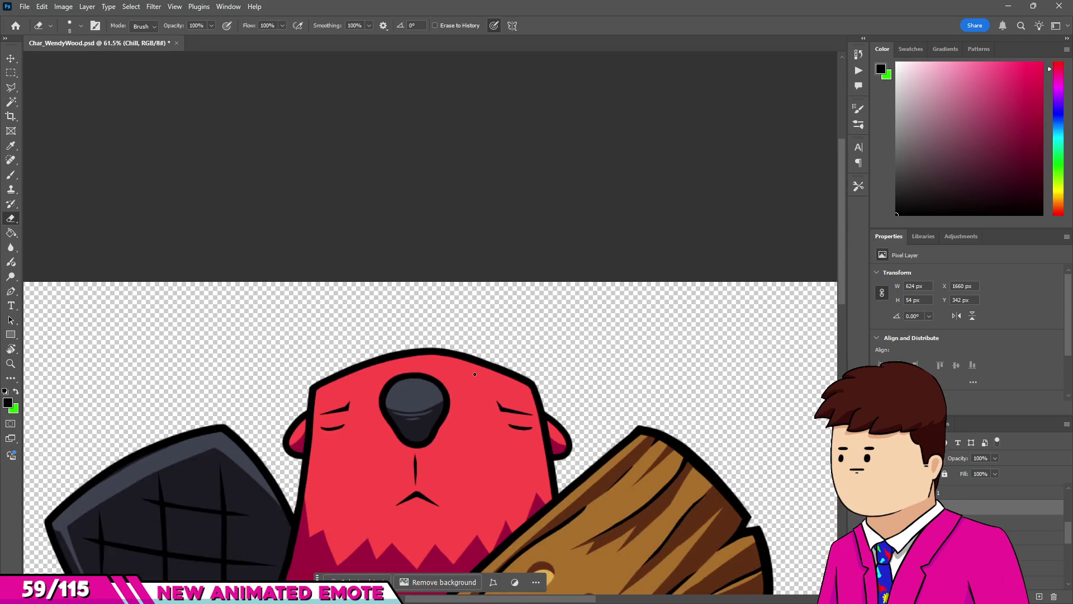
scroll(475, 374, "down", 5)
scroll(387, 389, "up", 6)
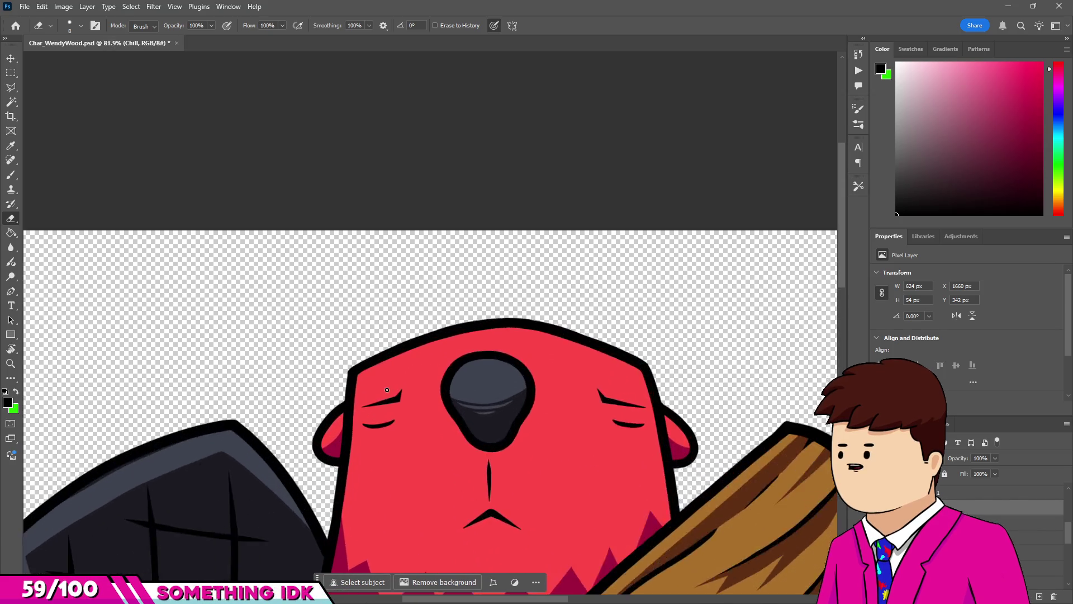
scroll(386, 390, "up", 5)
key("b")
scroll(404, 383, "up", 4)
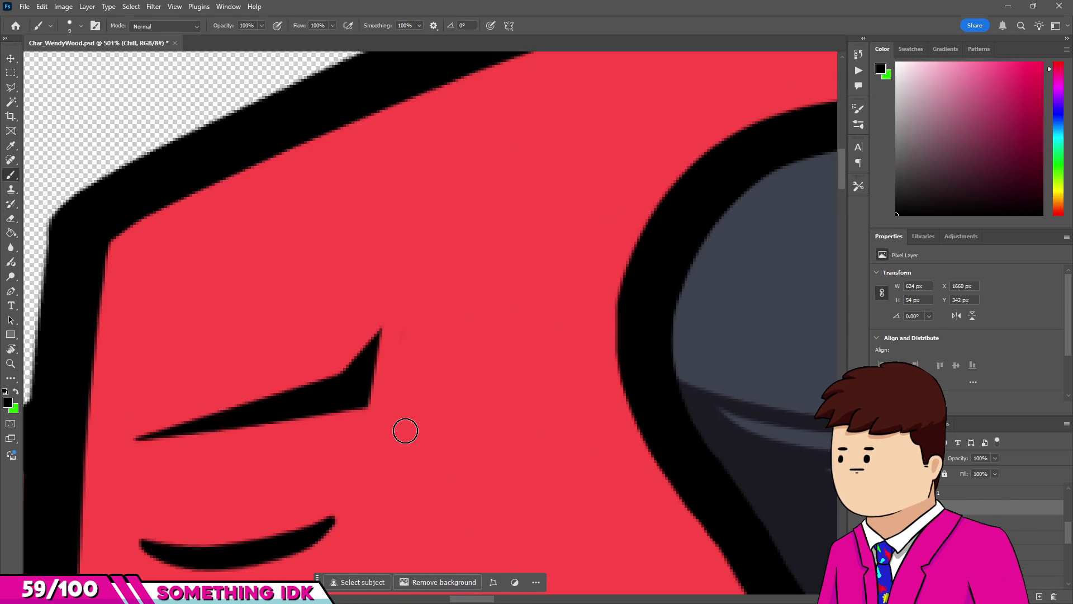
Paint a straight crease stroke above the left eye and trim it to a point.
left_click(424, 307, "shift")
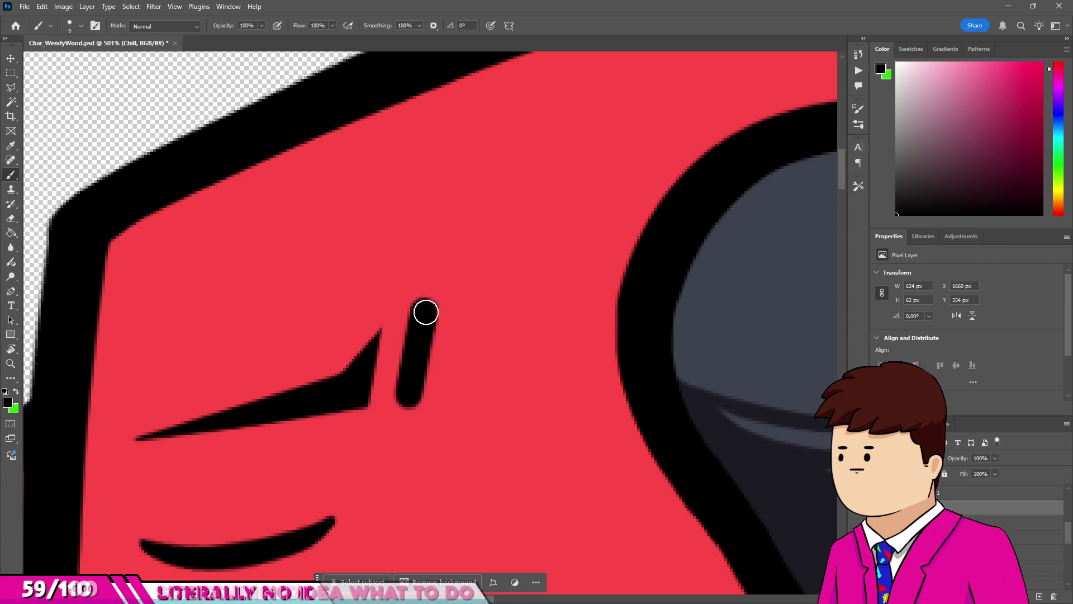
key("e")
mouse_move(437, 304)
left_mouse_down()
mouse_move(444, 344)
mouse_move(416, 428)
left_mouse_up()
scroll(386, 401, "down", 8)
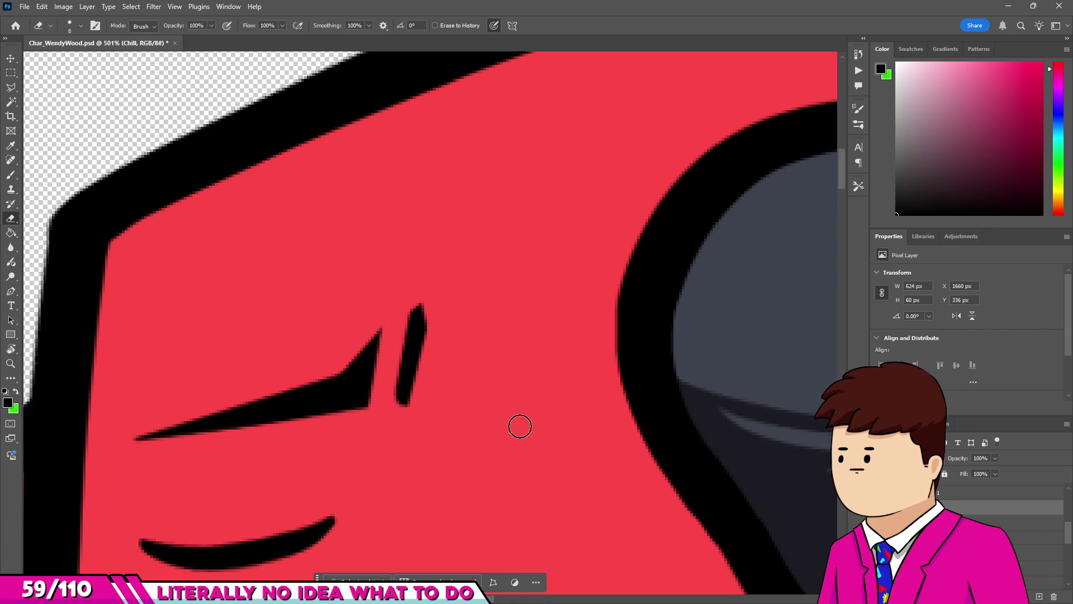
scroll(361, 322, "up", 5)
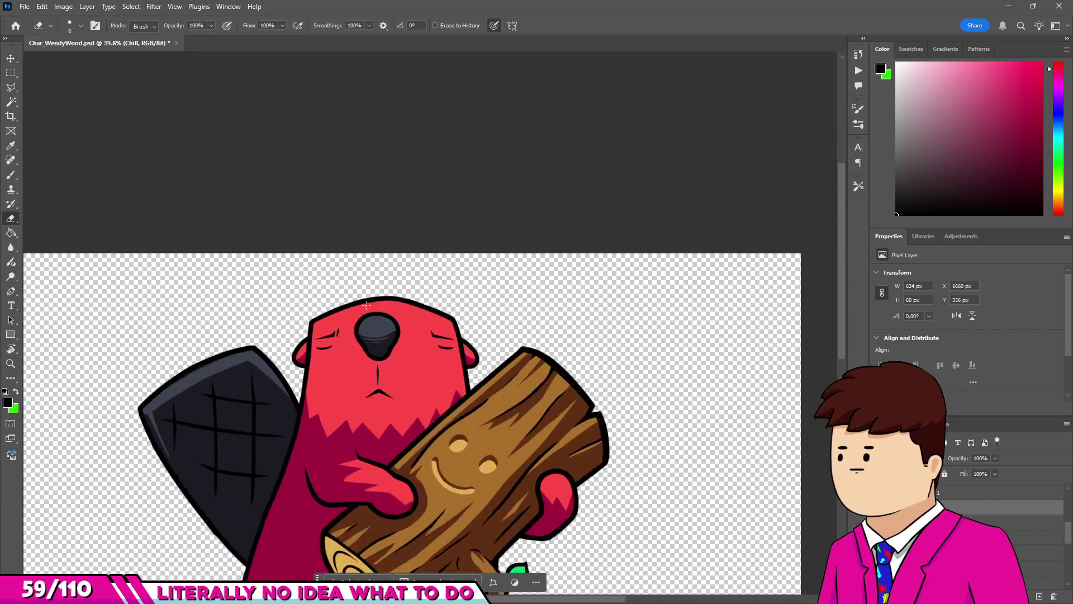
scroll(251, 339, "down", 6)
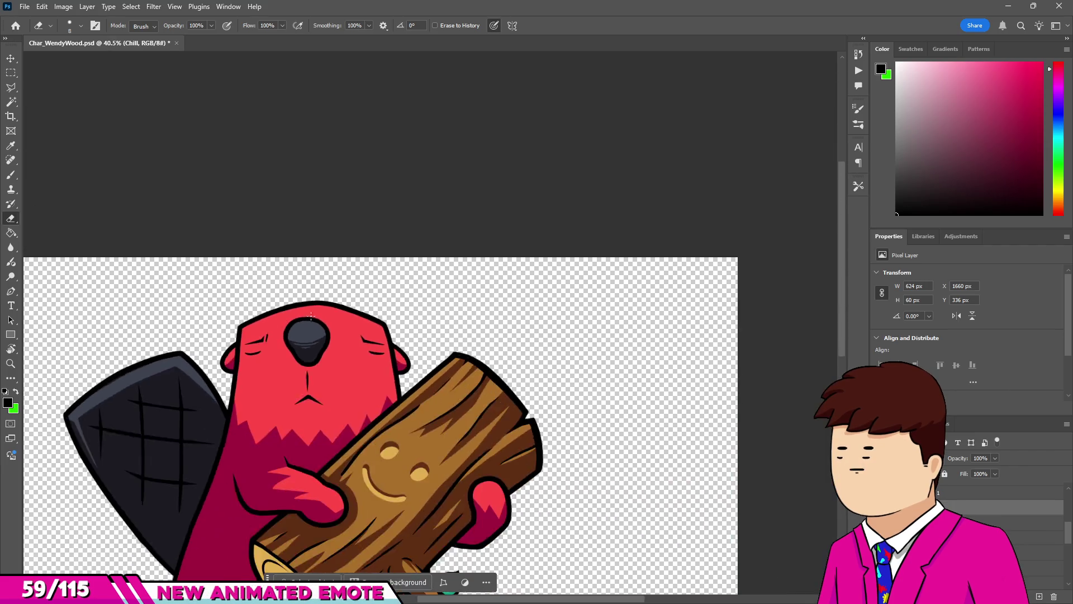
scroll(279, 324, "up", 10)
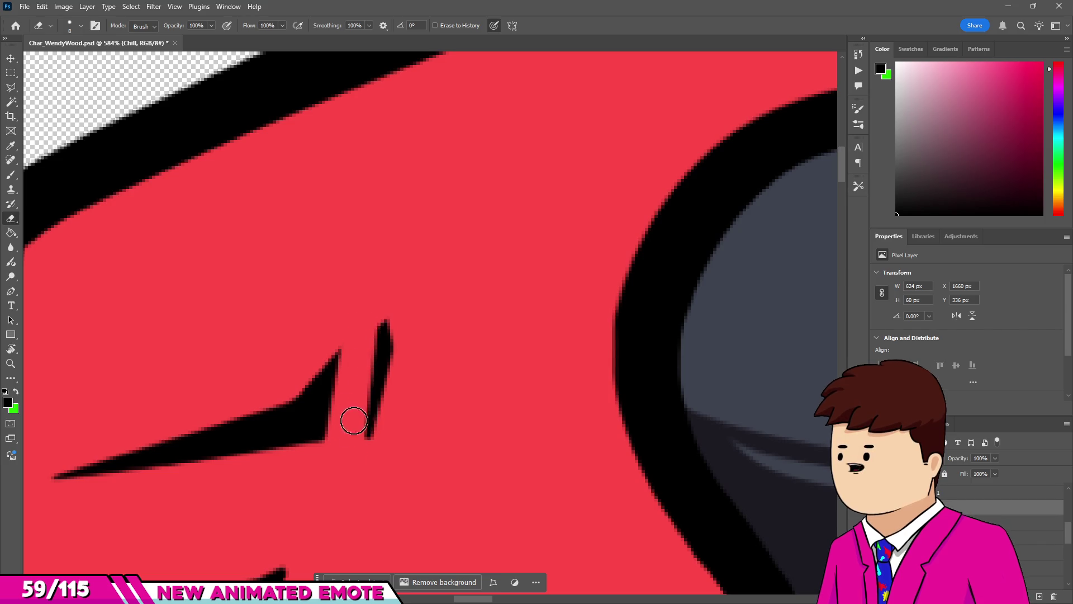
scroll(344, 339, "down", 7)
scroll(341, 336, "up", 4)
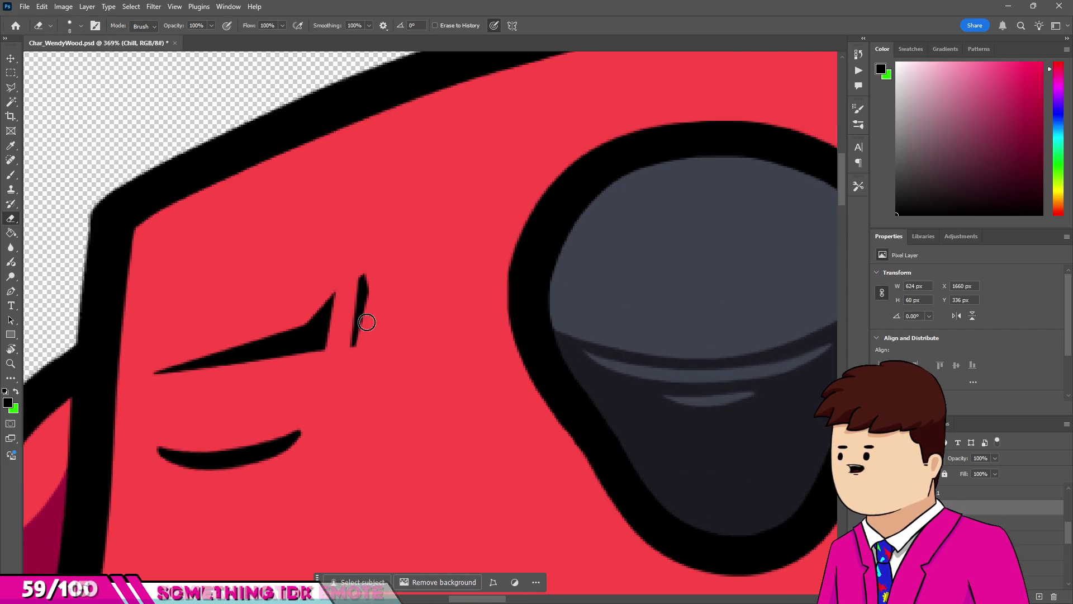
scroll(292, 311, "down", 3)
scroll(292, 312, "down", 6)
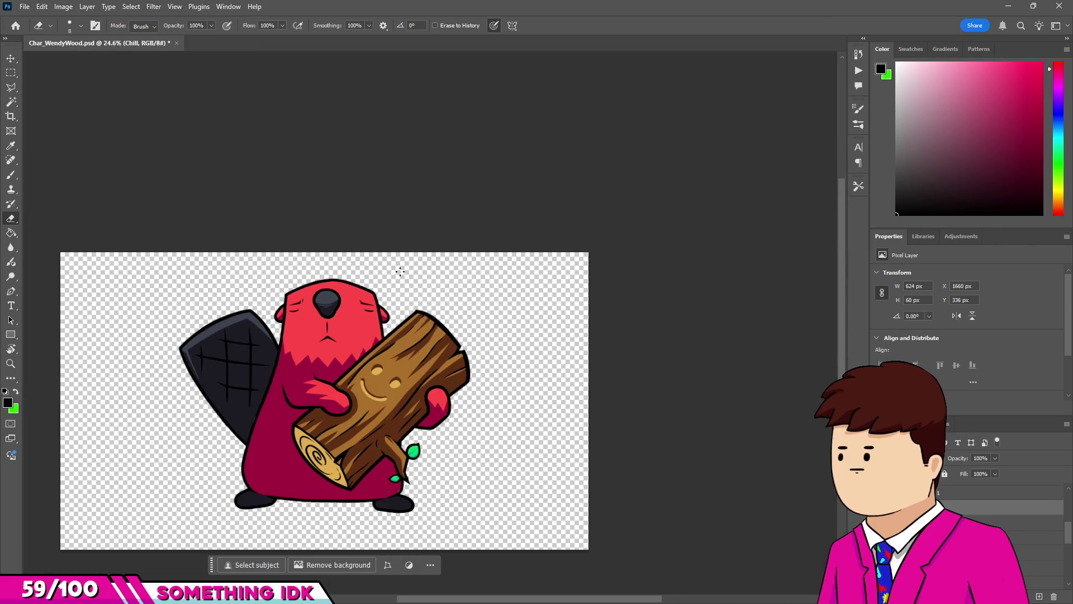
scroll(401, 272, "up", 10)
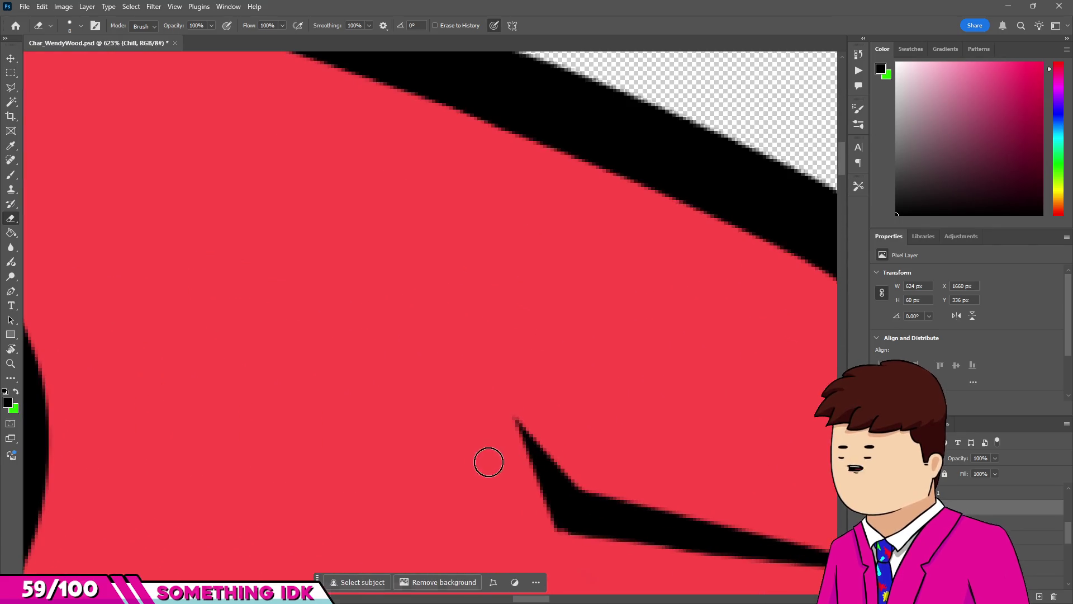
Paint a crease stroke above the right eye and taper its upper end.
key("b")
left_click(492, 478)
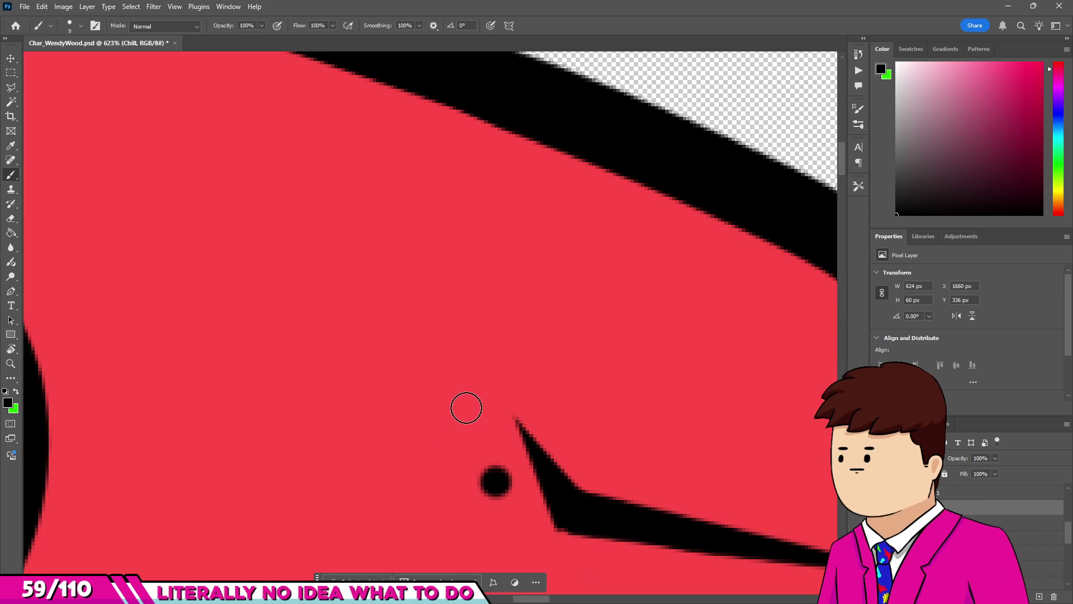
left_click(461, 401, "shift")
key("e")
mouse_move(441, 391)
left_mouse_down()
mouse_move(431, 438)
mouse_move(477, 512)
mouse_move(500, 446)
mouse_move(496, 383)
left_mouse_up()
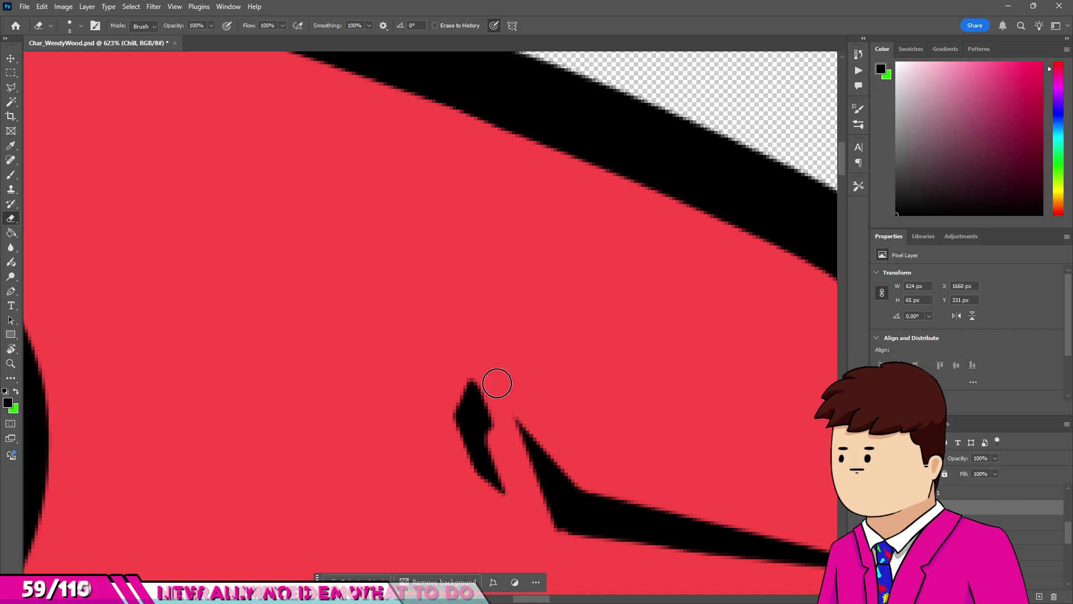
scroll(420, 341, "down", 10)
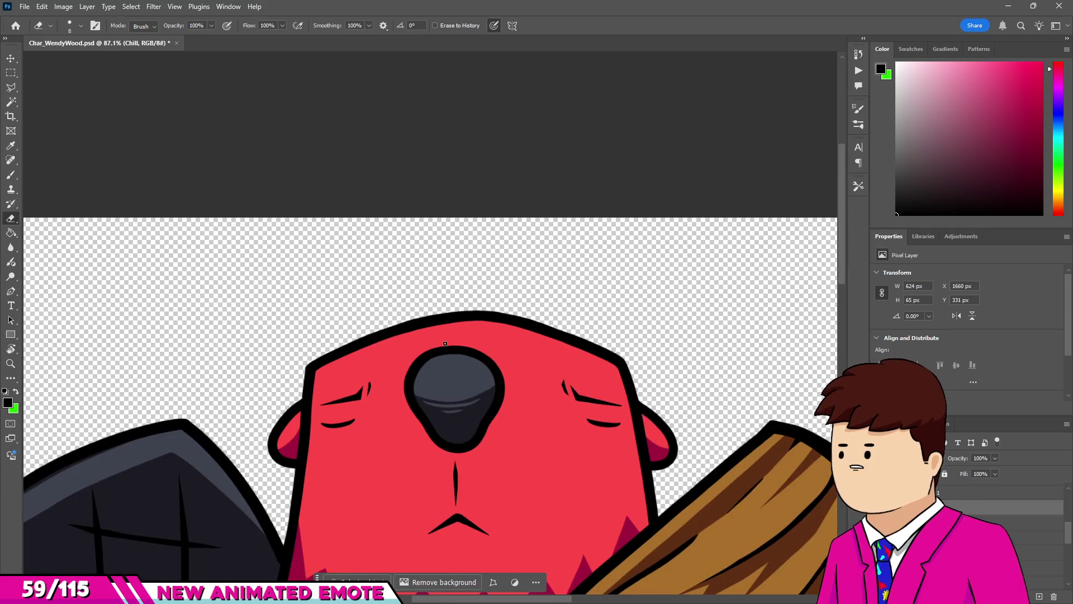
scroll(480, 343, "up", 15)
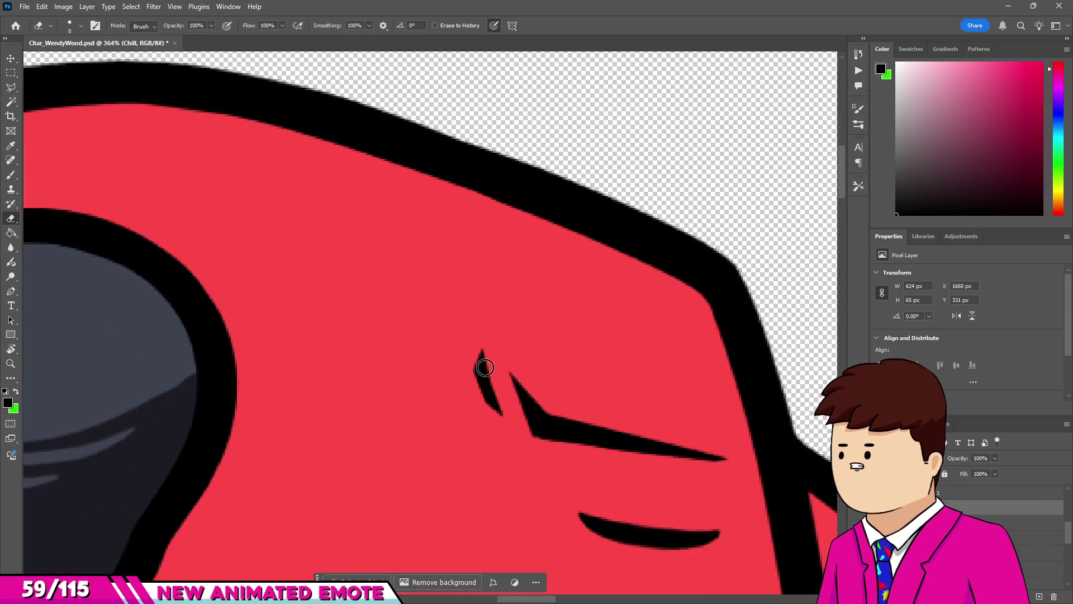
scroll(559, 396, "down", 8)
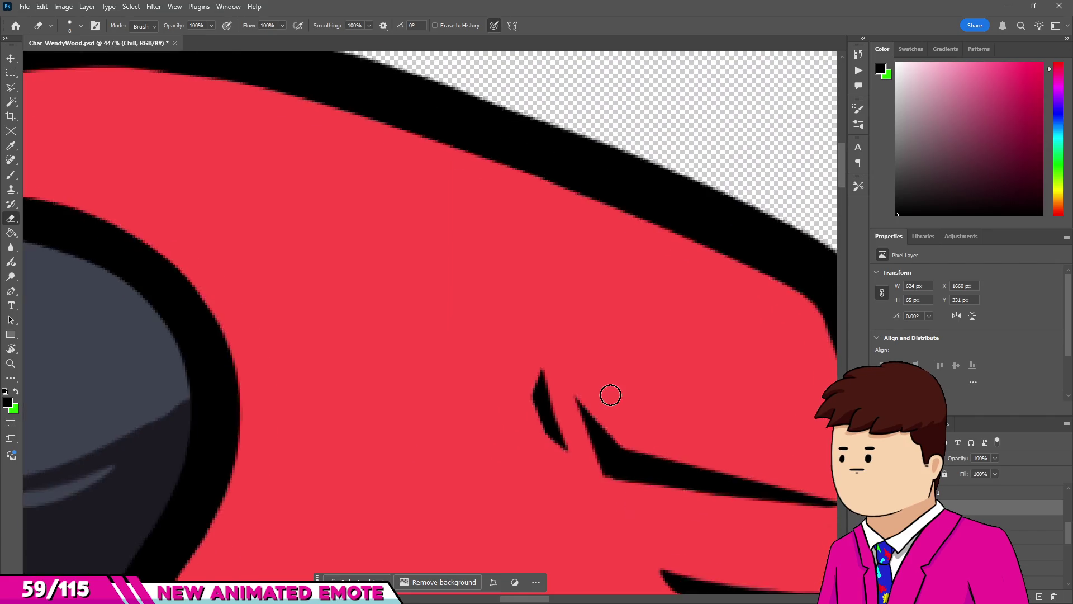
scroll(310, 397, "up", 5)
scroll(310, 397, "up", 5)
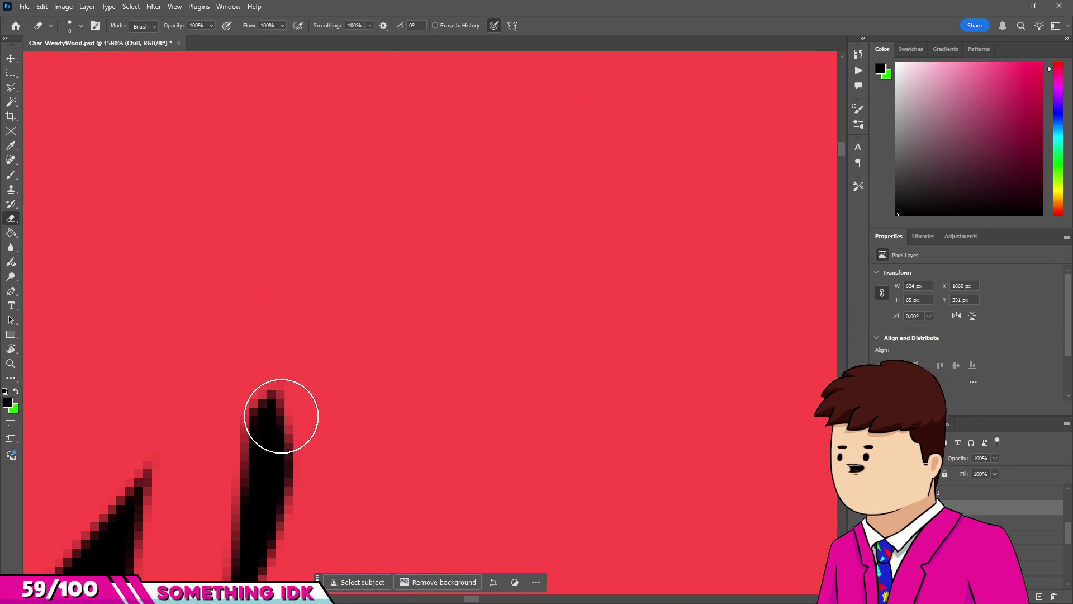
Thicken and round the stroke's tip, then trim it into a thin crescent.
key("b")
mouse_move(242, 397)
left_mouse_down()
mouse_move(256, 414)
mouse_move(233, 431)
left_mouse_up()
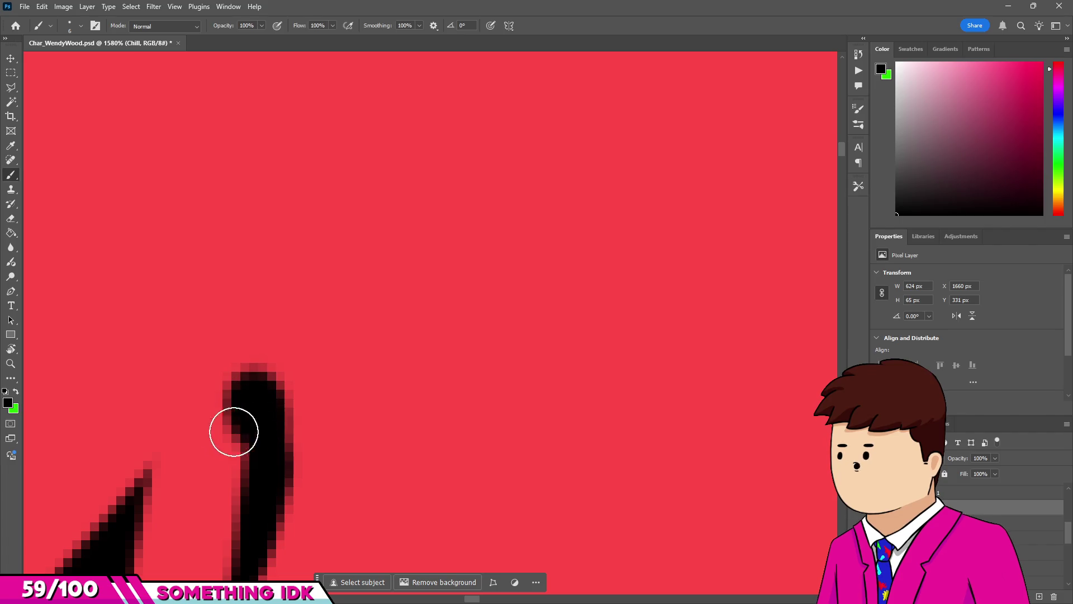
key("e")
mouse_move(200, 373)
left_mouse_down()
mouse_move(269, 323)
mouse_move(318, 395)
mouse_move(301, 371)
left_mouse_up()
scroll(261, 344, "down", 5)
scroll(261, 344, "down", 8)
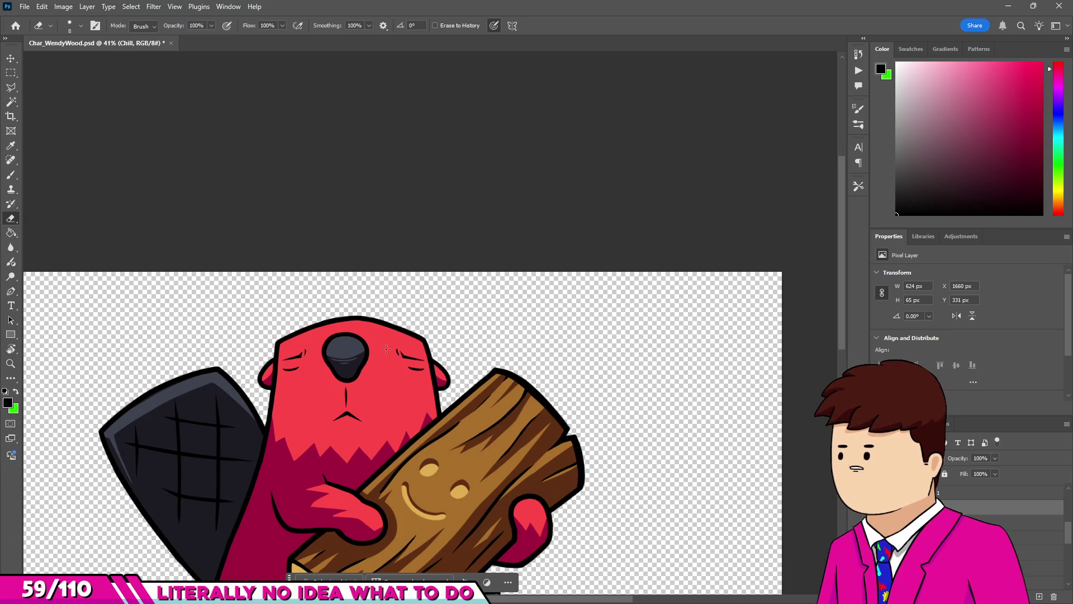
Fit the whole canvas in view and save Char_WendyWood.psd.
scroll(386, 349, "down", 3)
scroll(390, 347, "up", 3)
scroll(395, 345, "down", 3)
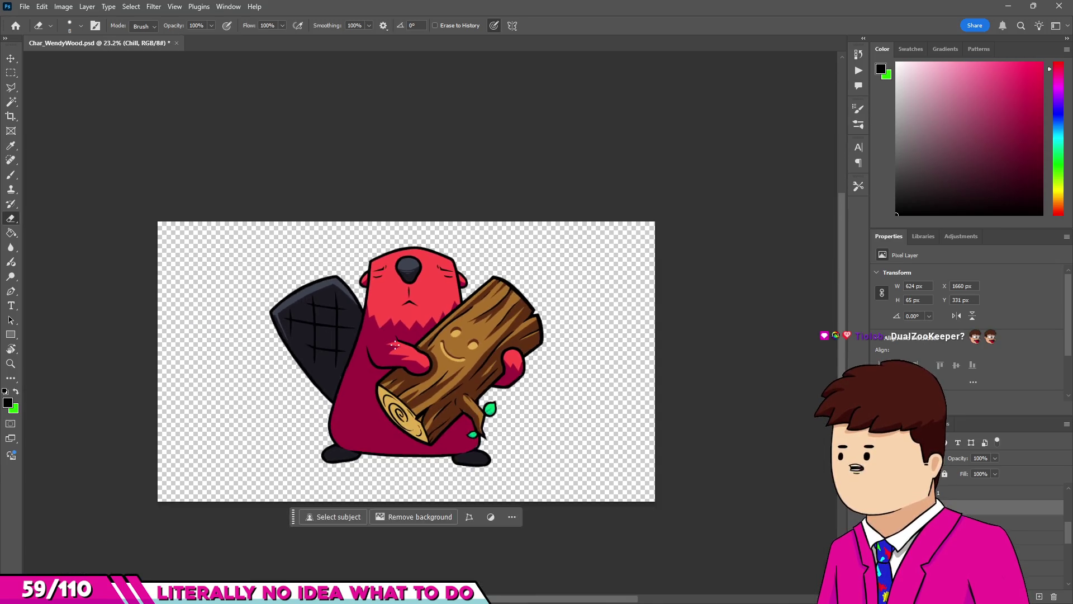
scroll(394, 345, "up", 2)
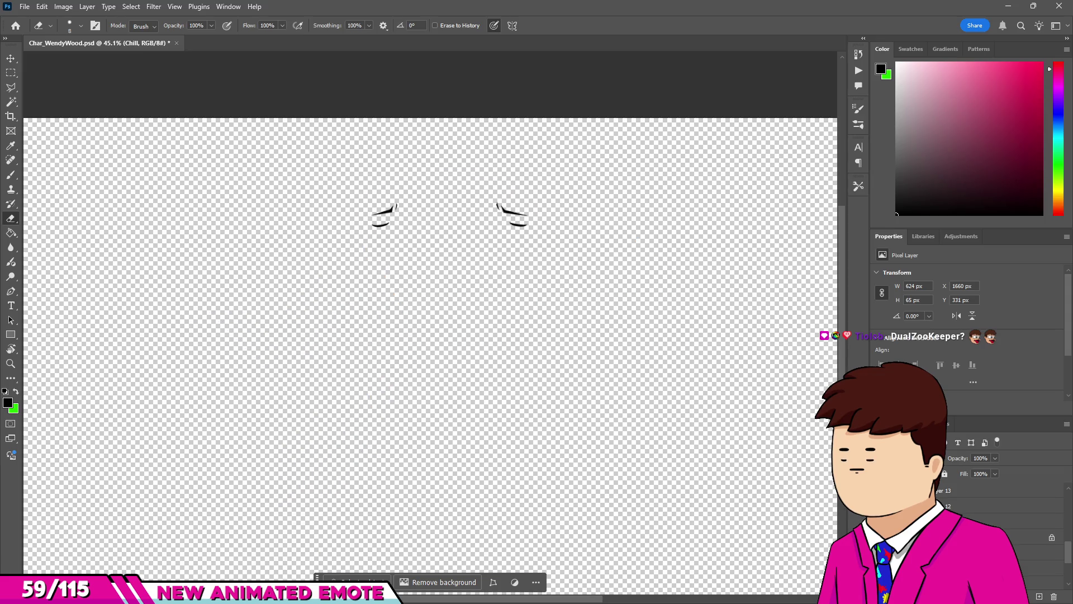
scroll(532, 385, "up", 5)
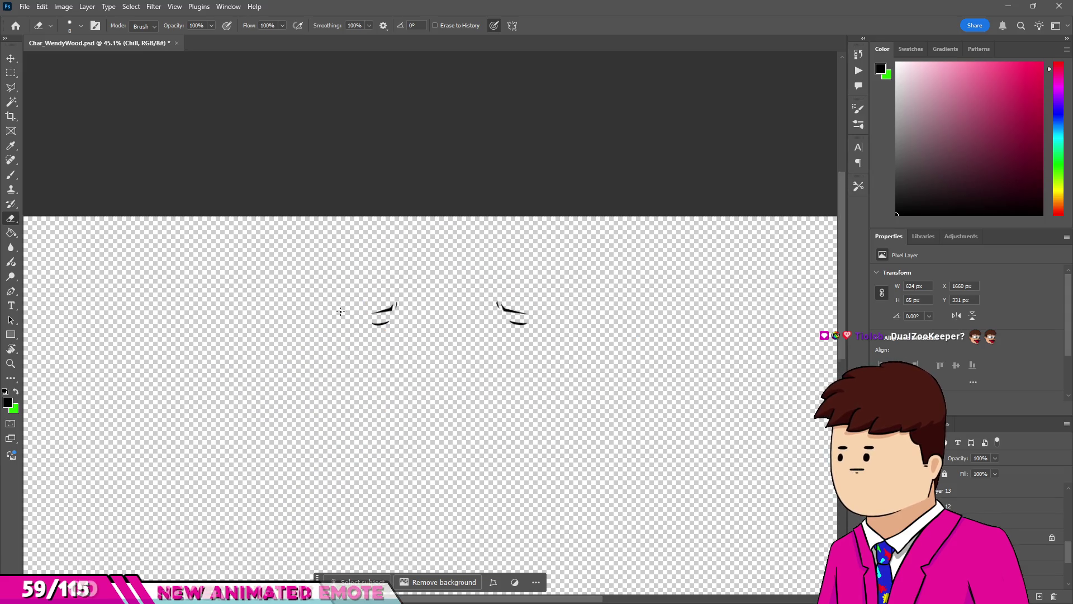
key("v")
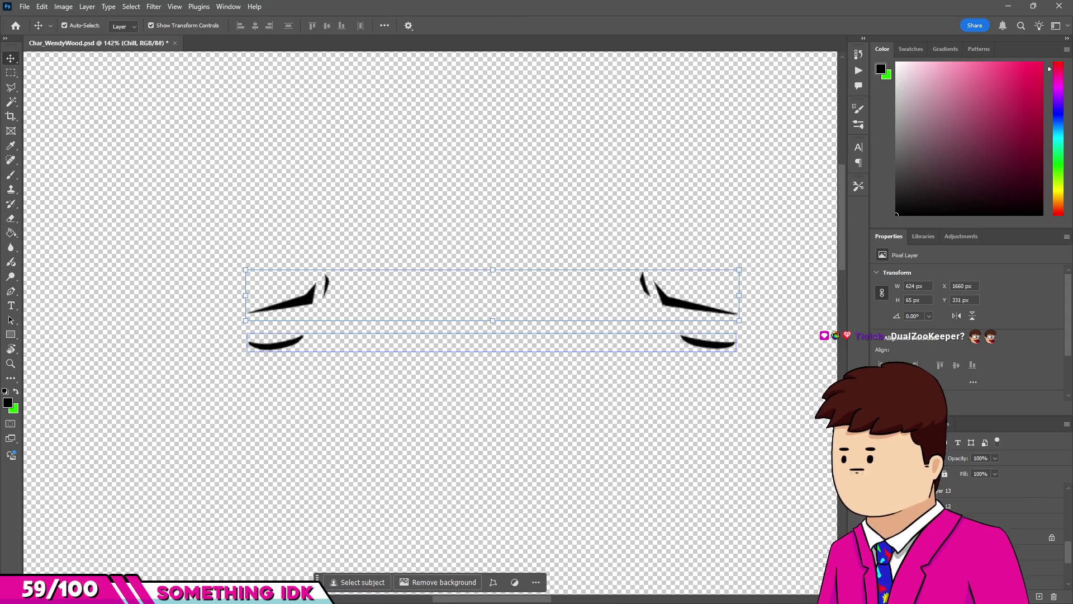
key("ctrl+0")
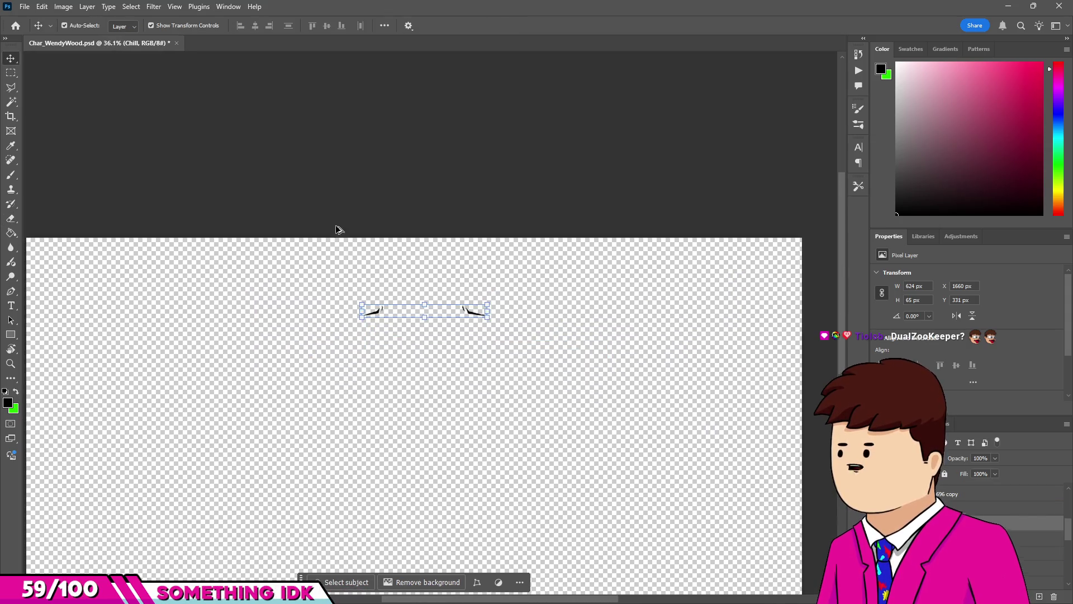
key("ctrl+s")
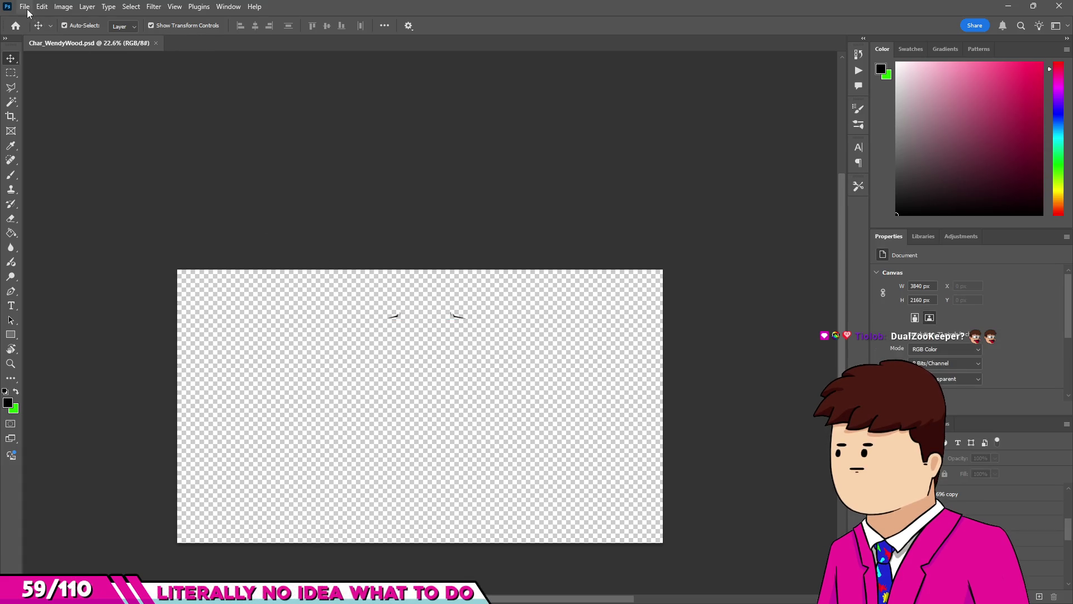
Browse File > Export, then show the closed-eye curves layer instead of the slanted eyes.
left_click(25, 6)
left_click(168, 206)
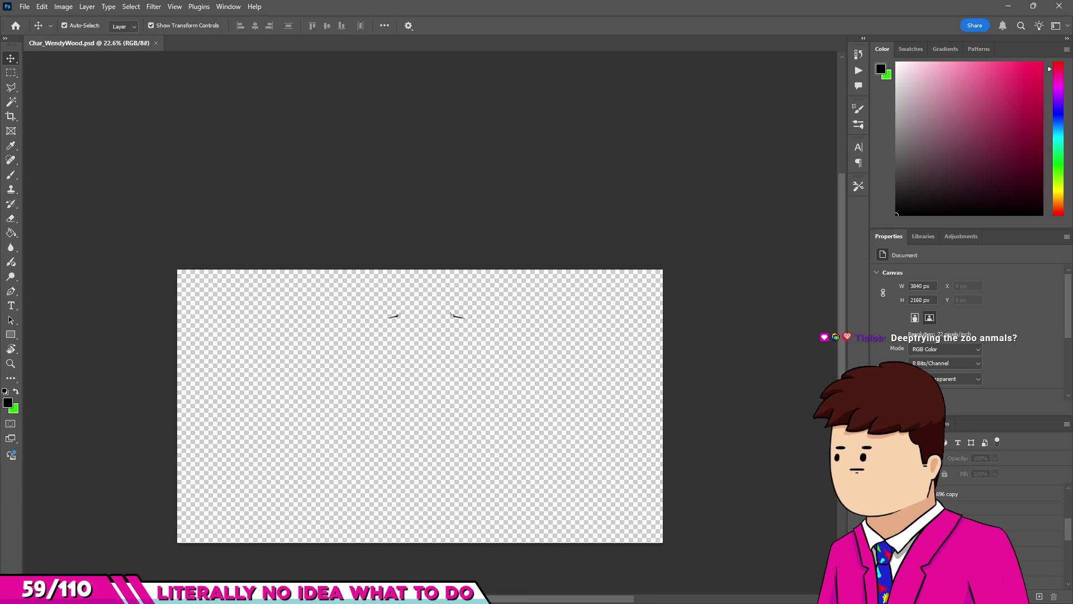
scroll(371, 307, "up", 10)
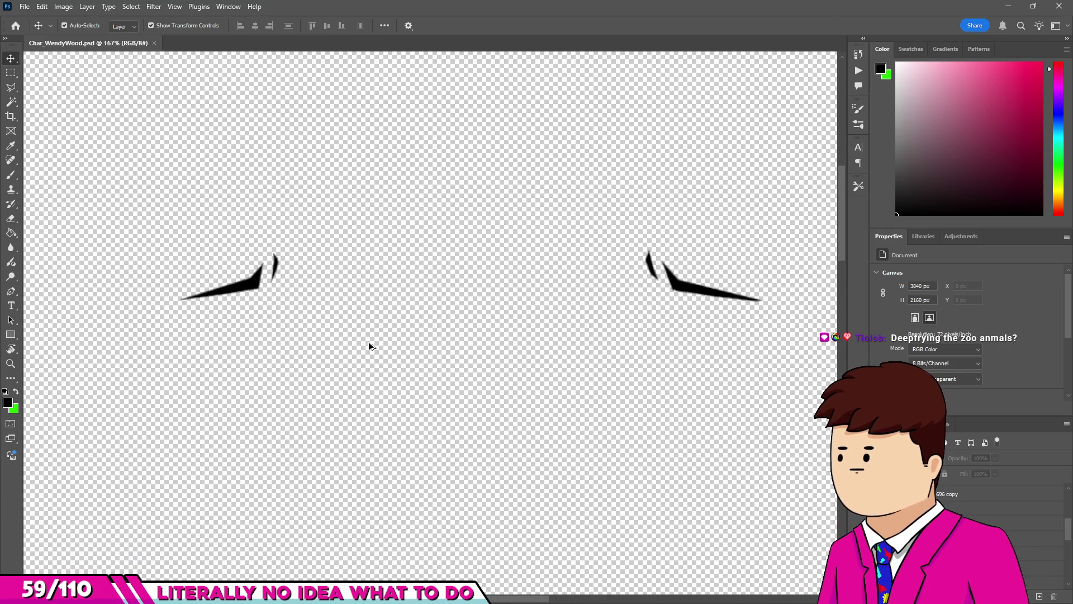
scroll(366, 329, "down", 6)
scroll(391, 283, "down", 2)
scroll(388, 307, "up", 2)
scroll(386, 312, "down", 2)
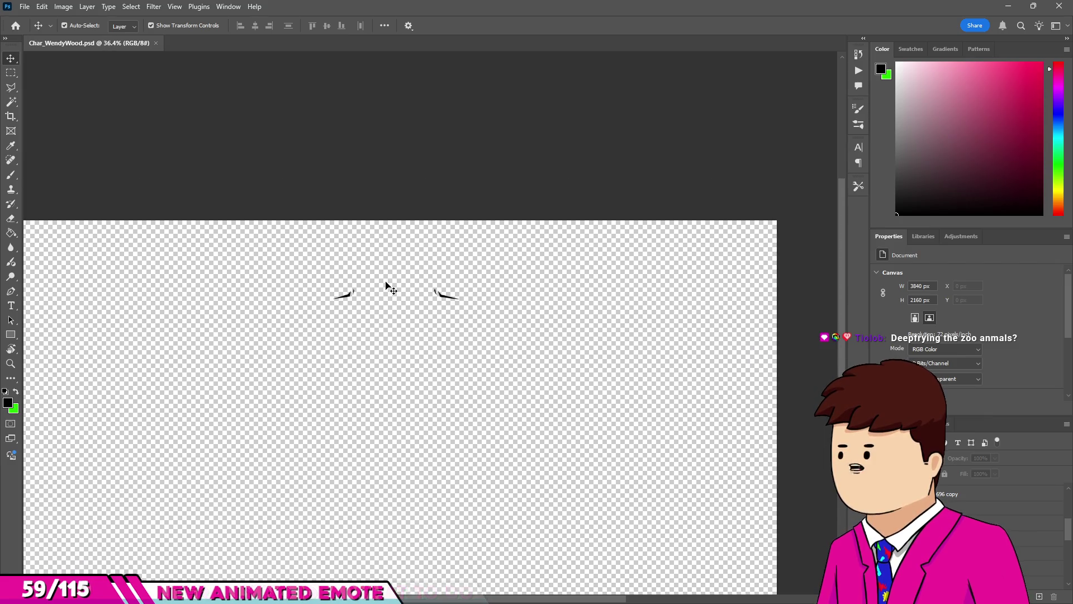
scroll(601, 373, "down", 1)
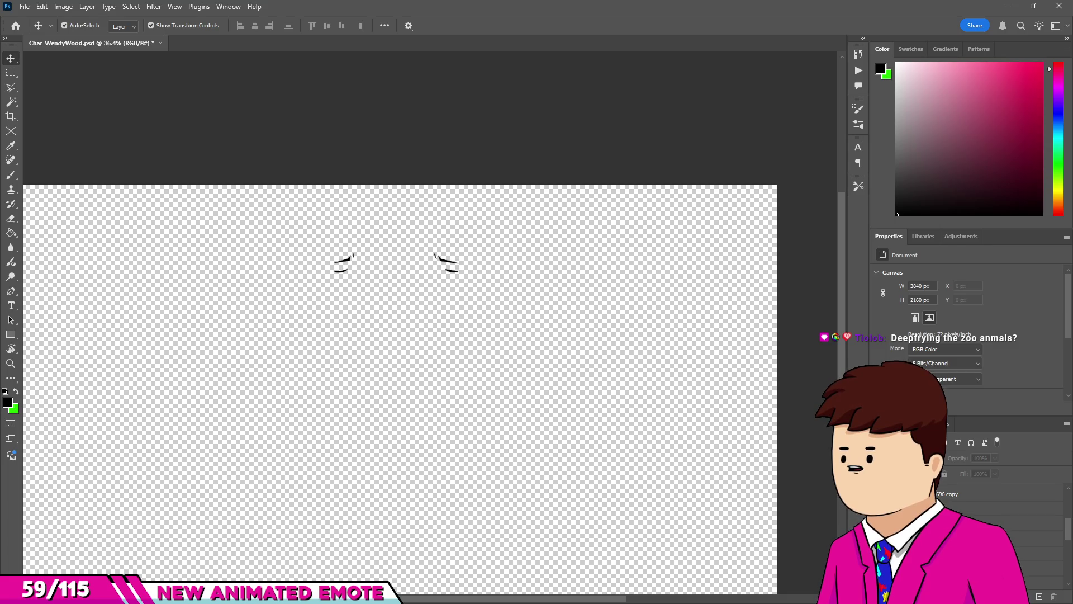
left_click(880, 523)
scroll(545, 306, "down", 2)
scroll(544, 307, "up", 2)
left_click(25, 7)
Quick Export the canvas as a PNG and switch over to Unity.
mouse_move(77, 205)
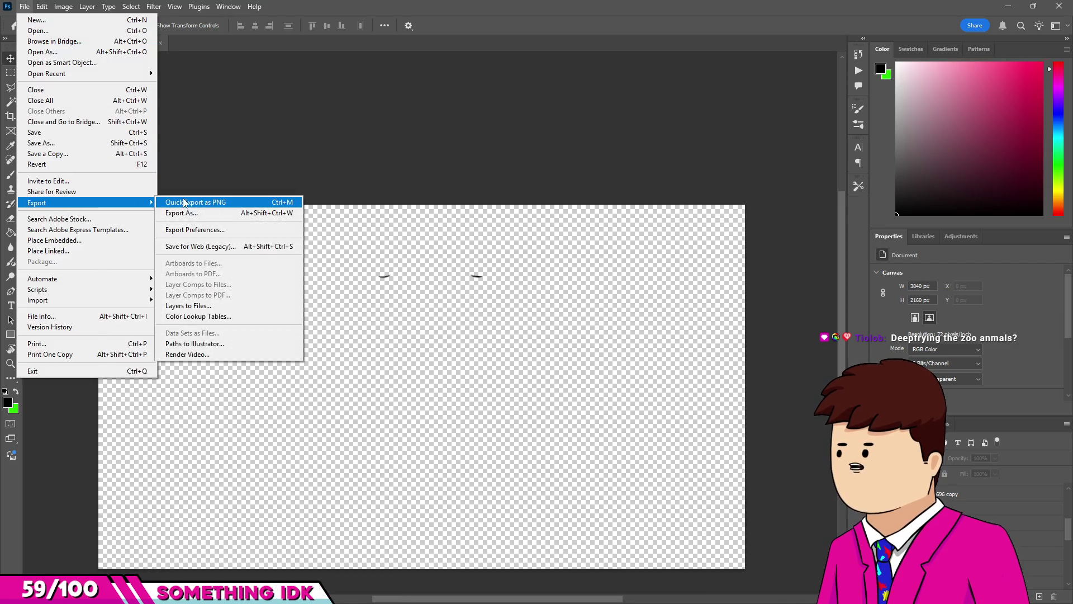
left_click(187, 203)
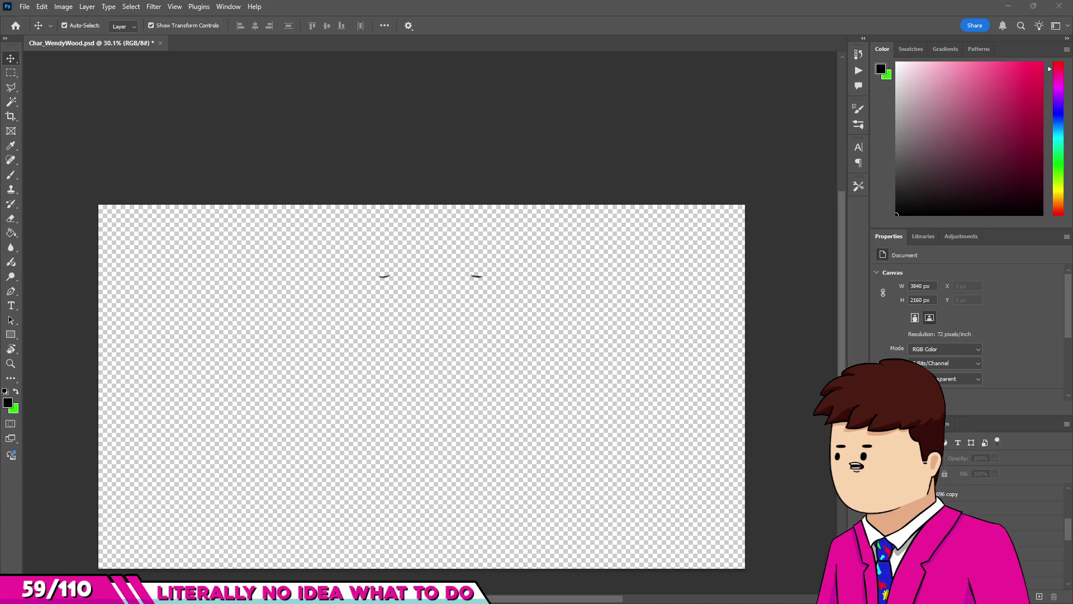
key("alt+Tab")
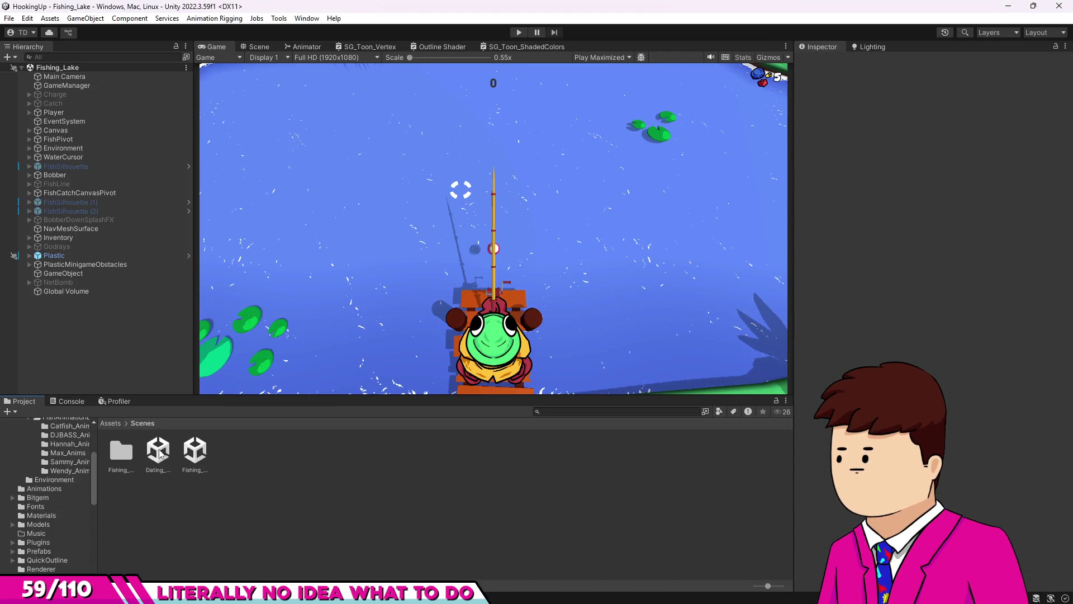
Open the Dating_Beach scene, select the Fish object under Canvas and open its Animation window.
double_click(159, 452)
left_click(29, 77)
left_click(37, 85)
left_click(56, 86)
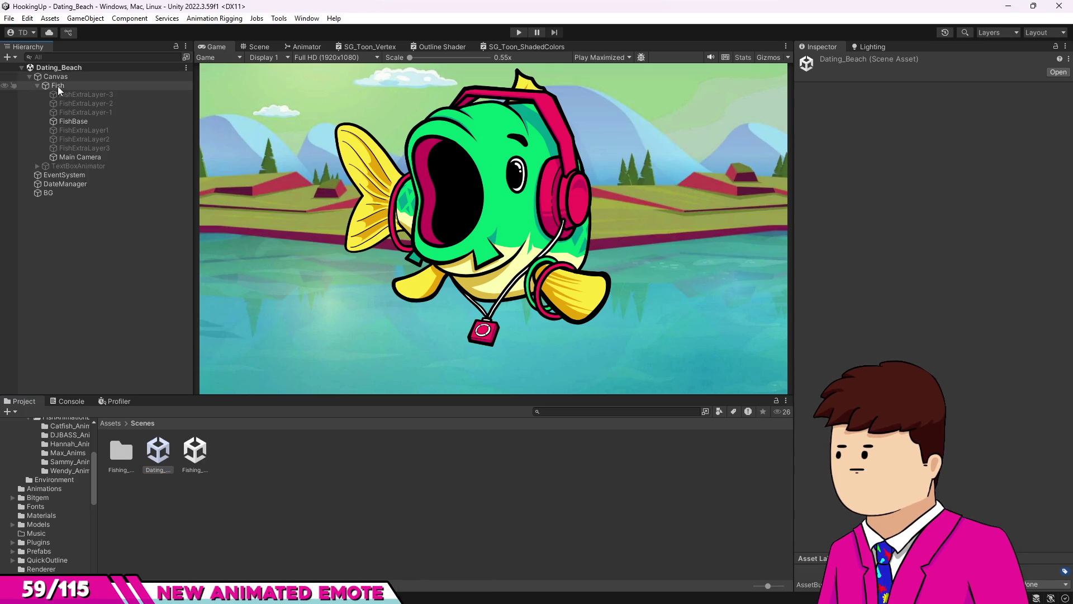
key("ctrl+6")
left_click_drag(382, 232, 365, 382)
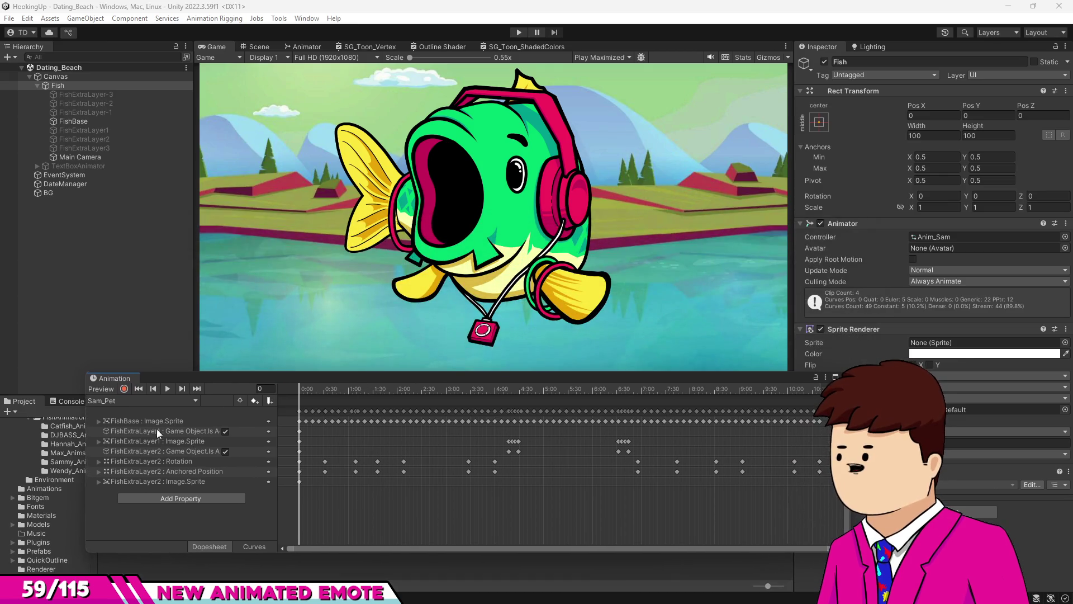
left_click(134, 401)
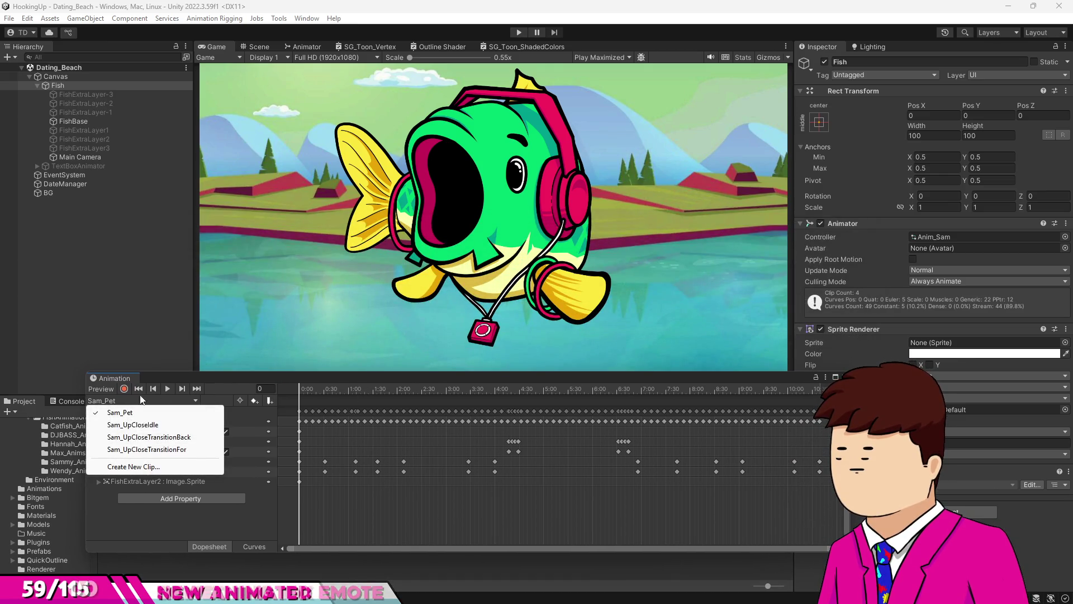
Assign the Anim_Wen animator controller to Fish and list its Wen clips.
left_click(1063, 237)
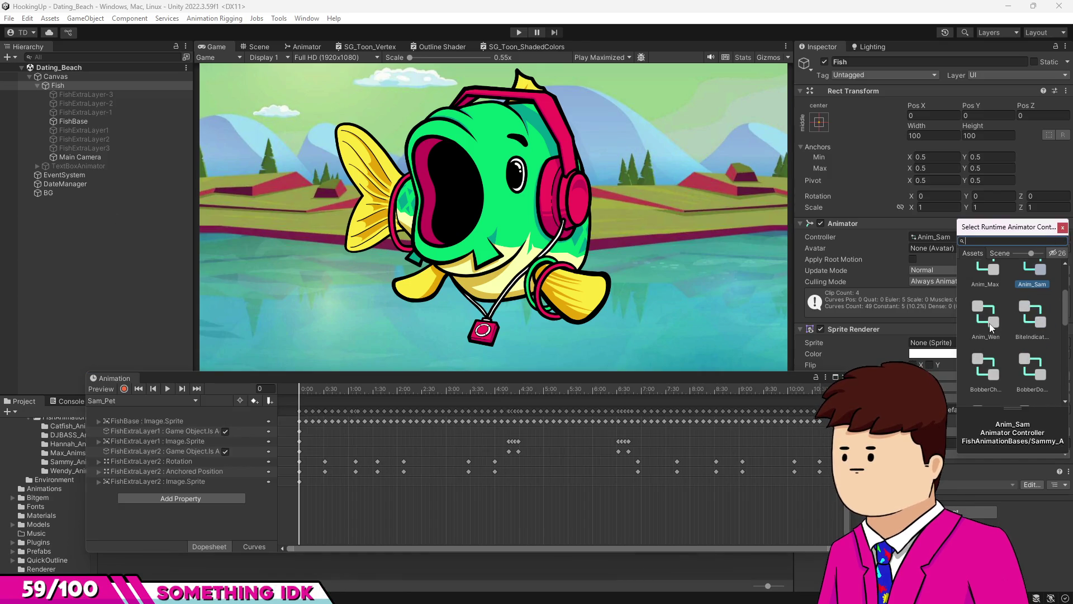
left_click(986, 318)
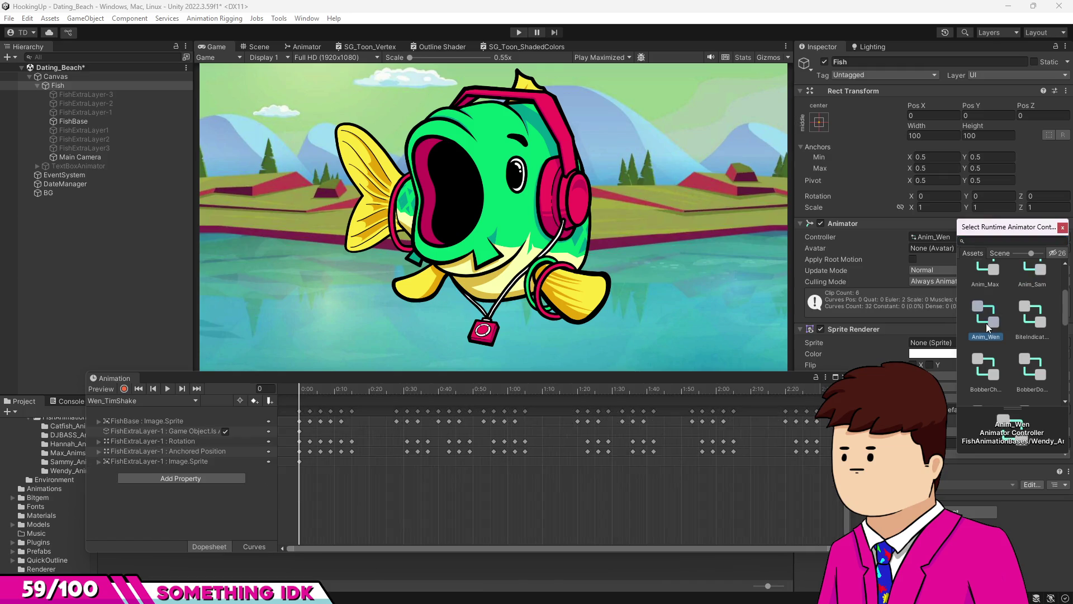
left_click(1062, 227)
left_click(126, 400)
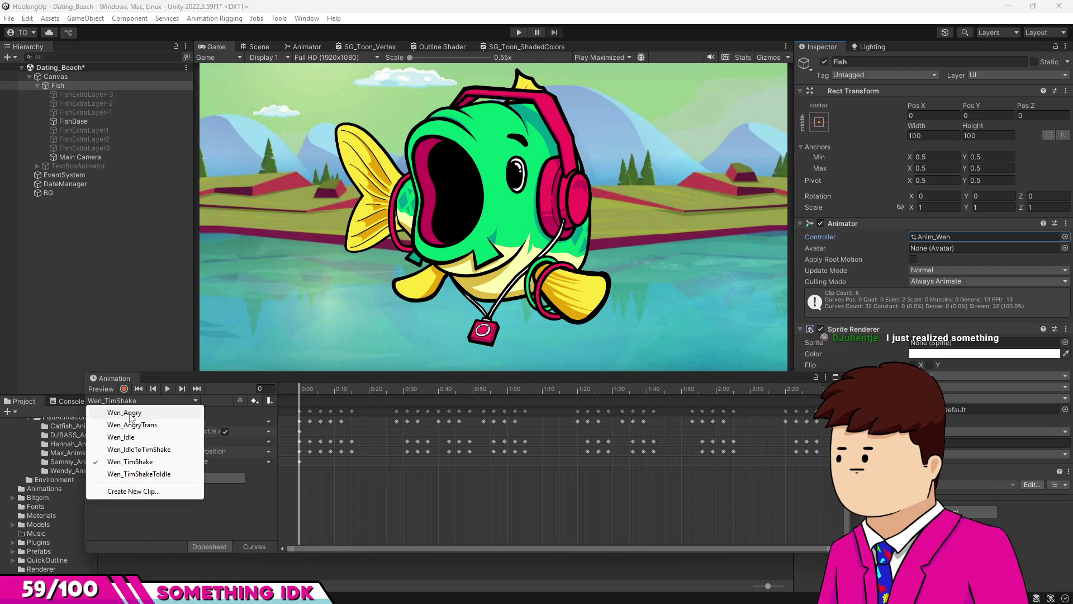
left_click(134, 490)
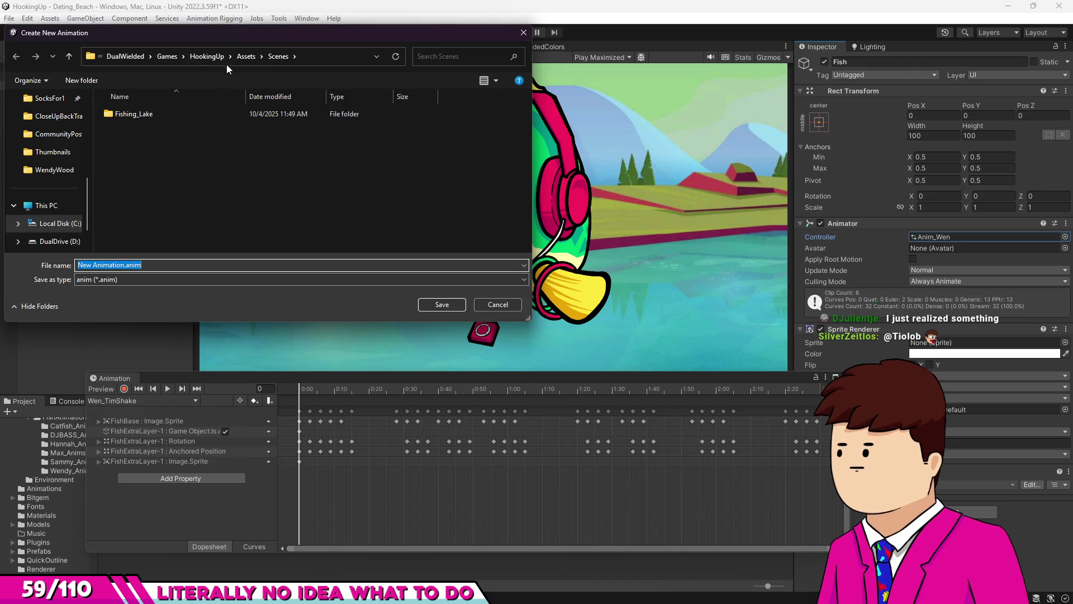
left_click(245, 57)
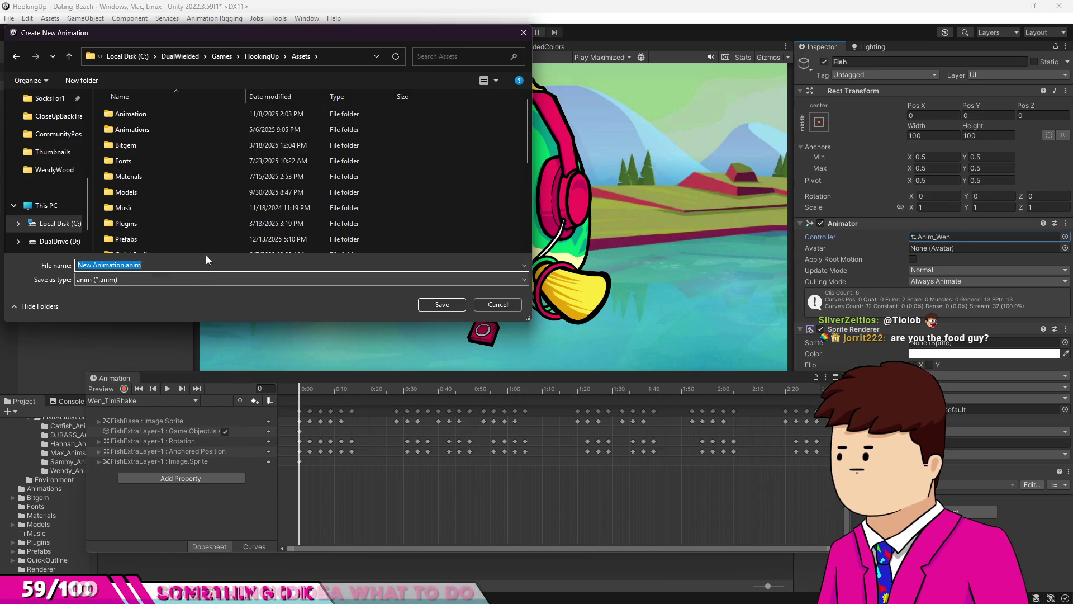
scroll(167, 191, "down", 4)
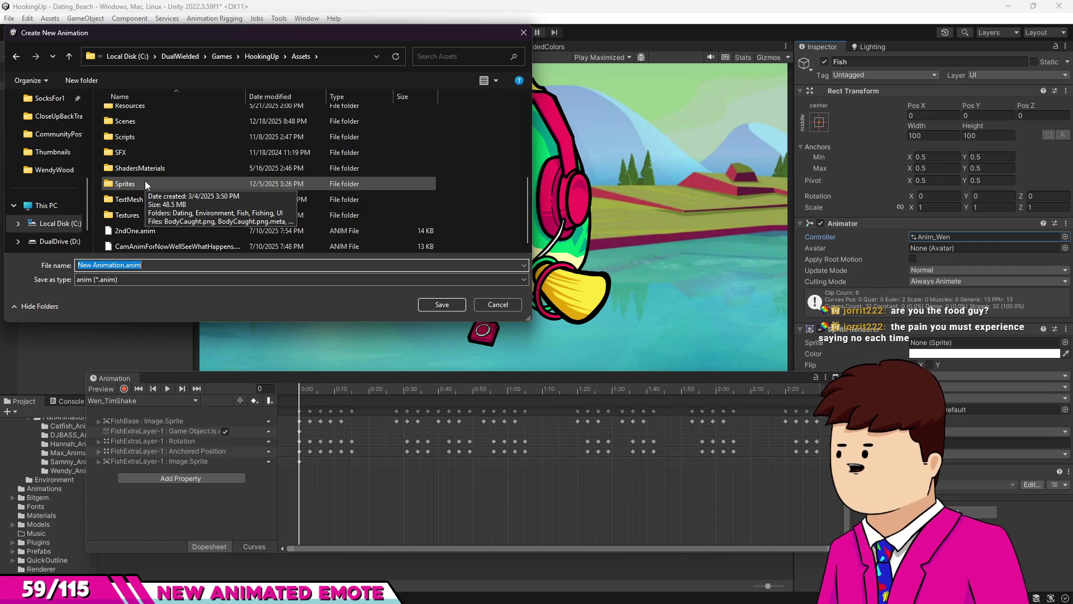
double_click(145, 181)
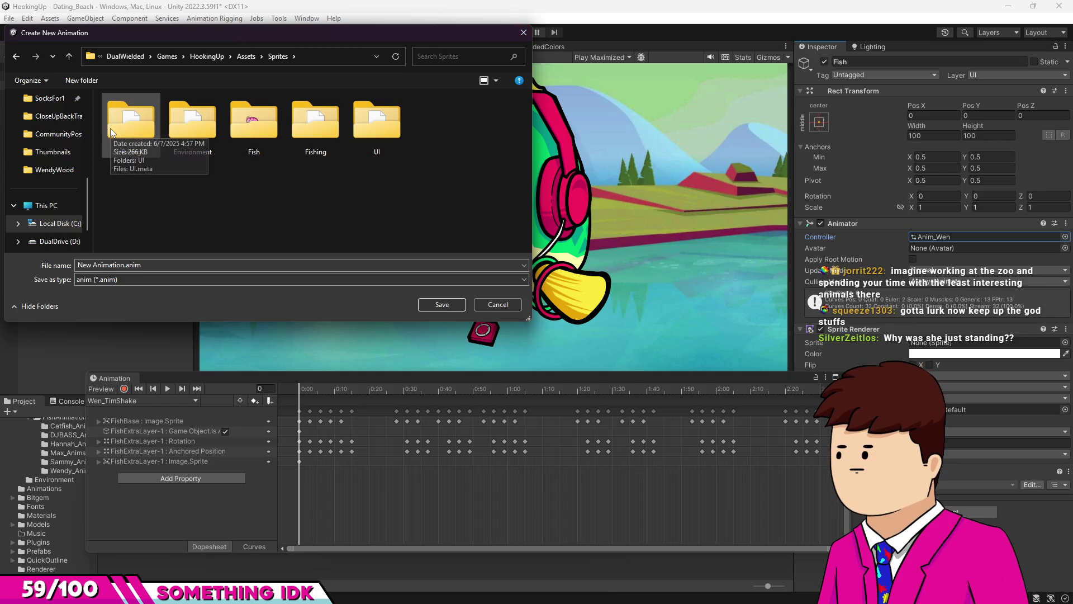
left_click(521, 36)
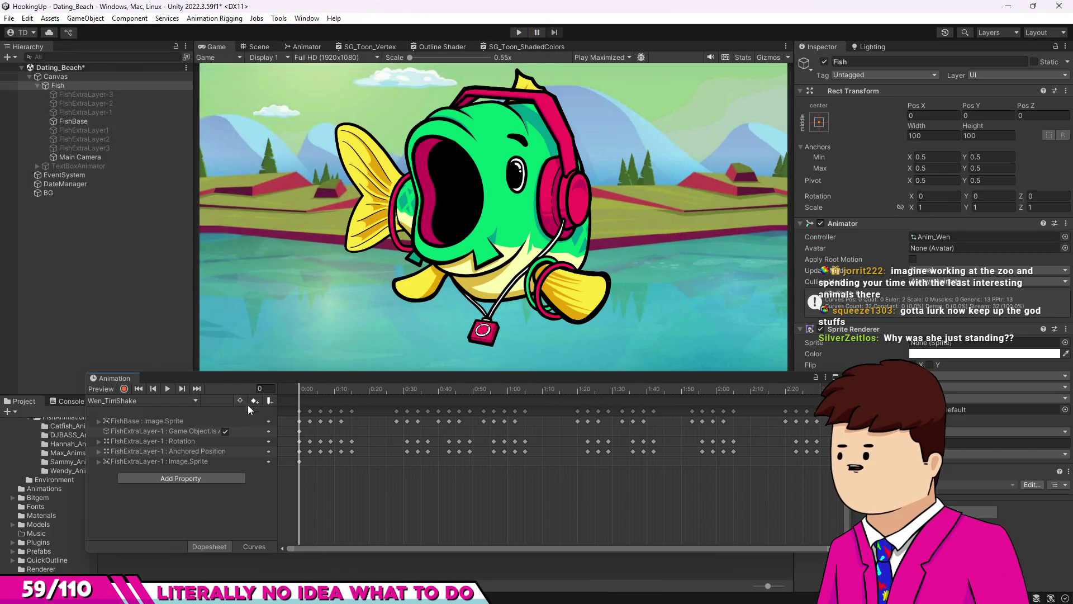
Deselect Fish, close the Animation window and open the WendyWood sprite folder.
left_click(132, 352)
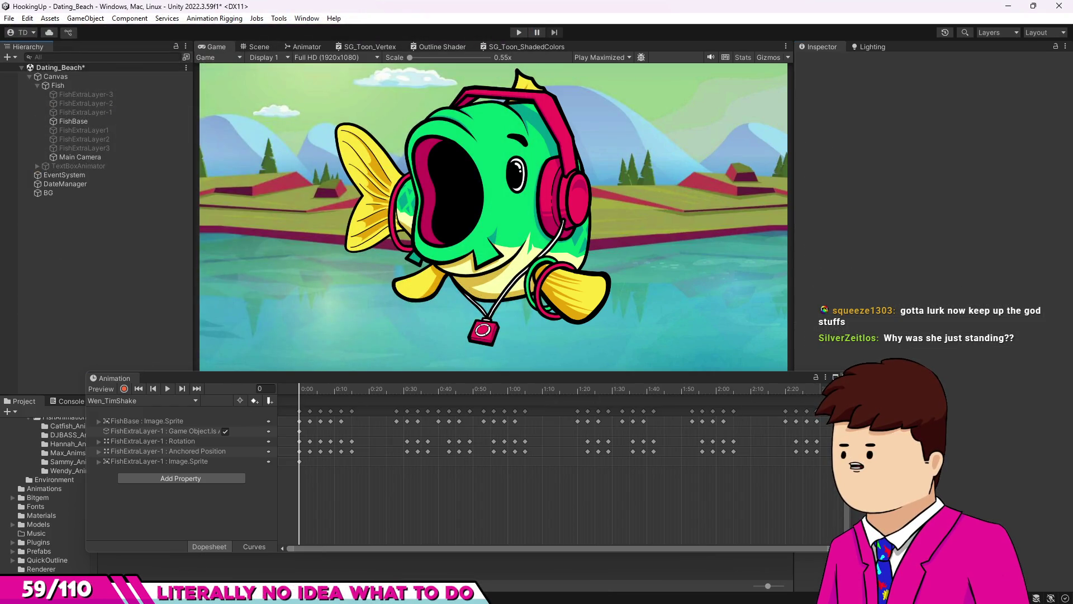
left_click(844, 377)
scroll(67, 554, "down", 5)
scroll(50, 524, "up", 8)
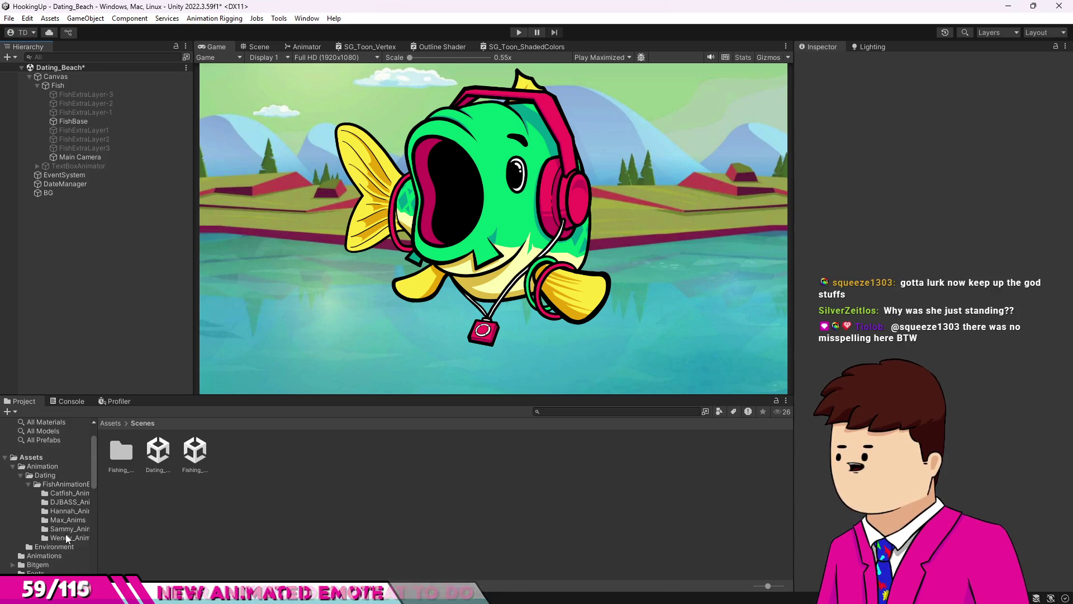
left_click(65, 536)
scroll(65, 542, "down", 10)
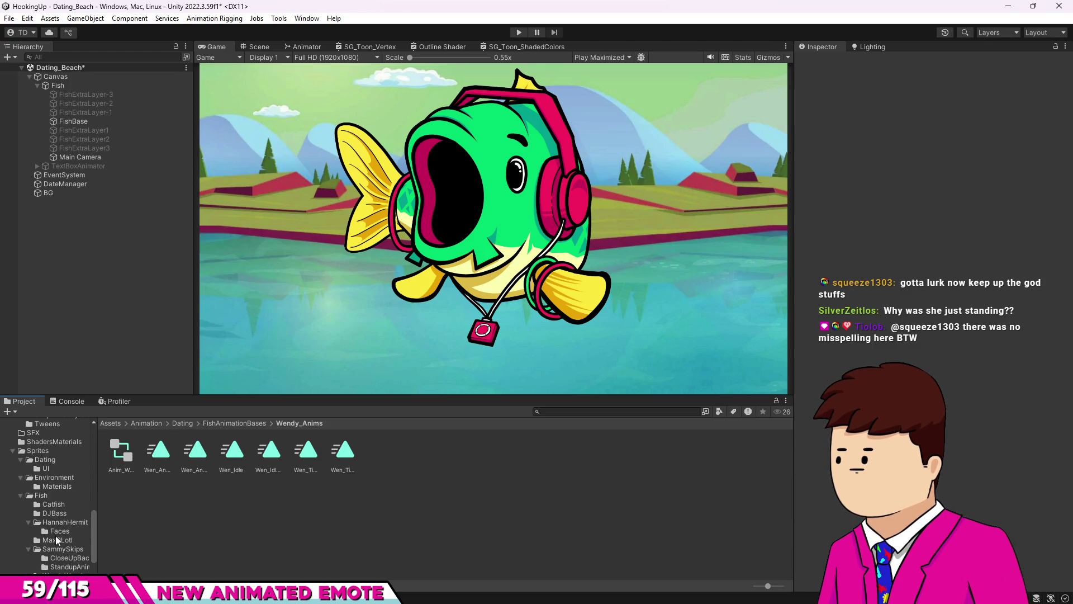
left_click(59, 575)
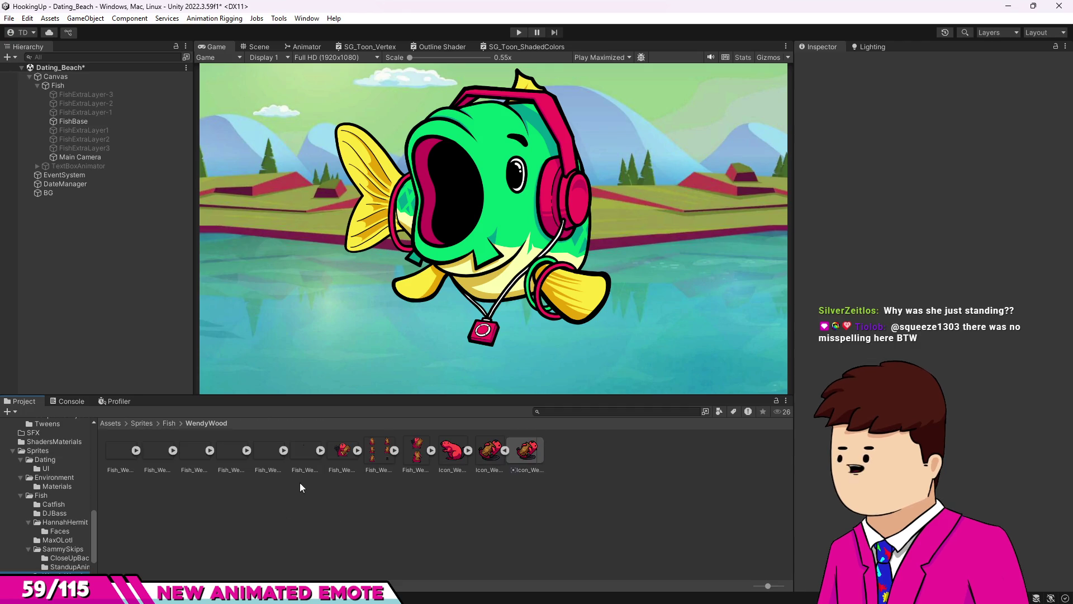
Select the first six Fish_Wen sprites and apply a Max Size of 4096.
left_click(122, 457)
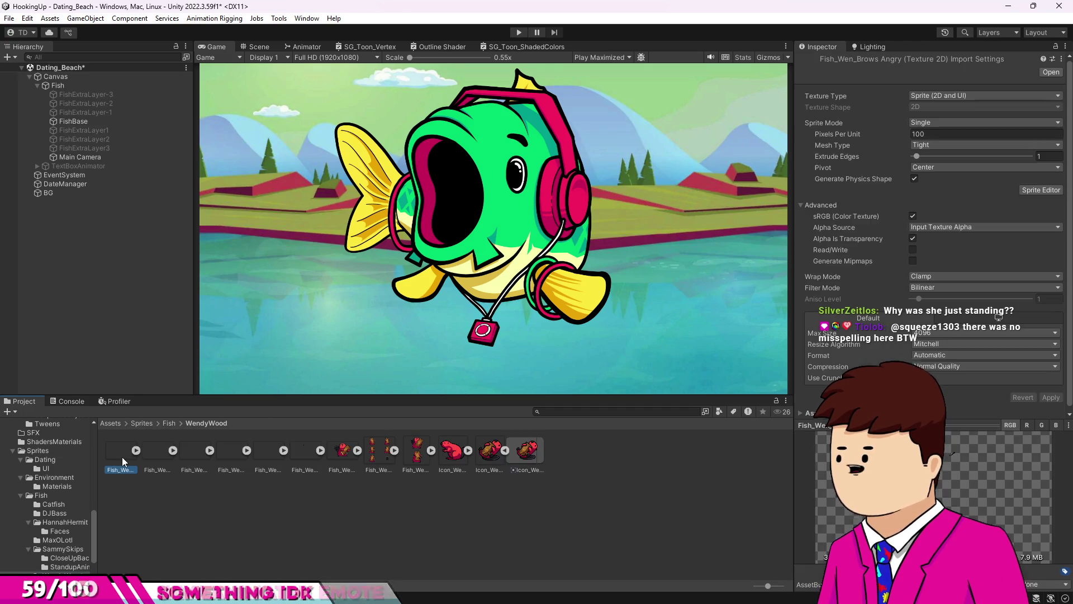
left_click(194, 454, "ctrl")
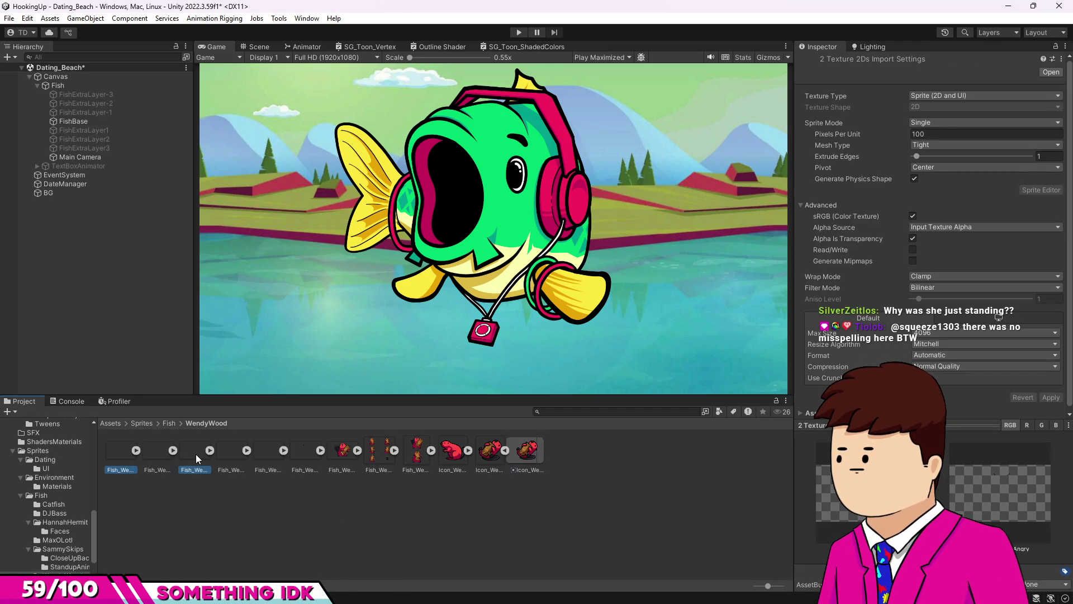
left_click(153, 457, "ctrl")
left_click(230, 452, "ctrl")
left_click(269, 447, "ctrl")
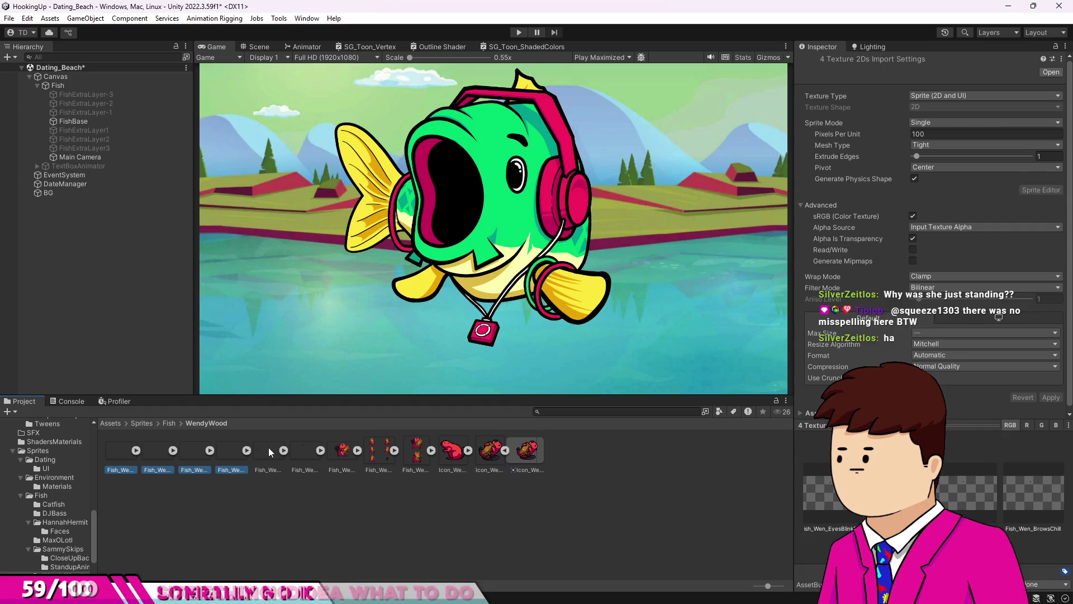
left_click(299, 450, "ctrl")
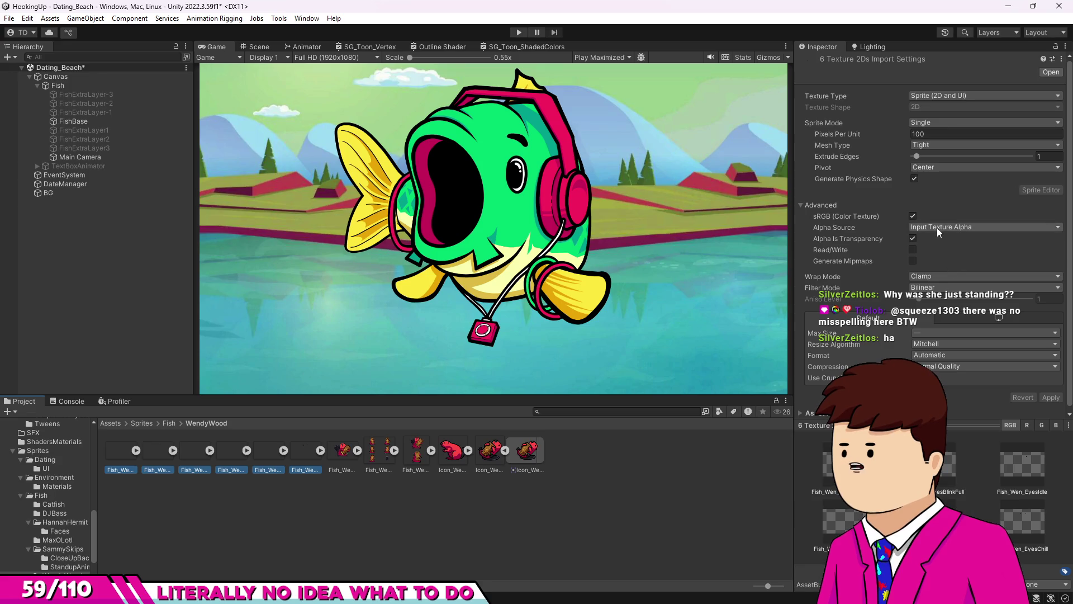
left_click(922, 334)
left_click(953, 429)
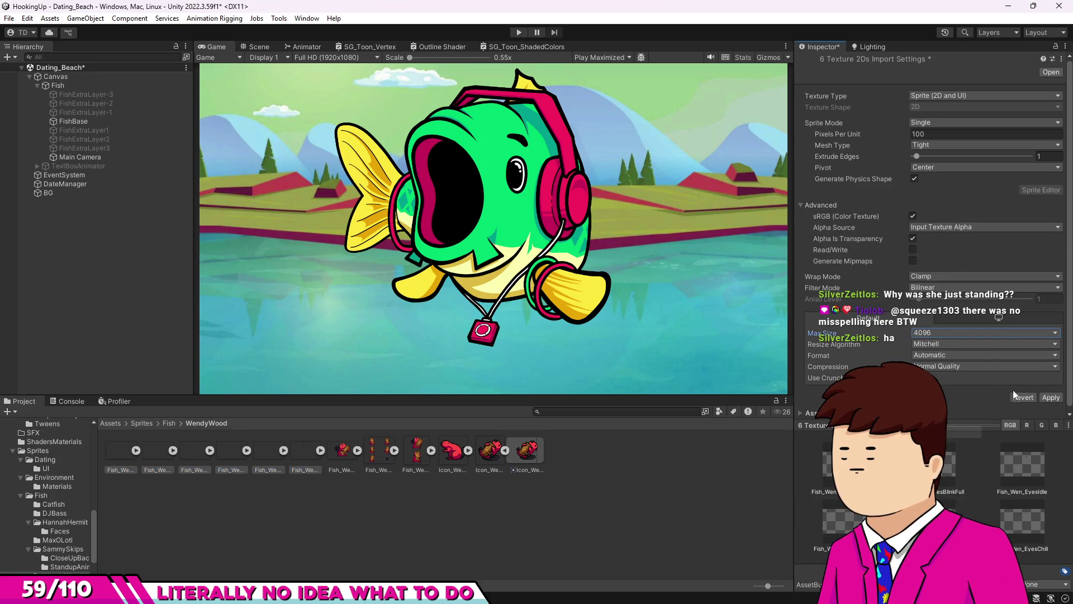
left_click(1051, 397)
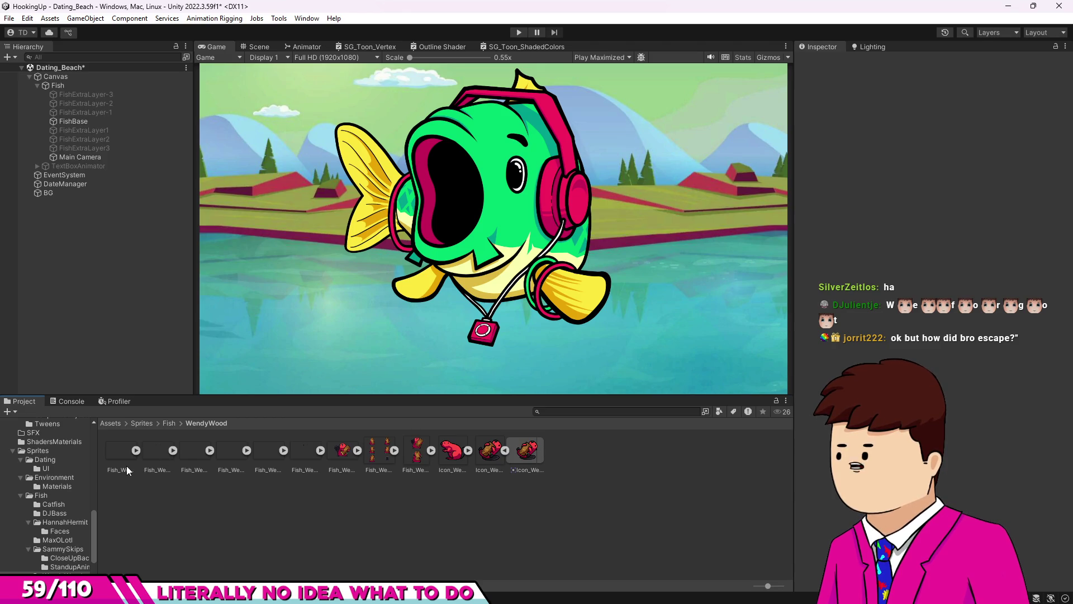
Inspect the Fish_Wen_Brows Chill sprite, collapse the sub-sprites and select the Main Camera.
left_click(145, 460)
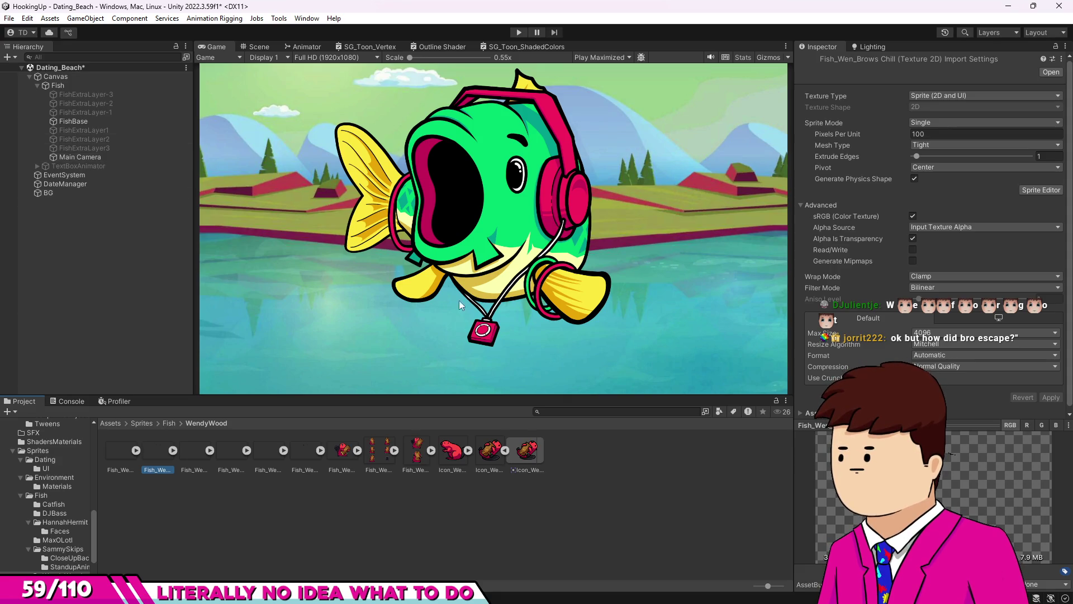
left_click(505, 451)
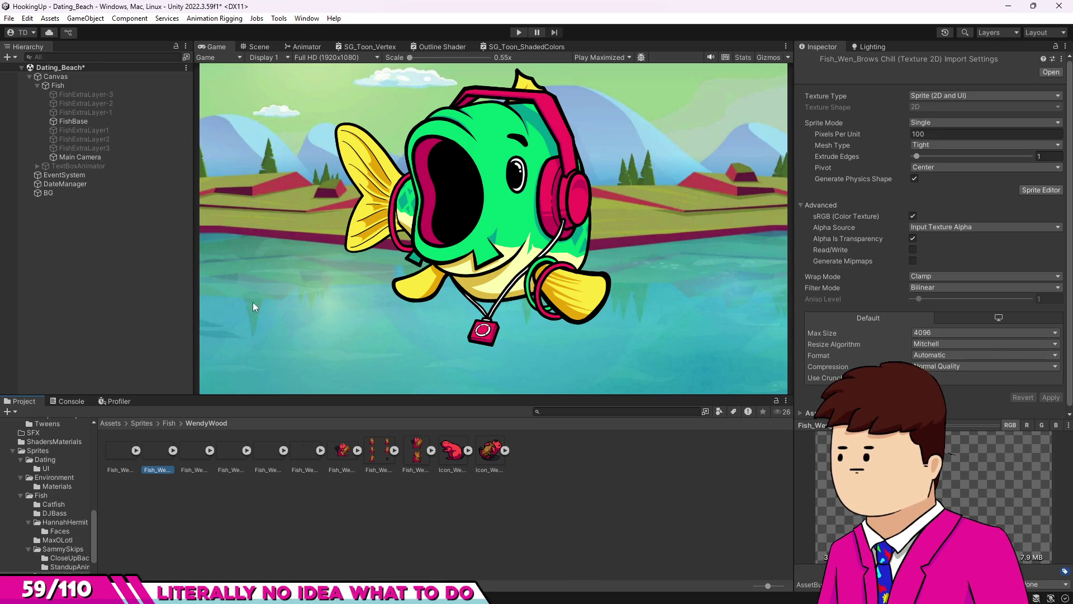
left_click(85, 157)
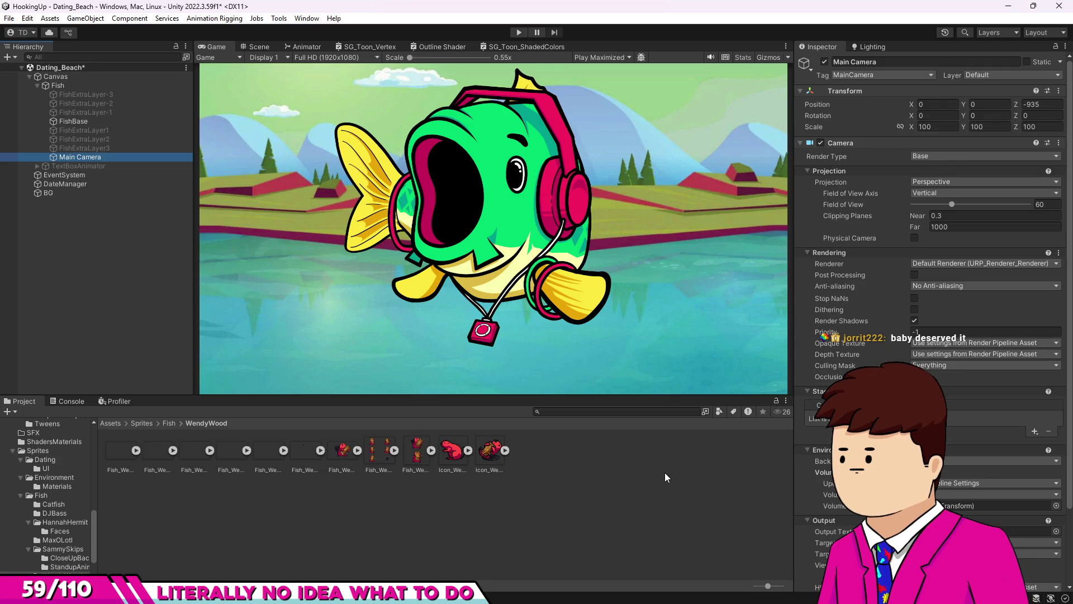
Reselect Fish, open its Animation window and start creating a new clip.
right_click(73, 83)
left_click(45, 230)
left_click(49, 86)
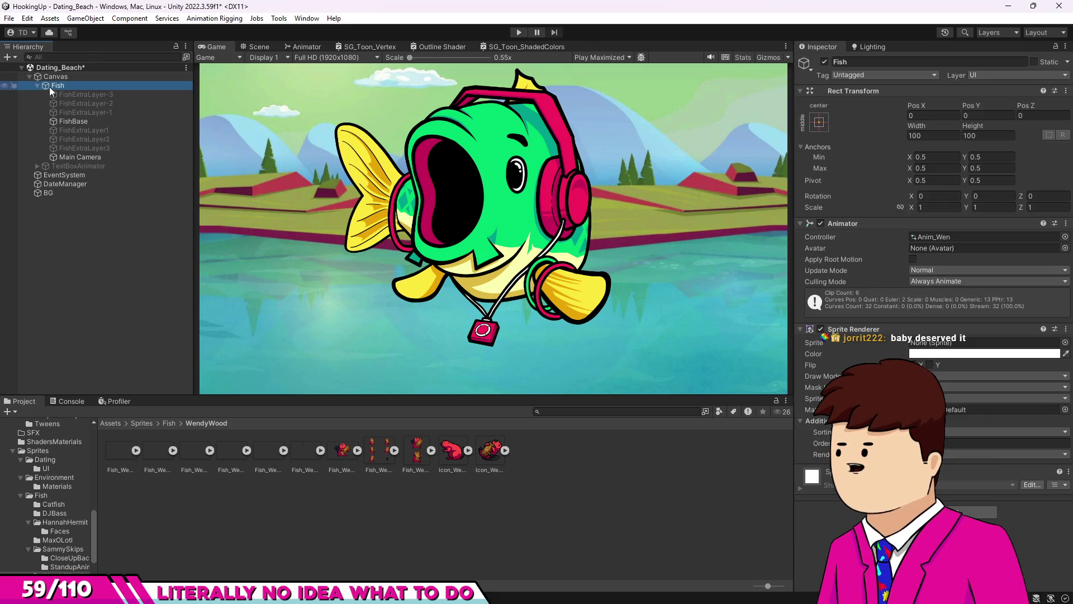
key("ctrl+6")
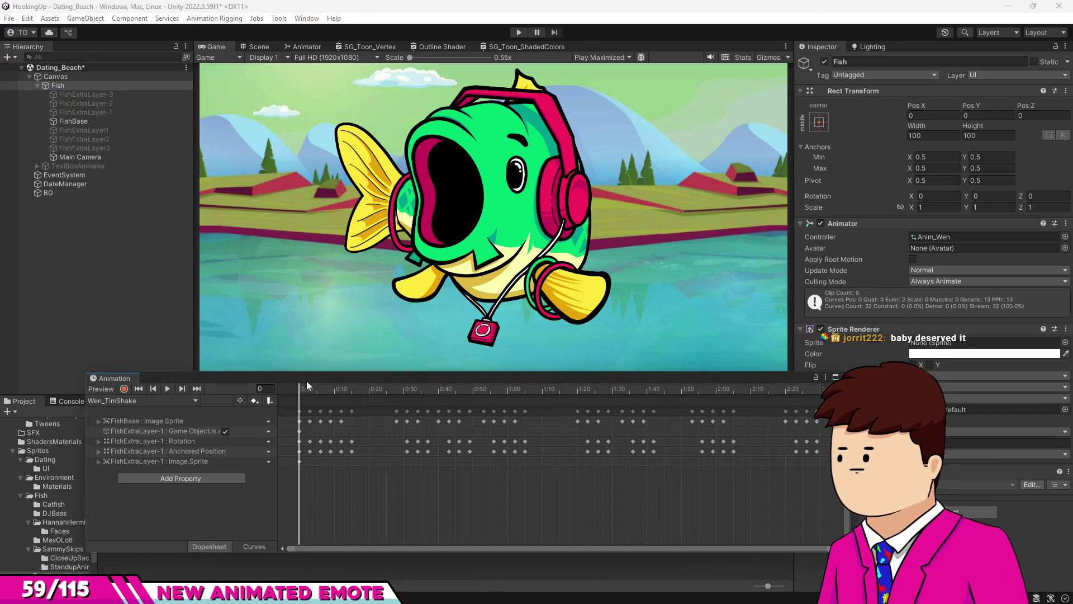
left_click(189, 401)
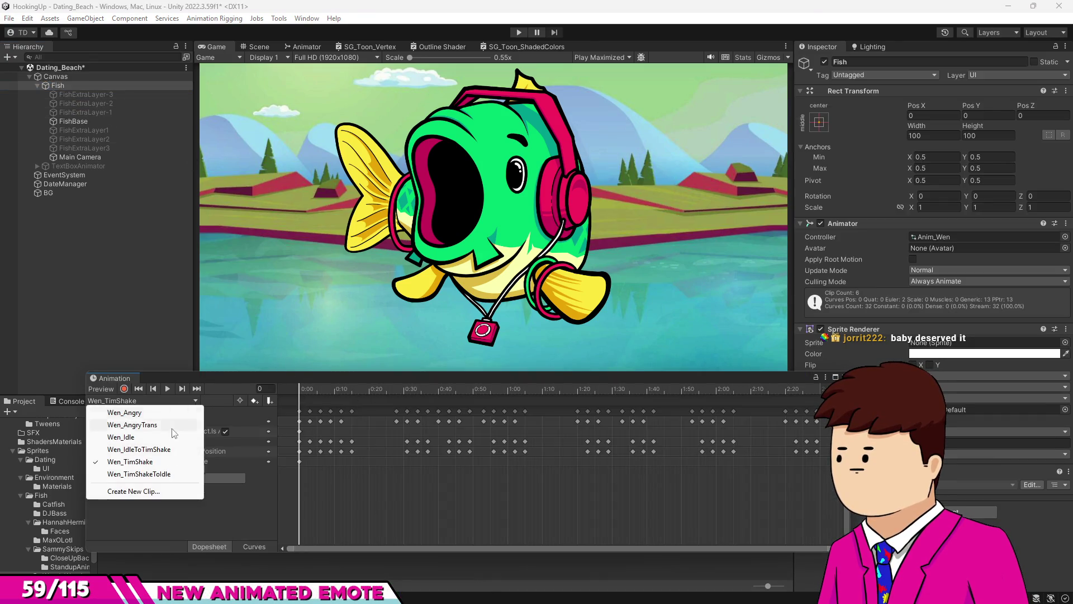
left_click(136, 492)
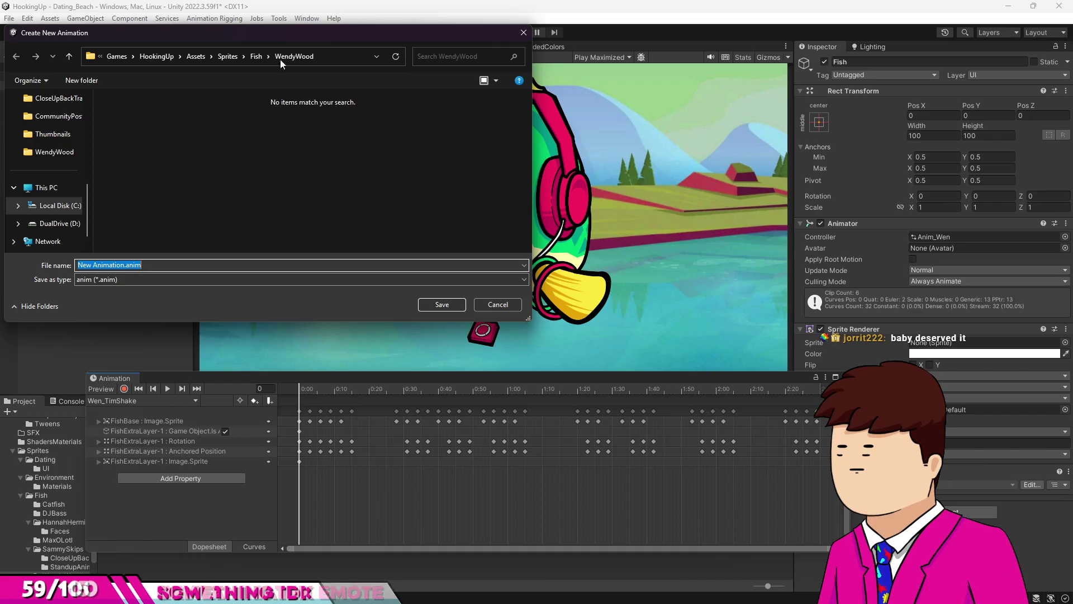
Browse the save dialog to Assets > Animation > Dating > FishAnimationBases.
left_click(196, 57)
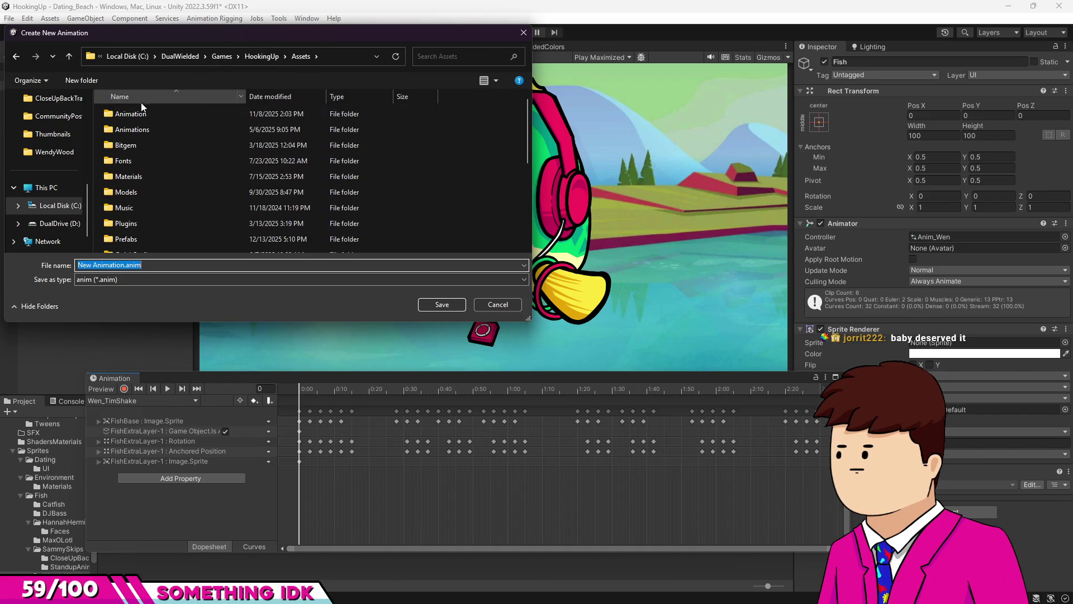
double_click(128, 113)
double_click(136, 115)
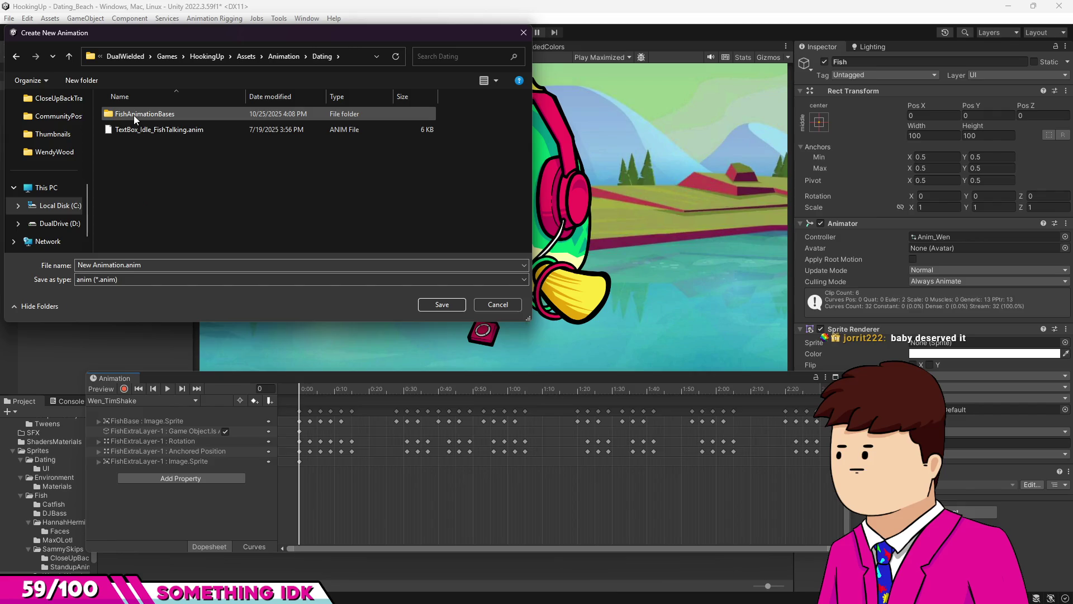
left_click(280, 57)
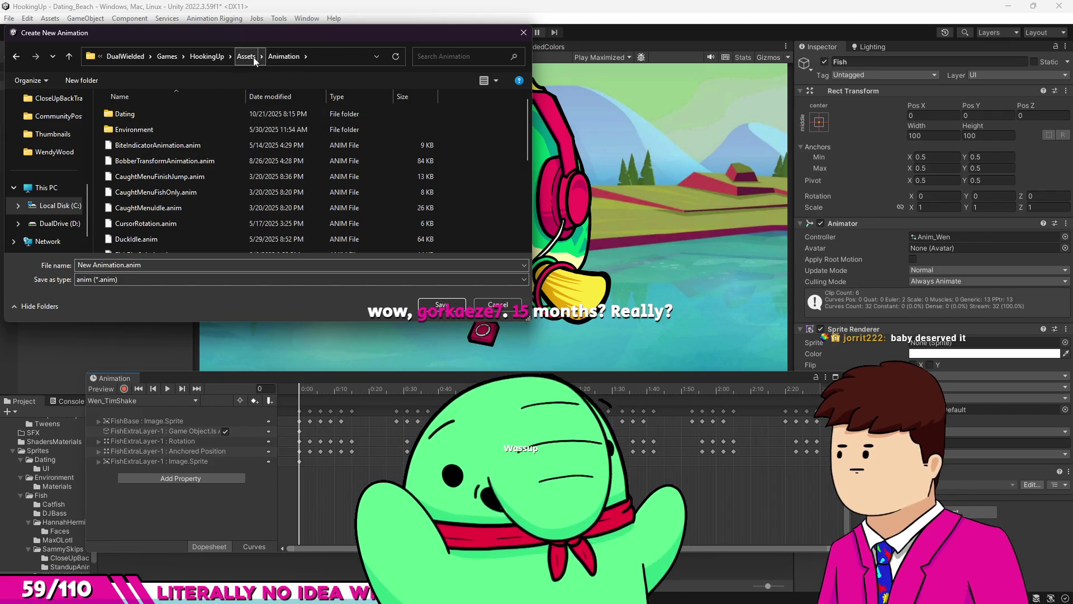
left_click(251, 56)
double_click(160, 114)
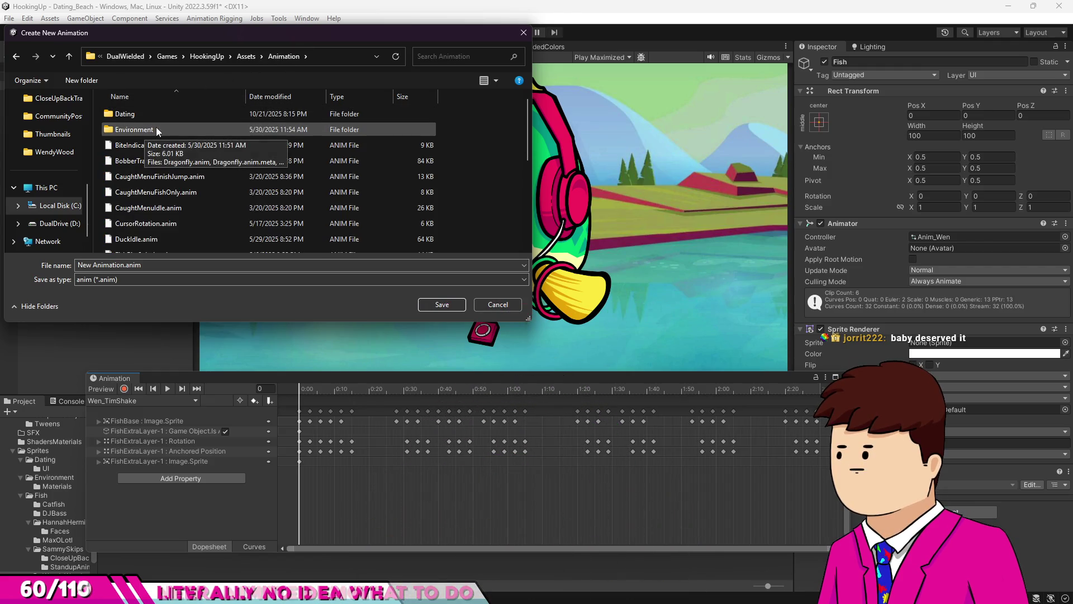
double_click(152, 115)
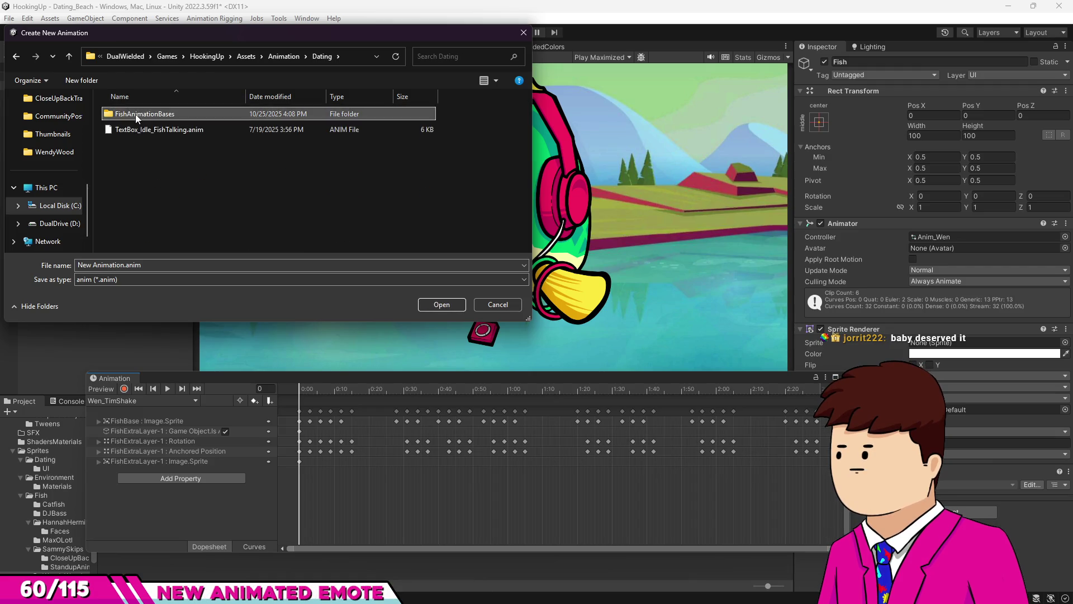
double_click(136, 114)
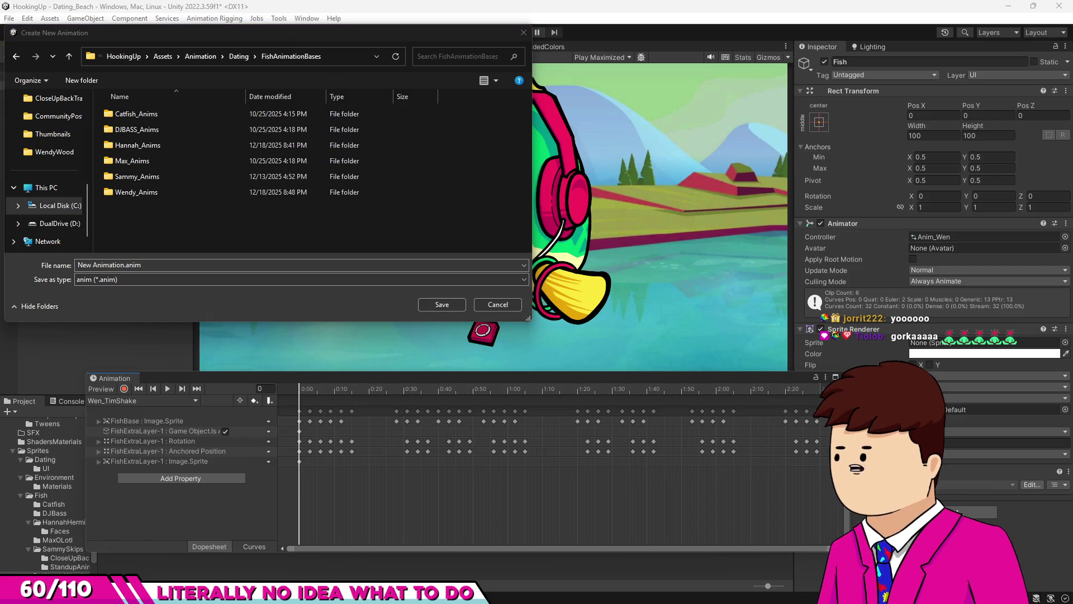
left_click(55, 385)
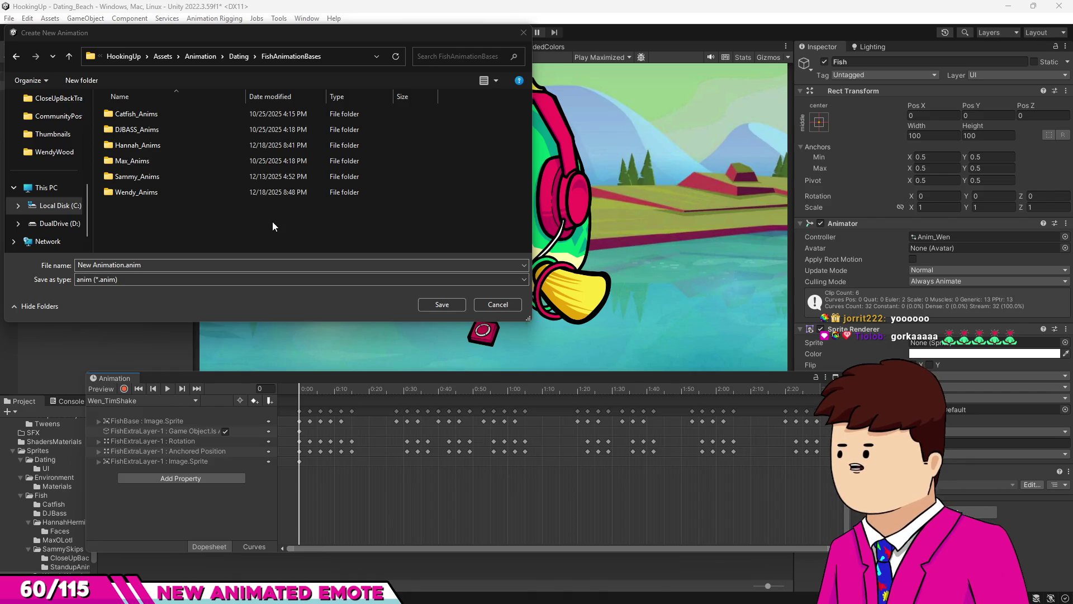
Save the clip as Wen_Chill in the Wendy_Anims folder.
double_click(143, 192)
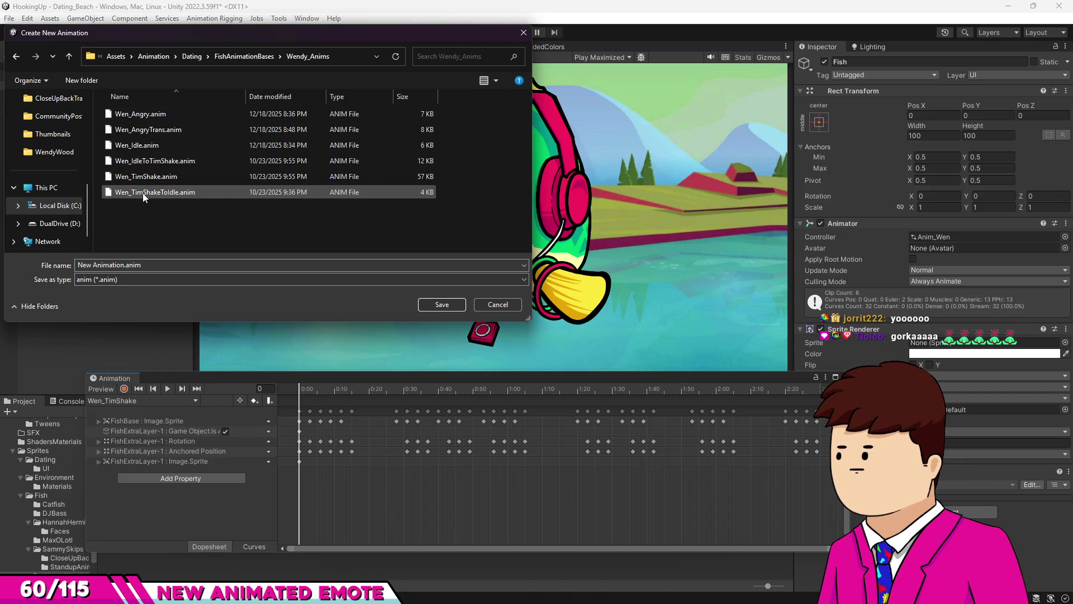
left_click(137, 264)
type("Wen_")
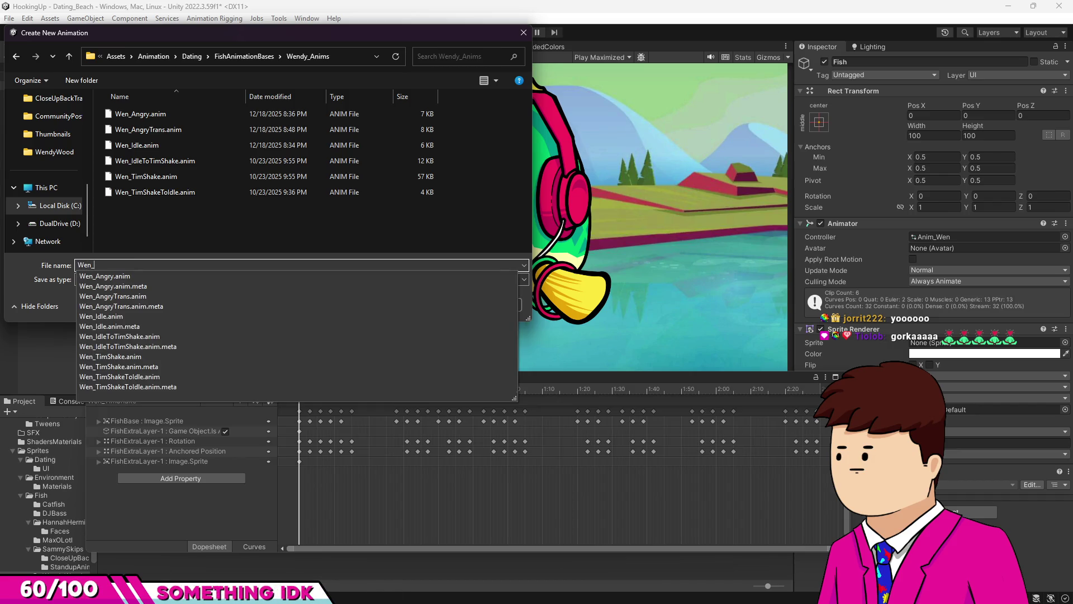
type("Chill")
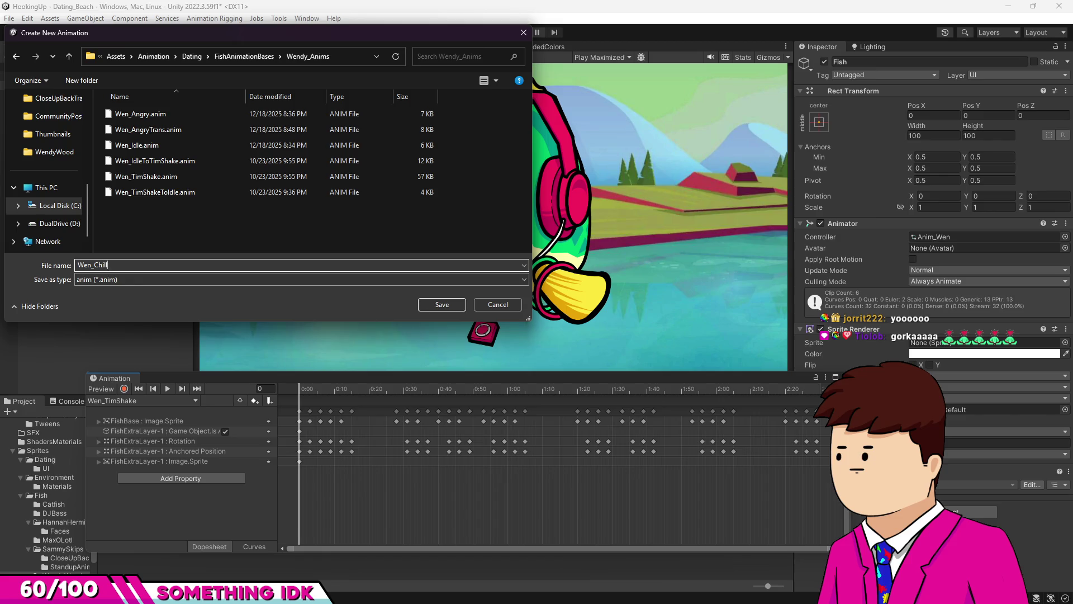
left_click(424, 308)
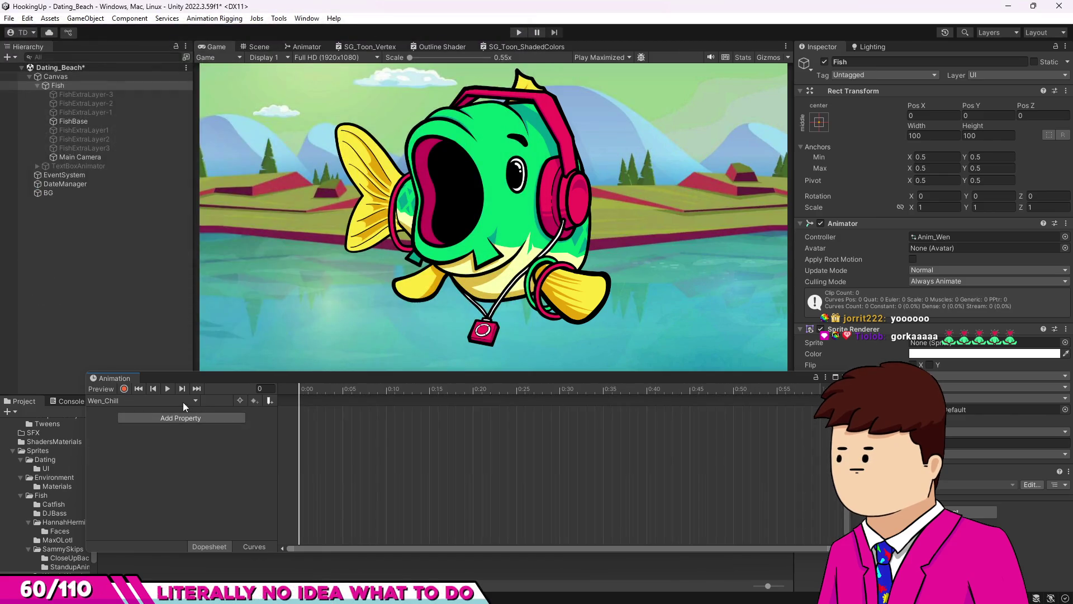
With recording on, copy Wen_Angry's 0:00 keyframes into the Wen_Chill clip.
left_click(122, 390)
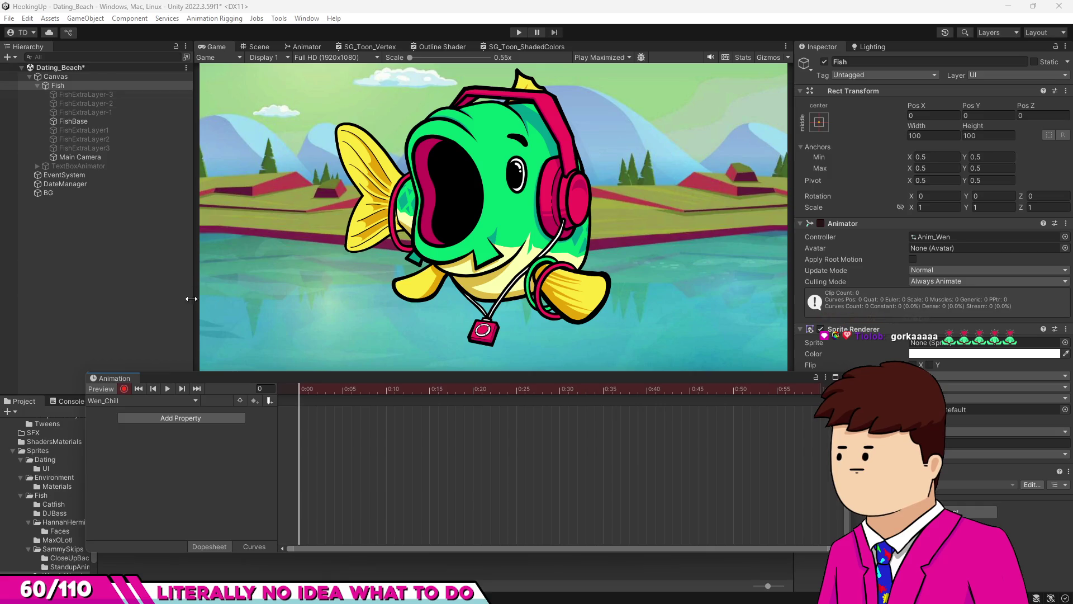
left_click(132, 400)
left_click(173, 411)
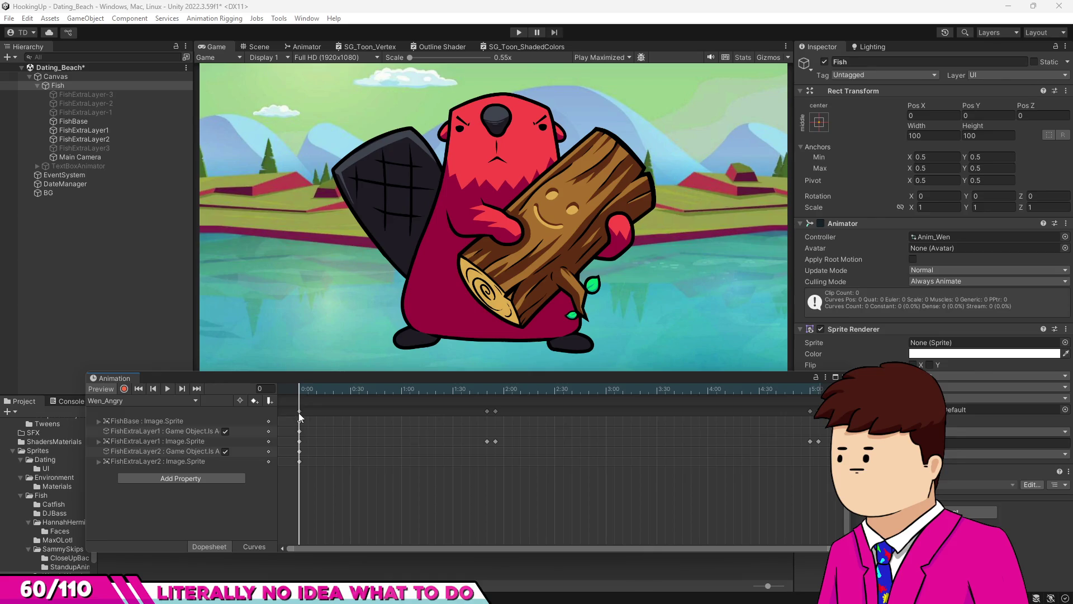
left_click(299, 412)
left_click(143, 401)
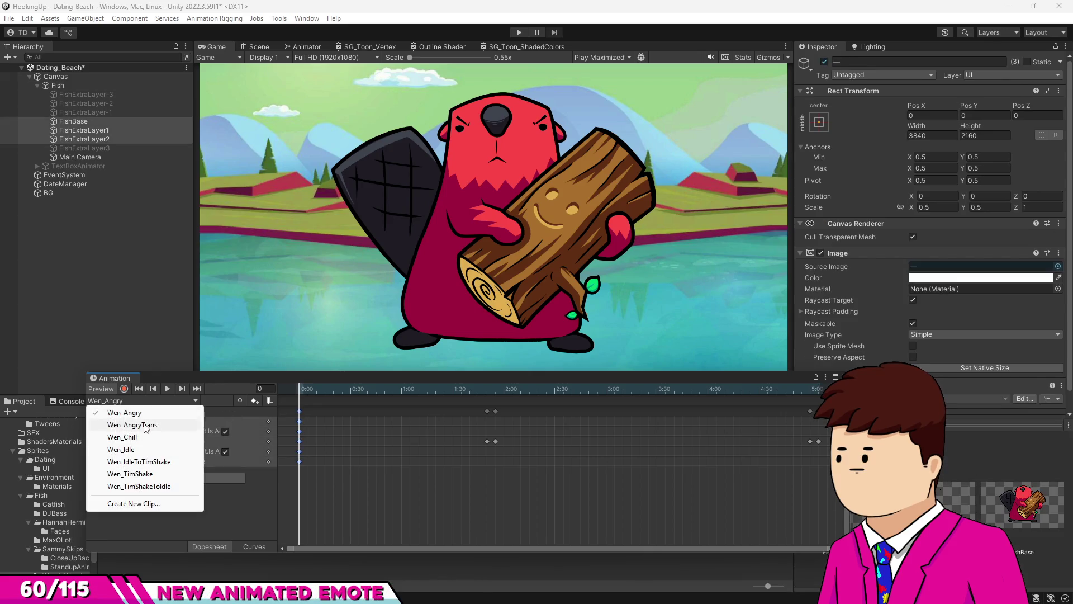
left_click(129, 436)
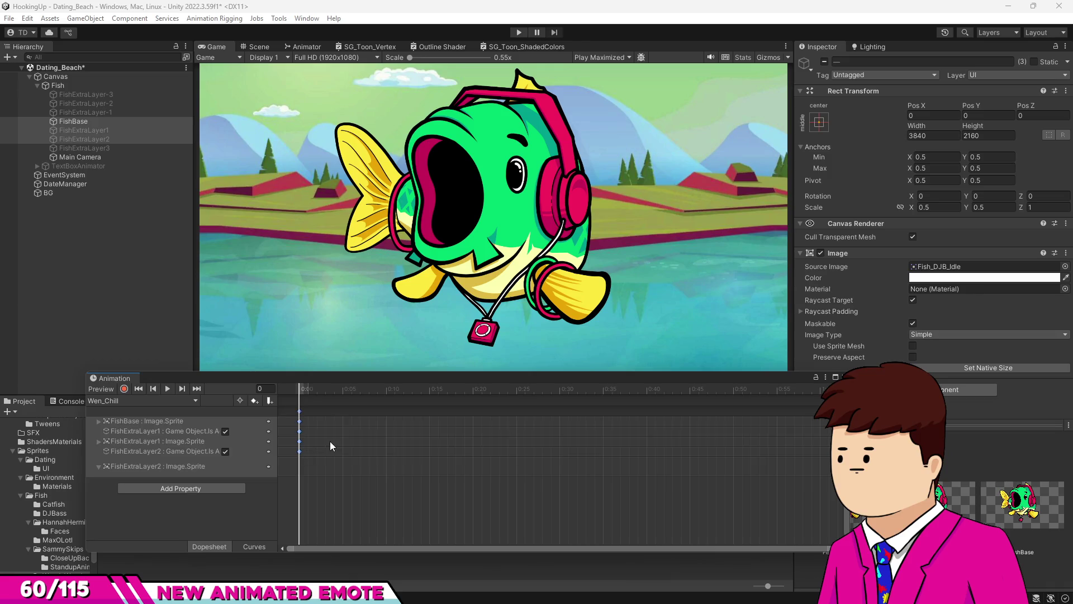
left_click(309, 392)
Give FishExtraLayer1 the Fish_Wen_EyesChill sprite and FishExtraLayer2 the Fish_Wen_BrowsChill sprite.
mouse_move(312, 380)
left_mouse_down()
mouse_move(269, 219)
mouse_move(274, 236)
left_mouse_up()
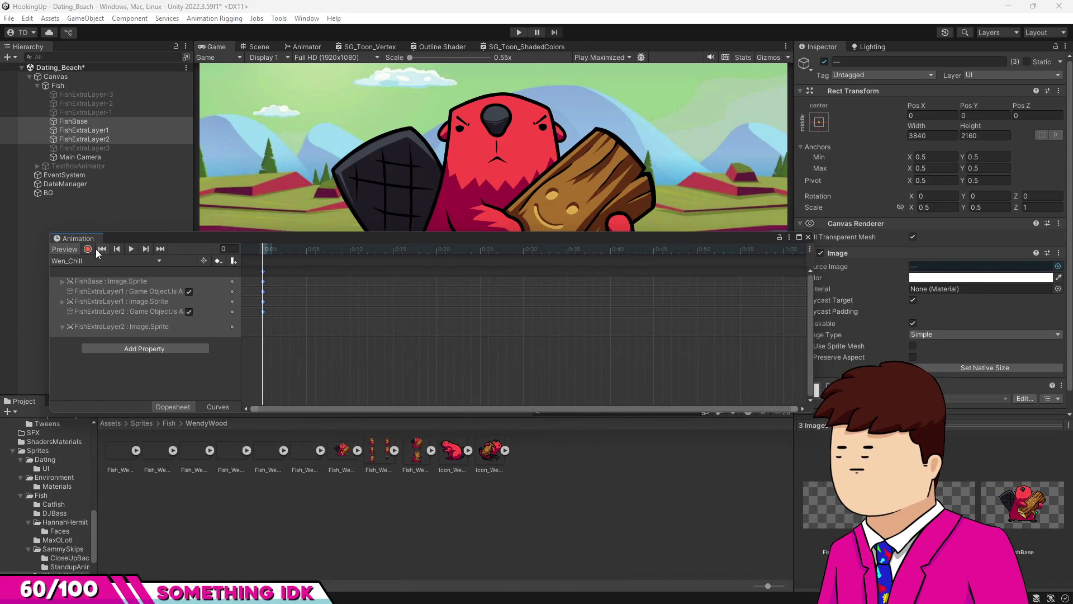
left_click(83, 130)
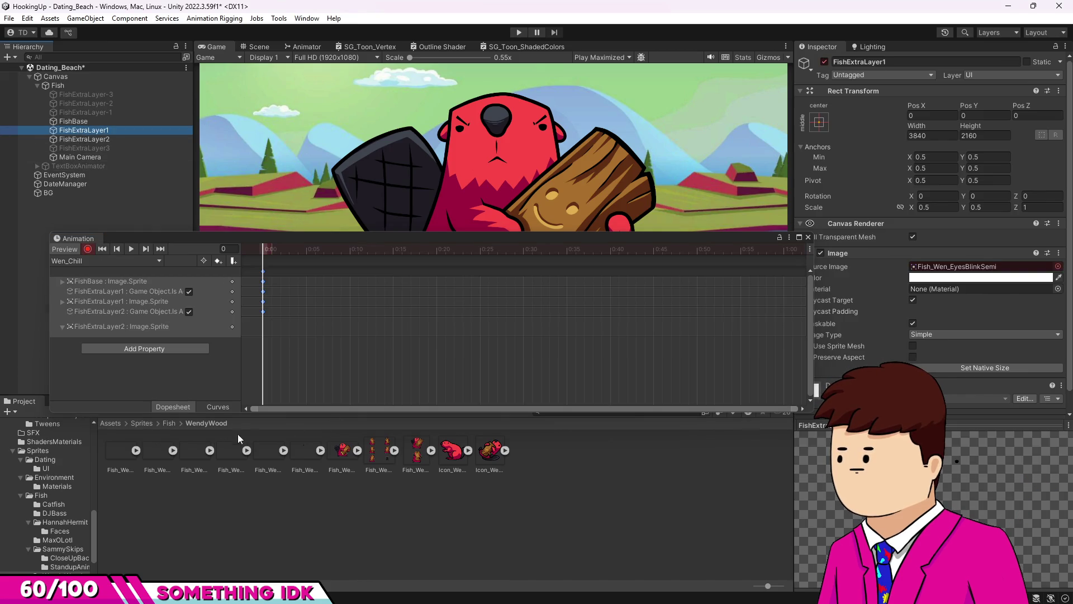
left_click_drag(190, 452, 978, 267)
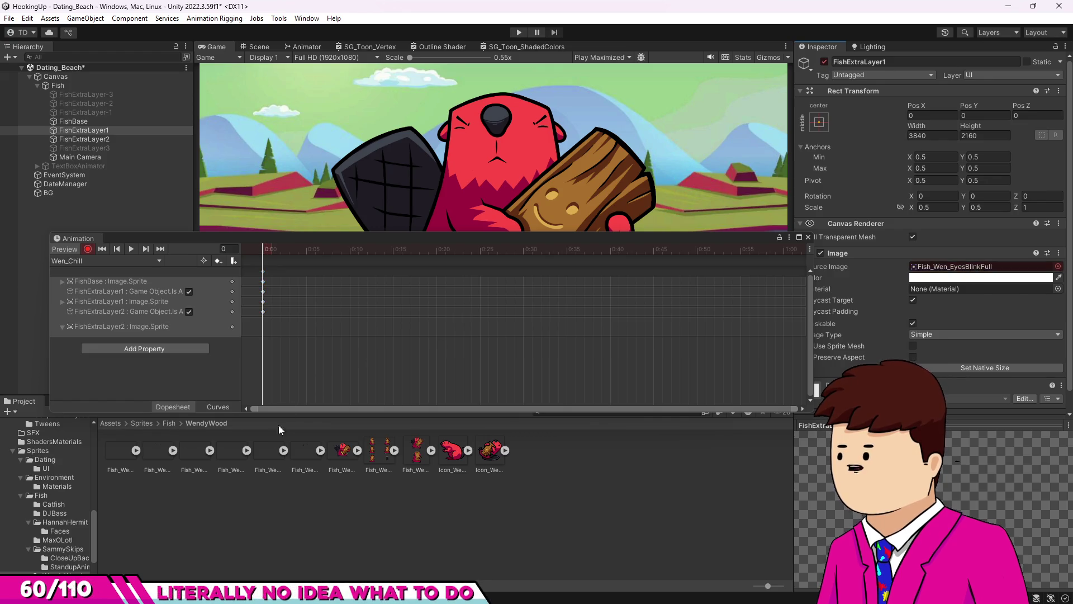
left_click_drag(238, 447, 955, 271)
left_click_drag(274, 453, 961, 266)
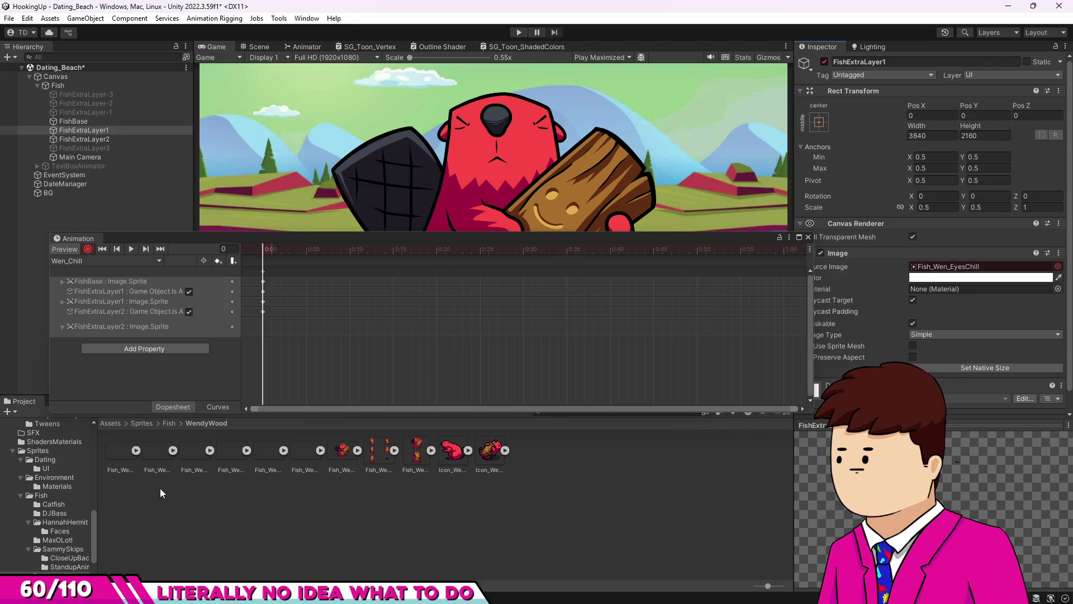
left_click(114, 140)
mouse_move(159, 450)
left_mouse_down()
mouse_move(238, 409)
mouse_move(953, 266)
left_mouse_up()
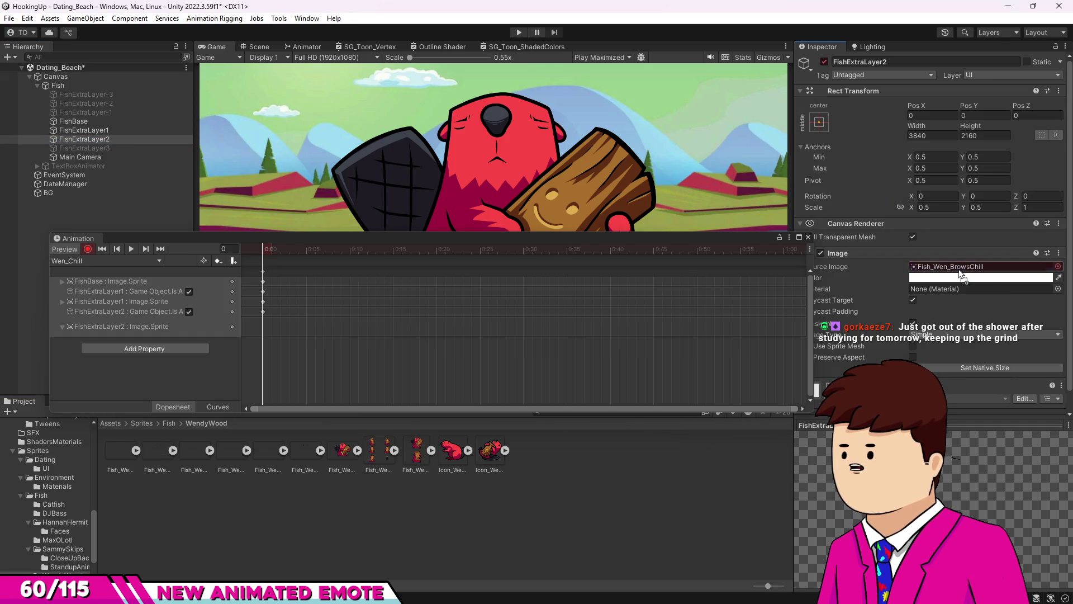
left_click_drag(435, 238, 435, 248)
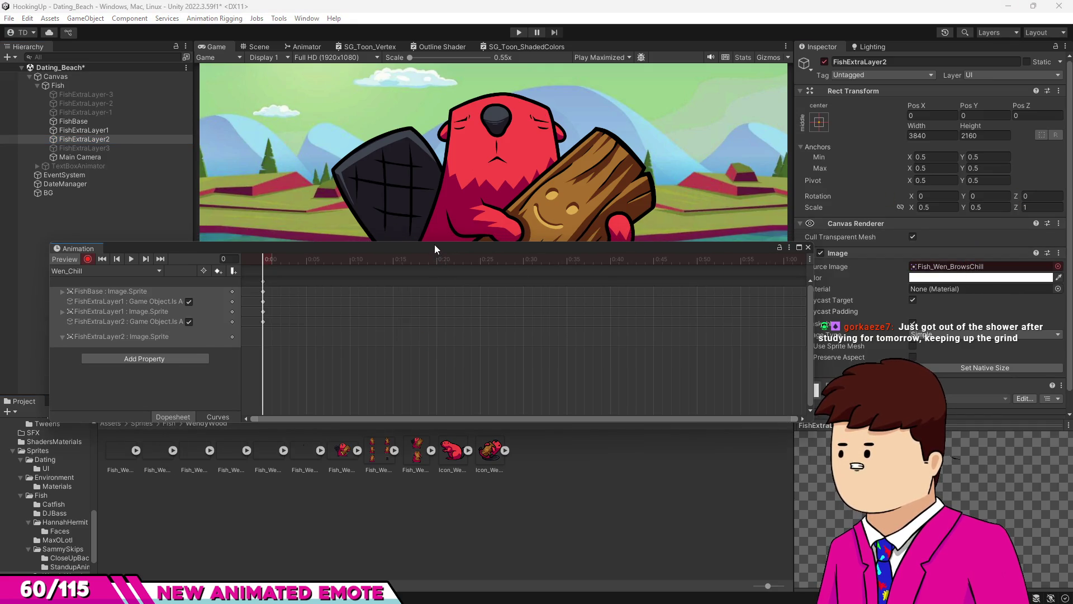
left_click_drag(213, 250, 253, 301)
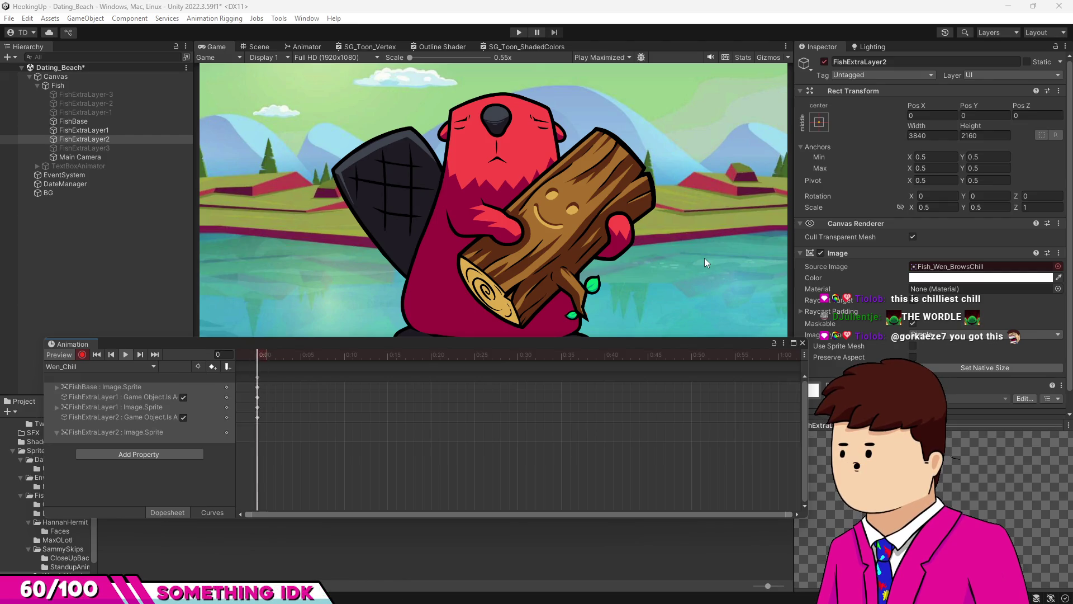
Open the Animation window's clip dropdown from the finished Wen_Chill clip.
left_click(100, 366)
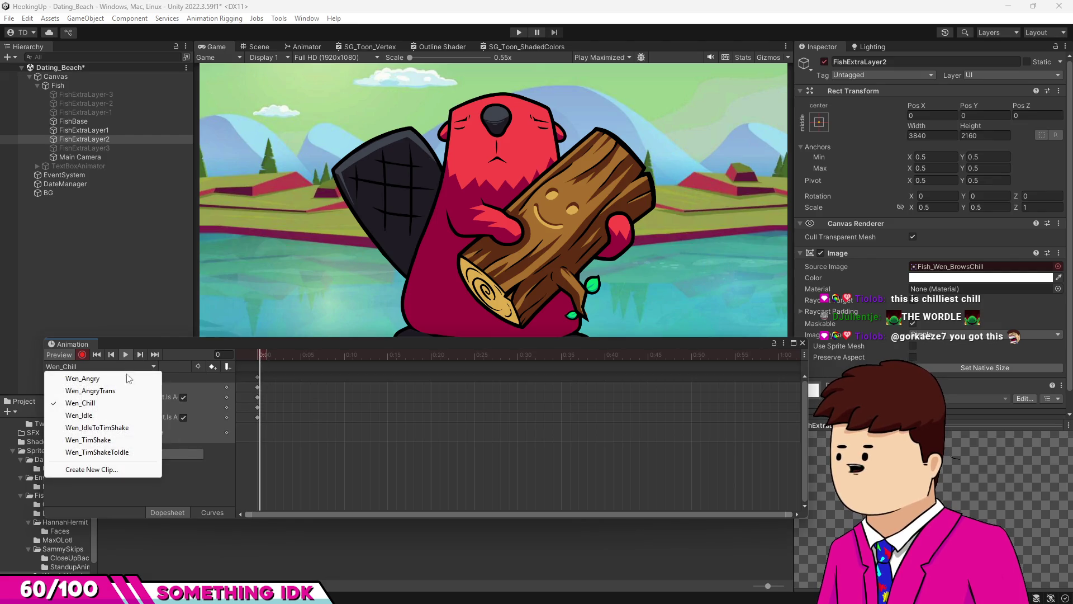
Load Wen_AngryTrans and scrub its brow transition between frame 0 and frame 10.
left_click(78, 391)
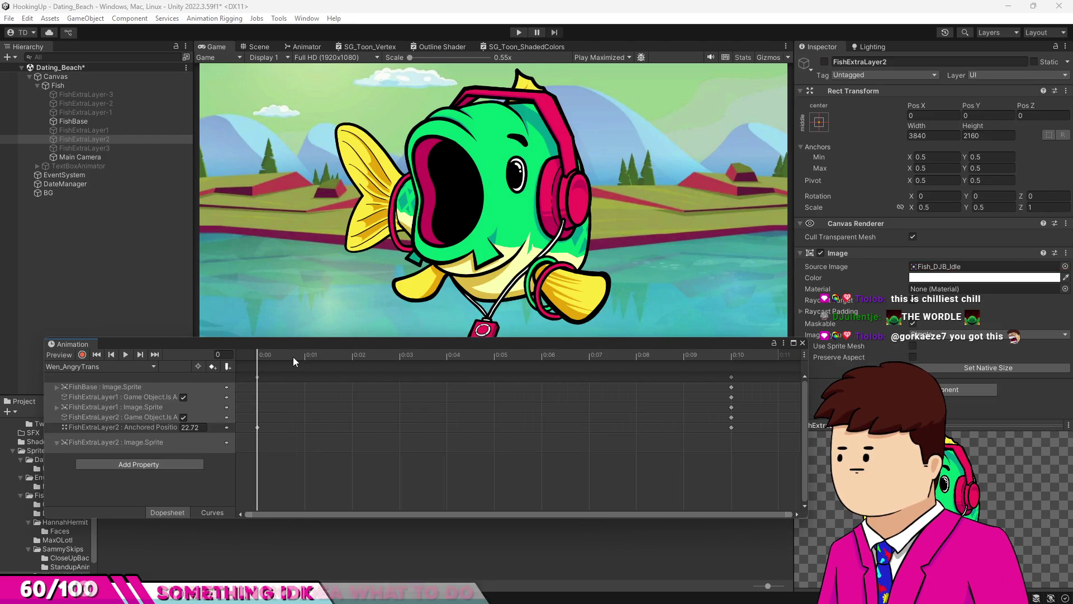
left_click(258, 357)
left_click(330, 354)
mouse_move(330, 354)
left_mouse_down()
mouse_move(572, 356)
mouse_move(139, 372)
left_mouse_up()
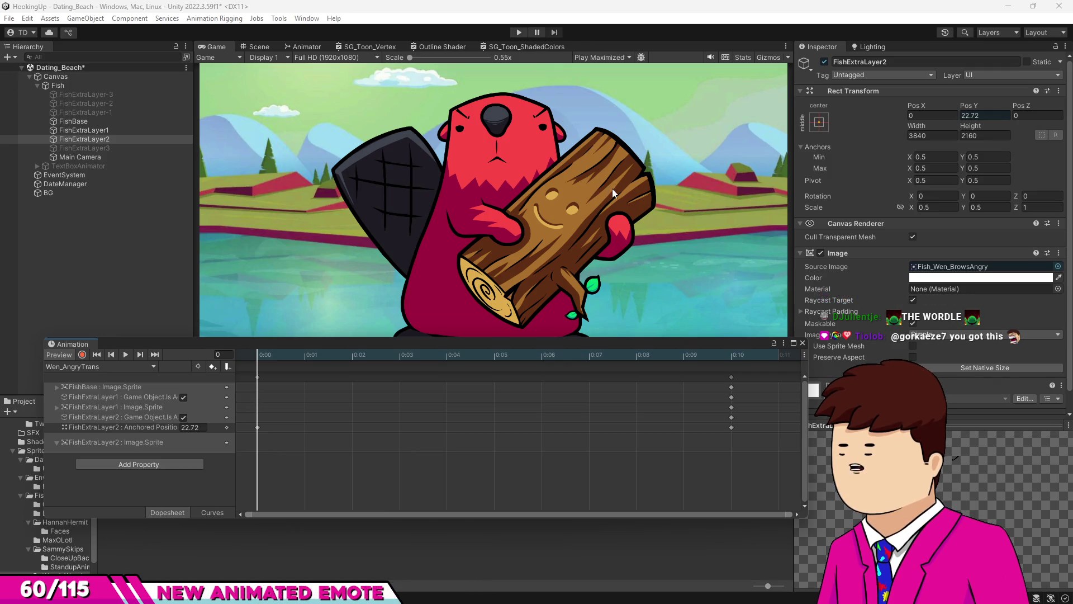
left_click(732, 353)
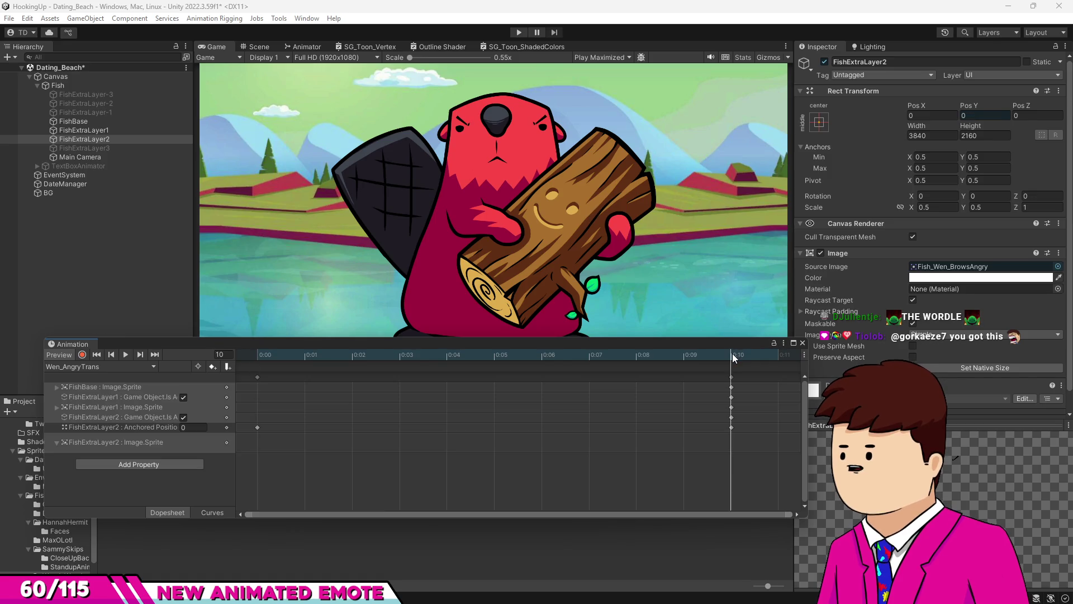
left_click(266, 356)
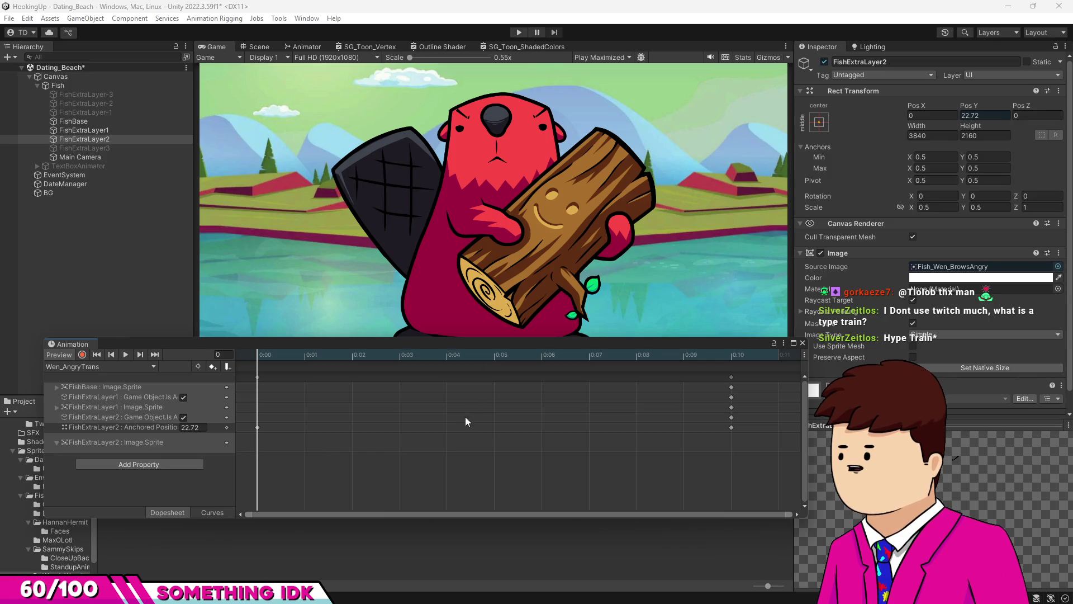
left_click(92, 367)
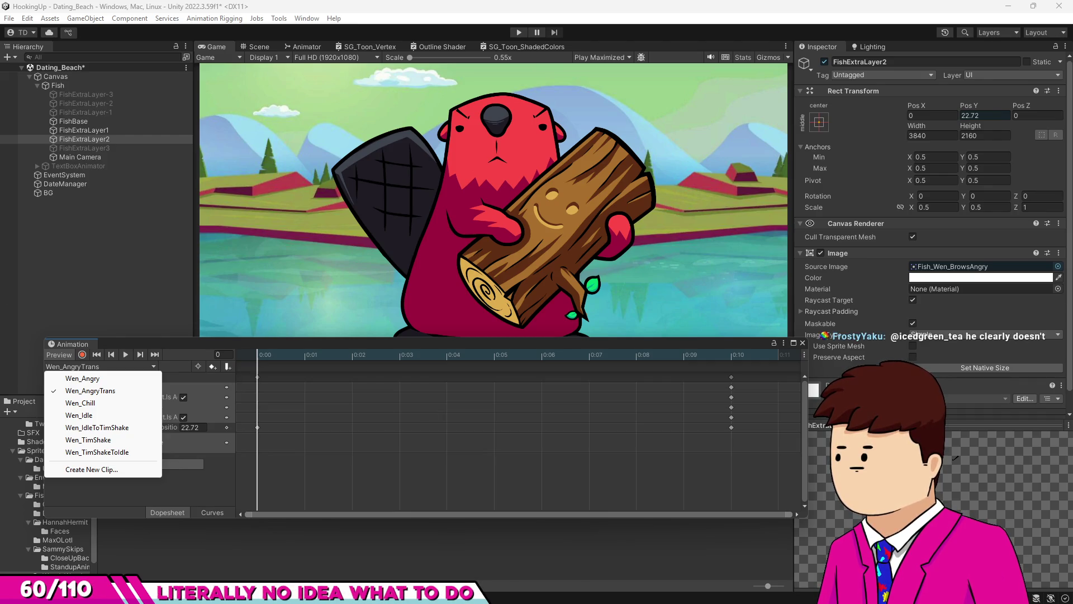
key("Escape")
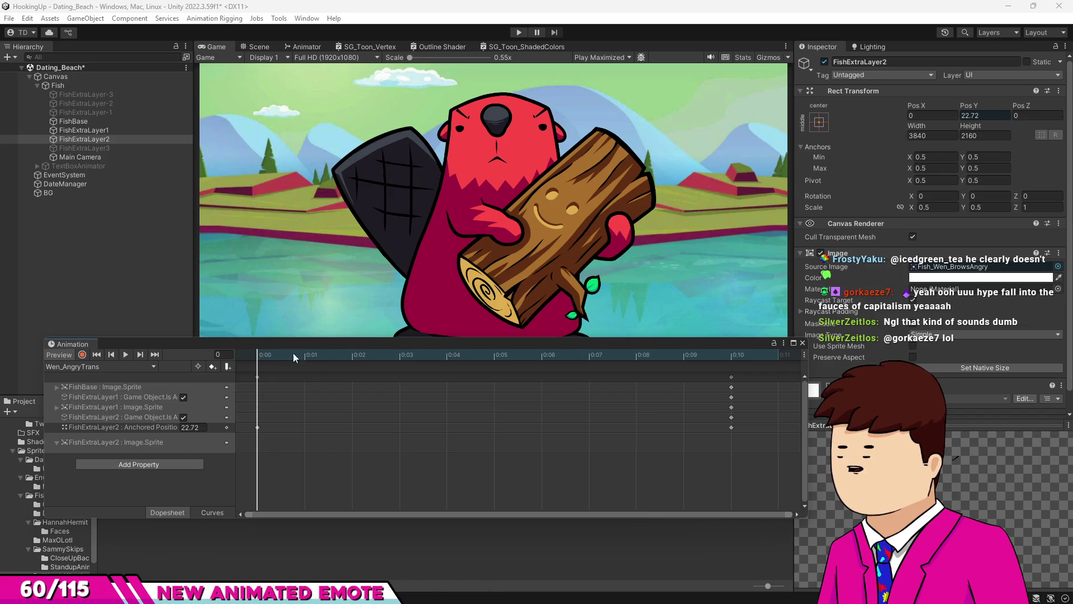
left_click(118, 367)
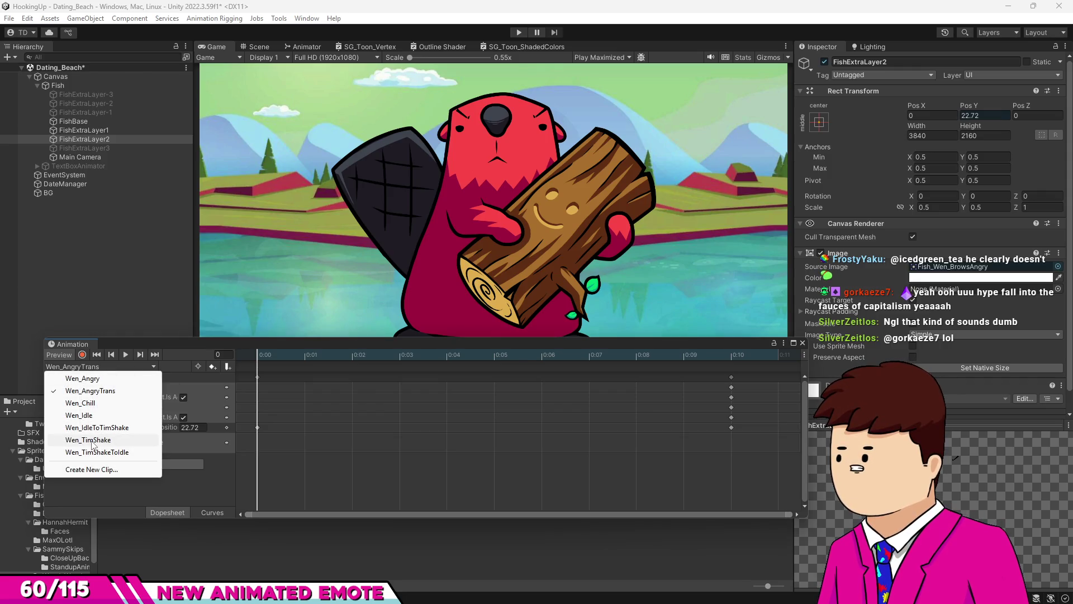
Play the Wen_TimShake preview, then close the Animation window and deselect FishExtraLayer2.
left_click(88, 440)
left_click(125, 354)
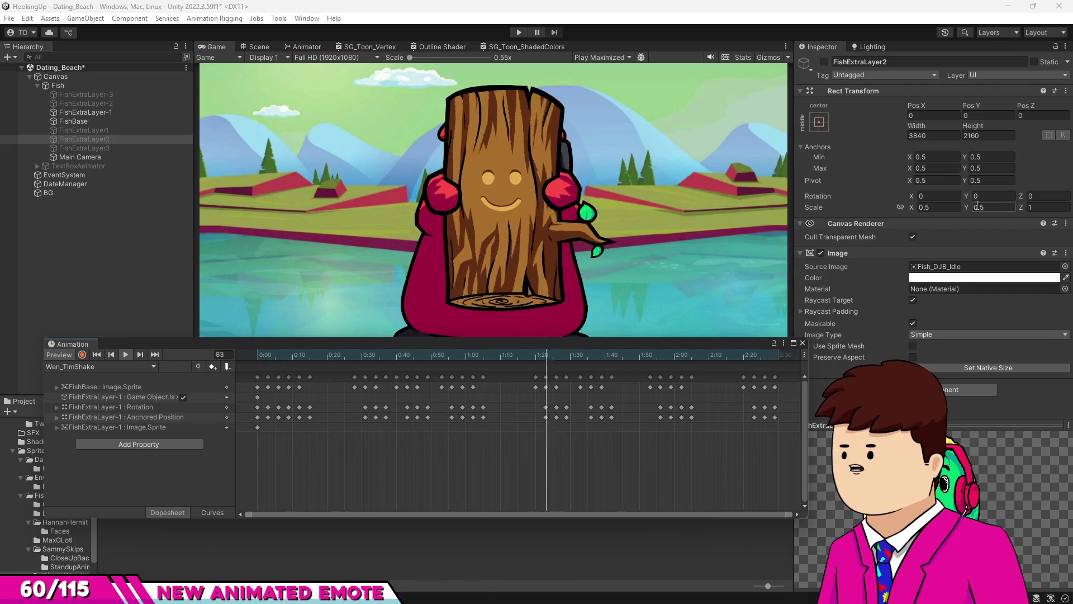
left_click(802, 342)
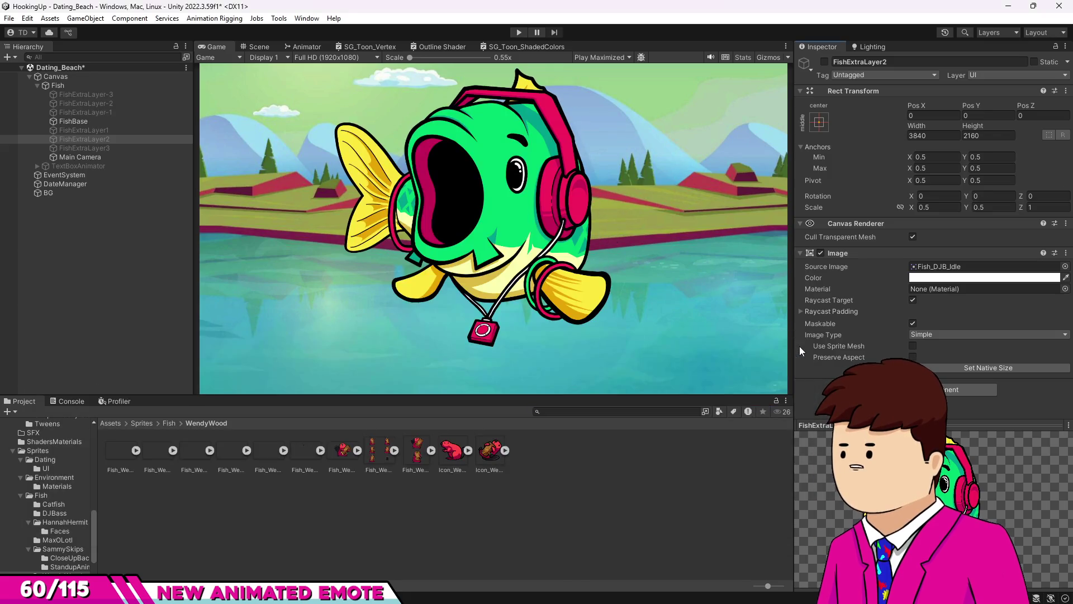
left_click(514, 491)
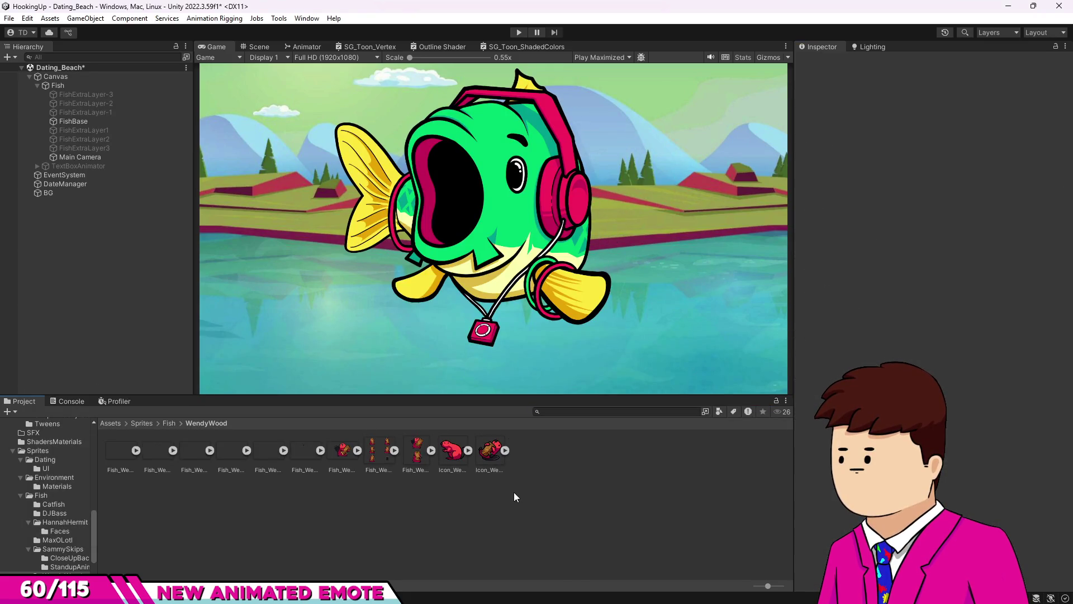